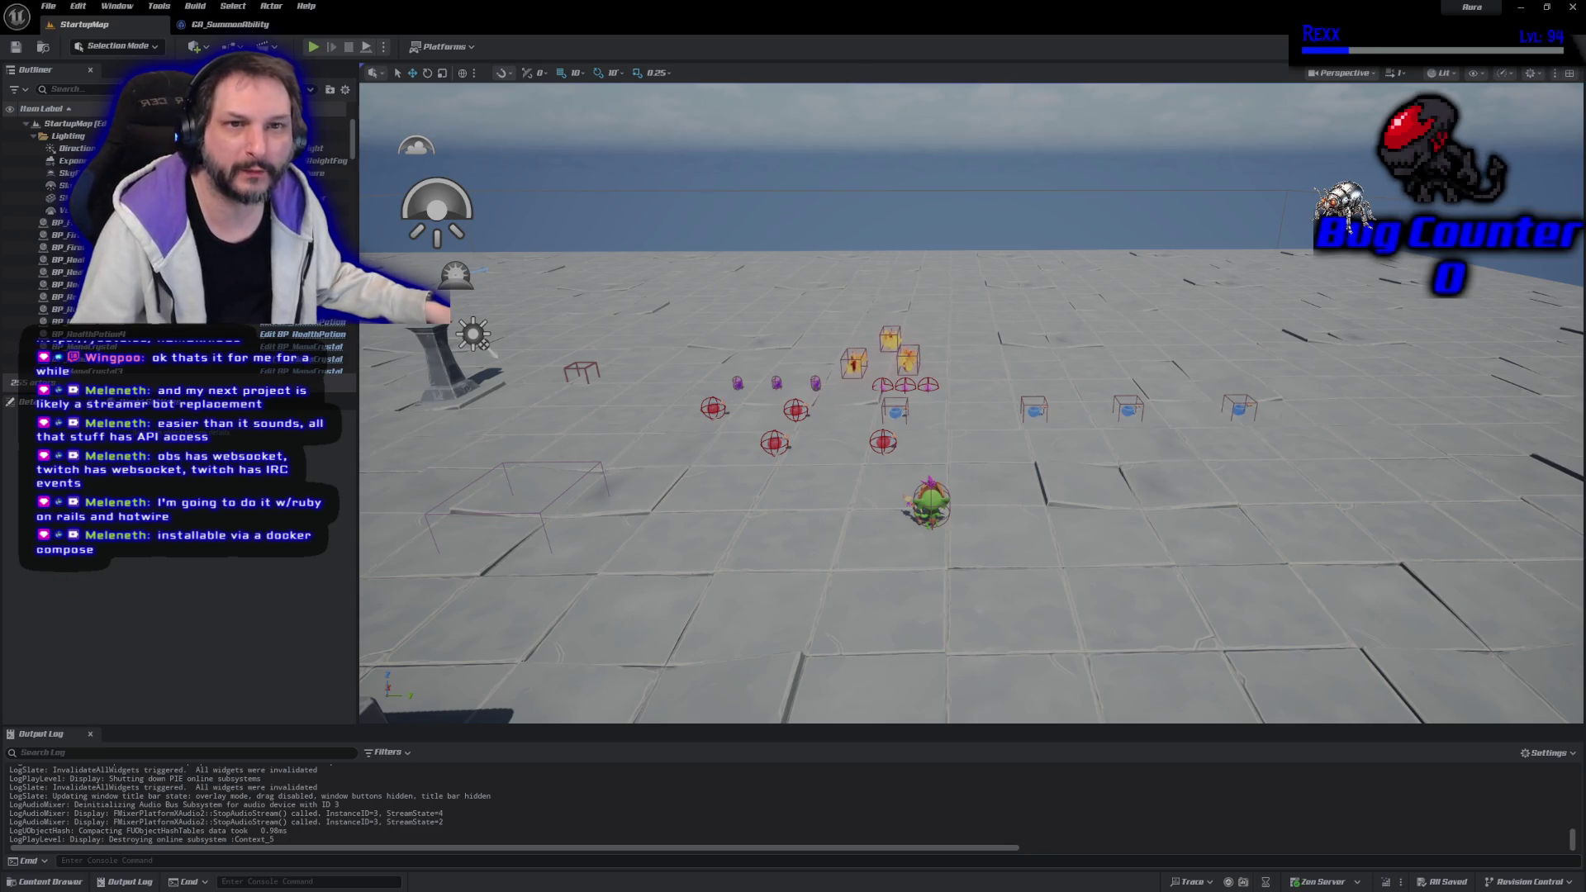
Search Google for 'docker compose'
key("alt+Tab")
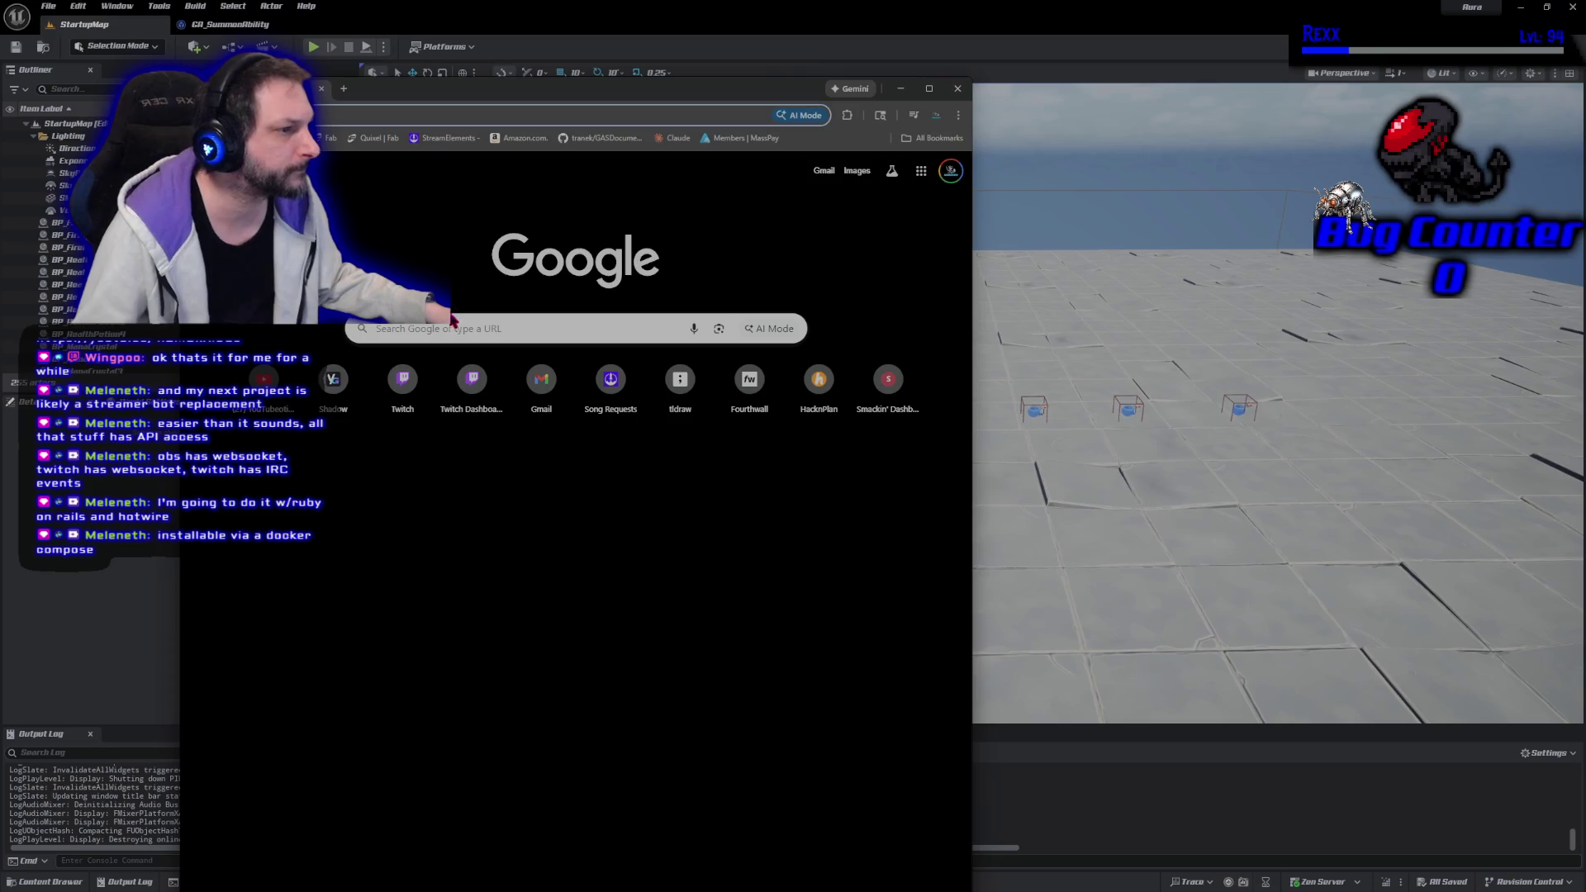
left_click(446, 328)
type("doc")
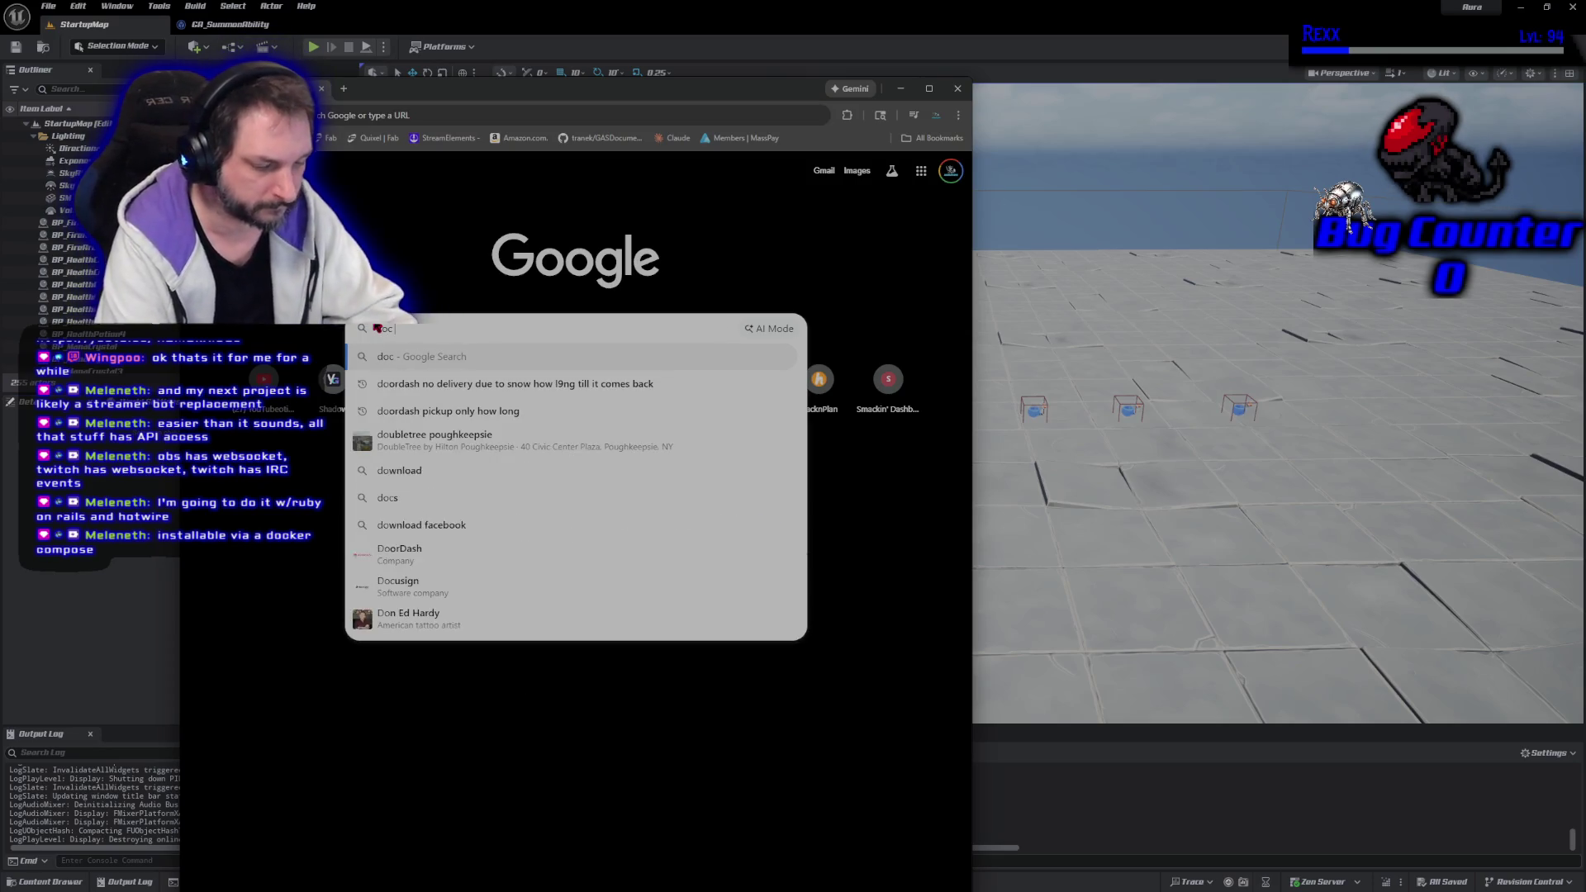
type("ker compose")
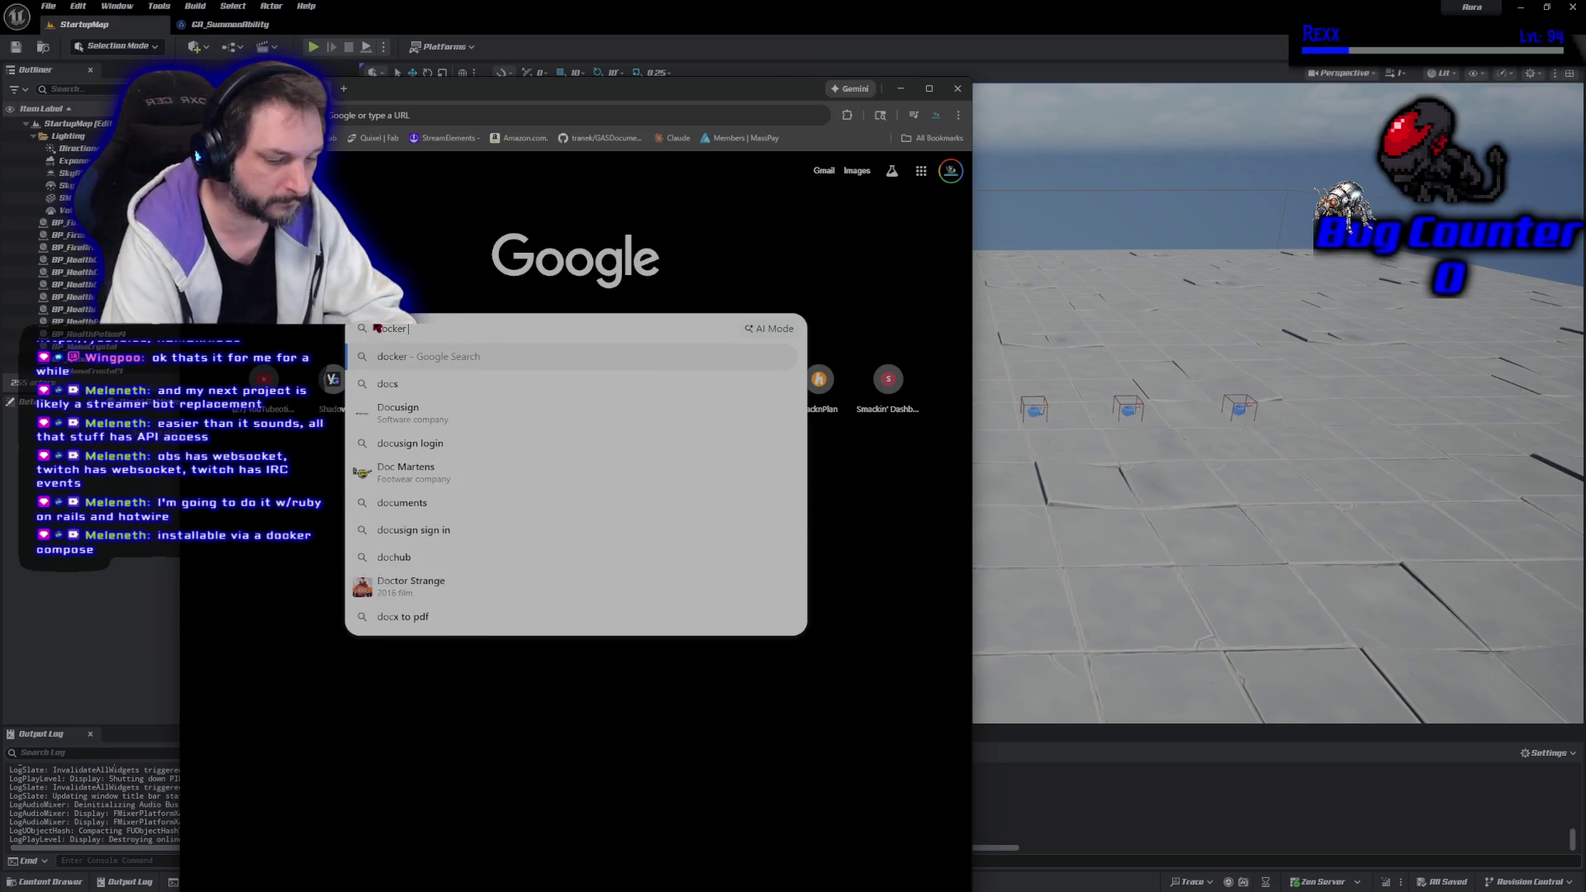
key("Return")
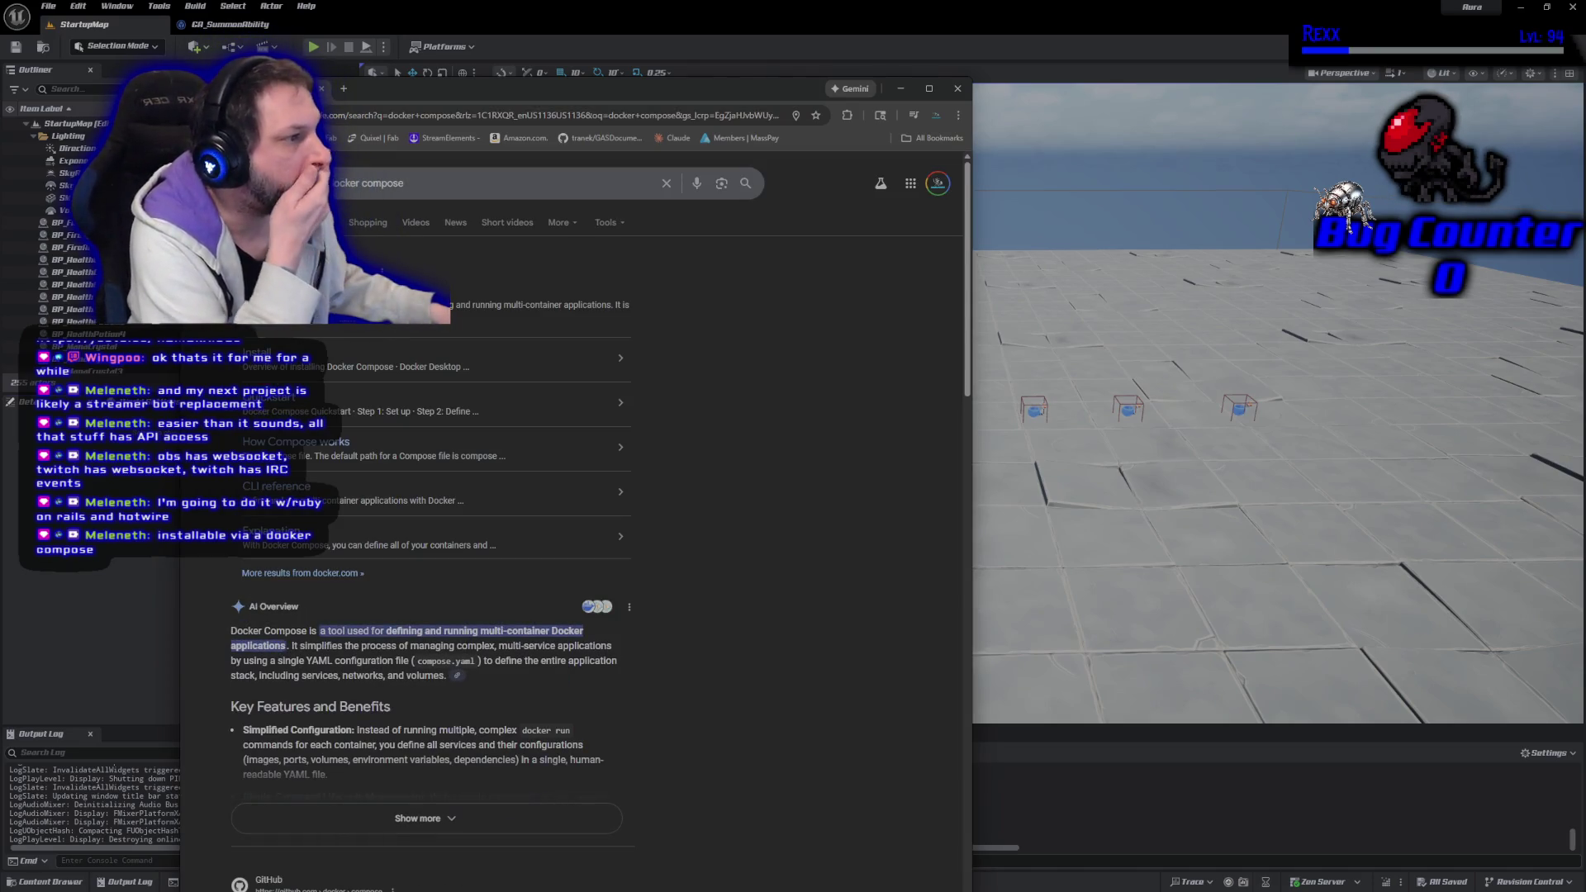
Open and skim the Docker Compose documentation page on docs.docker.com, then close the browser
left_click(272, 272)
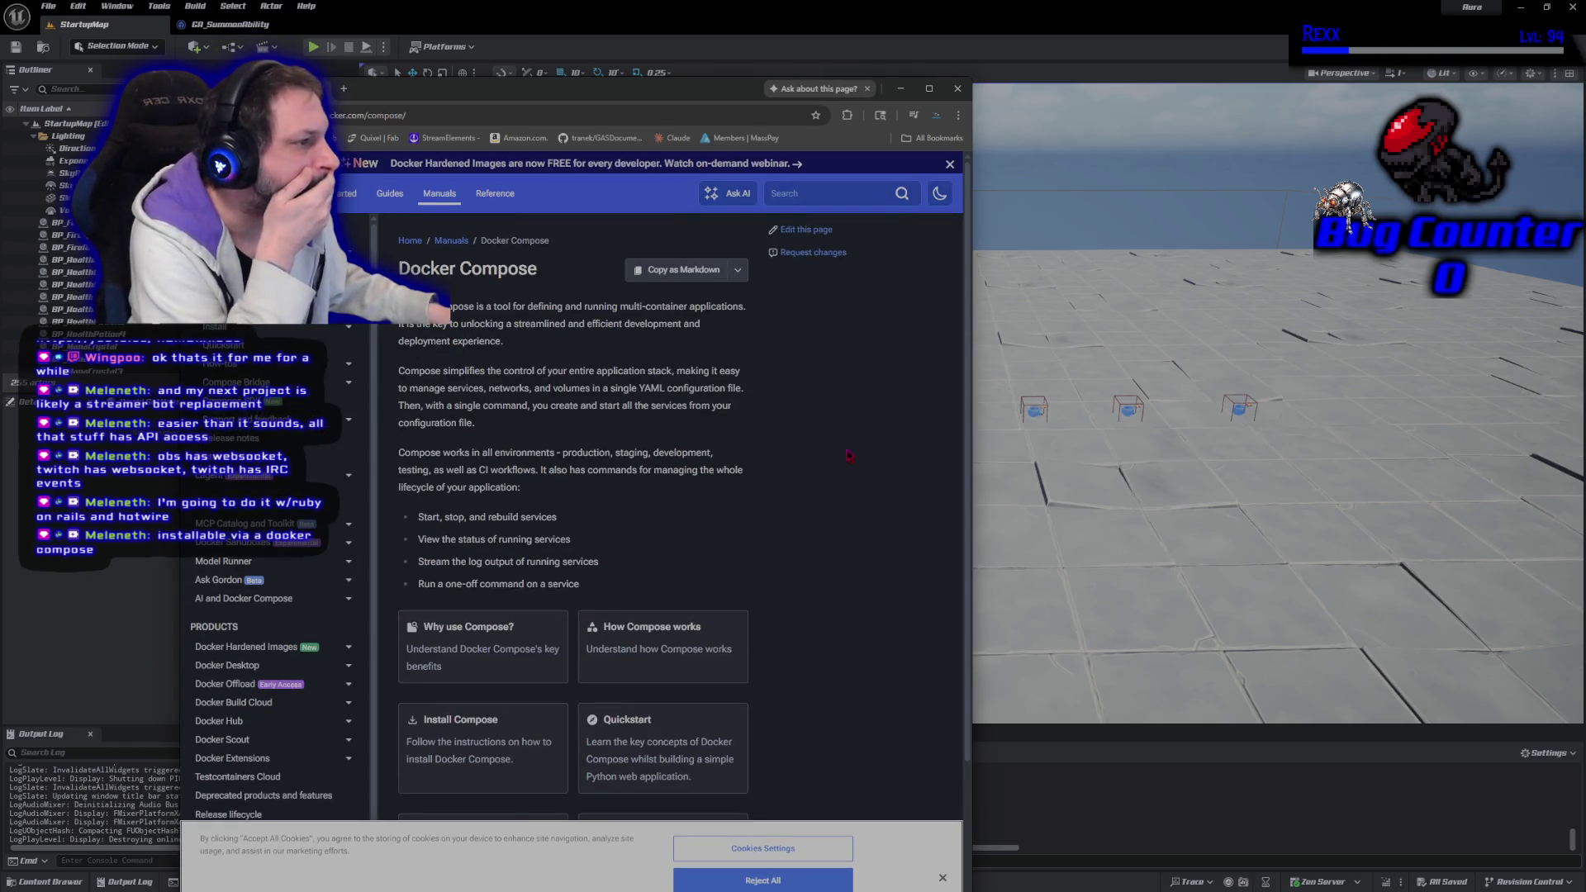
scroll(821, 454, "down", 2)
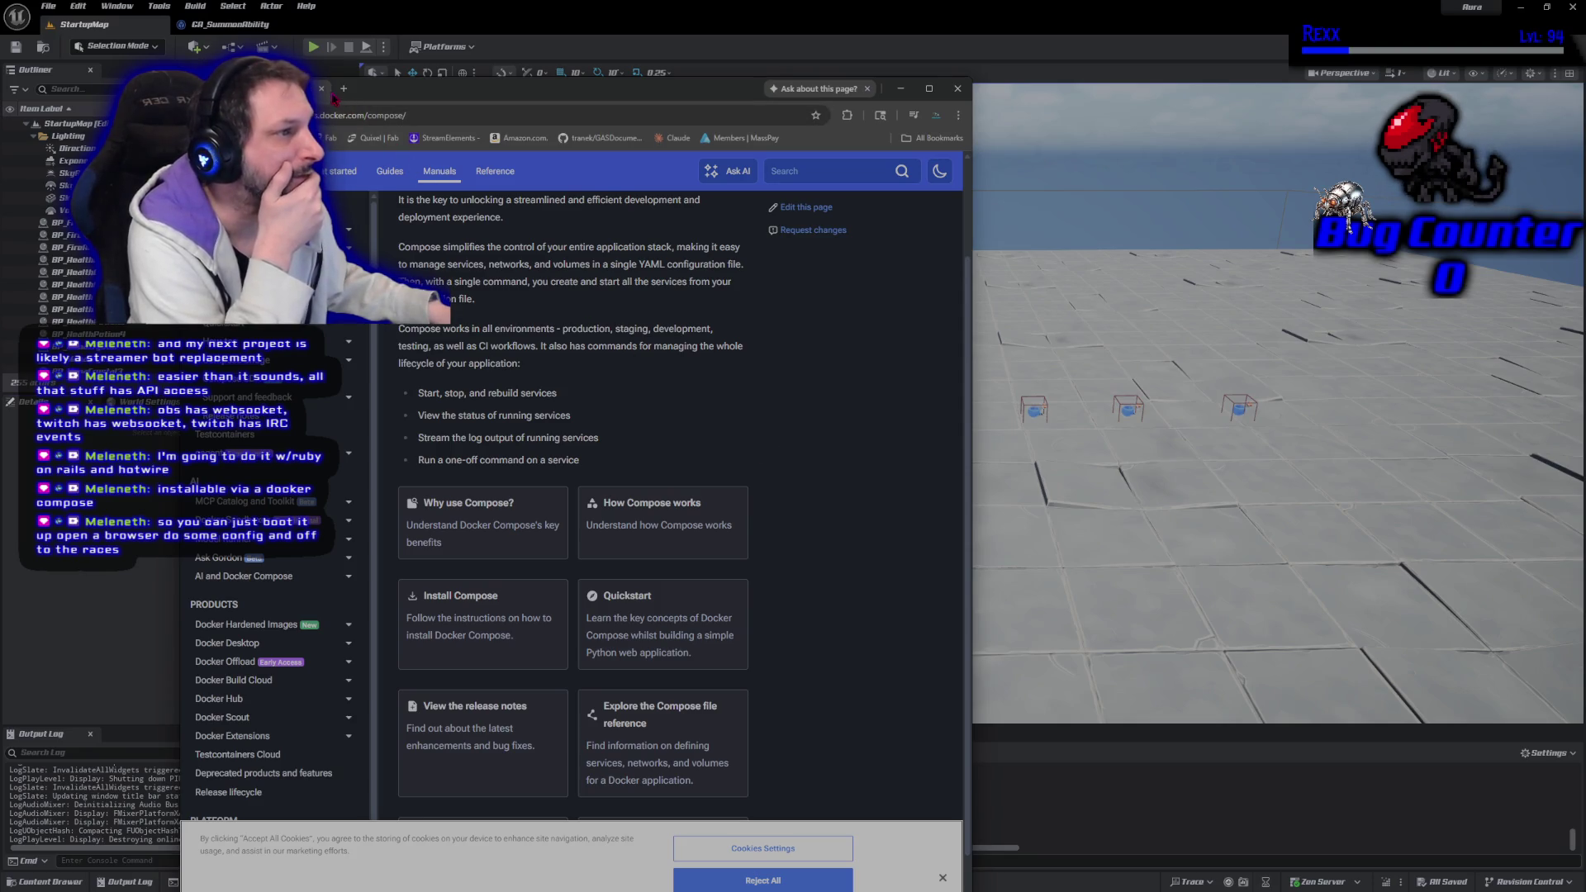
left_click(329, 95)
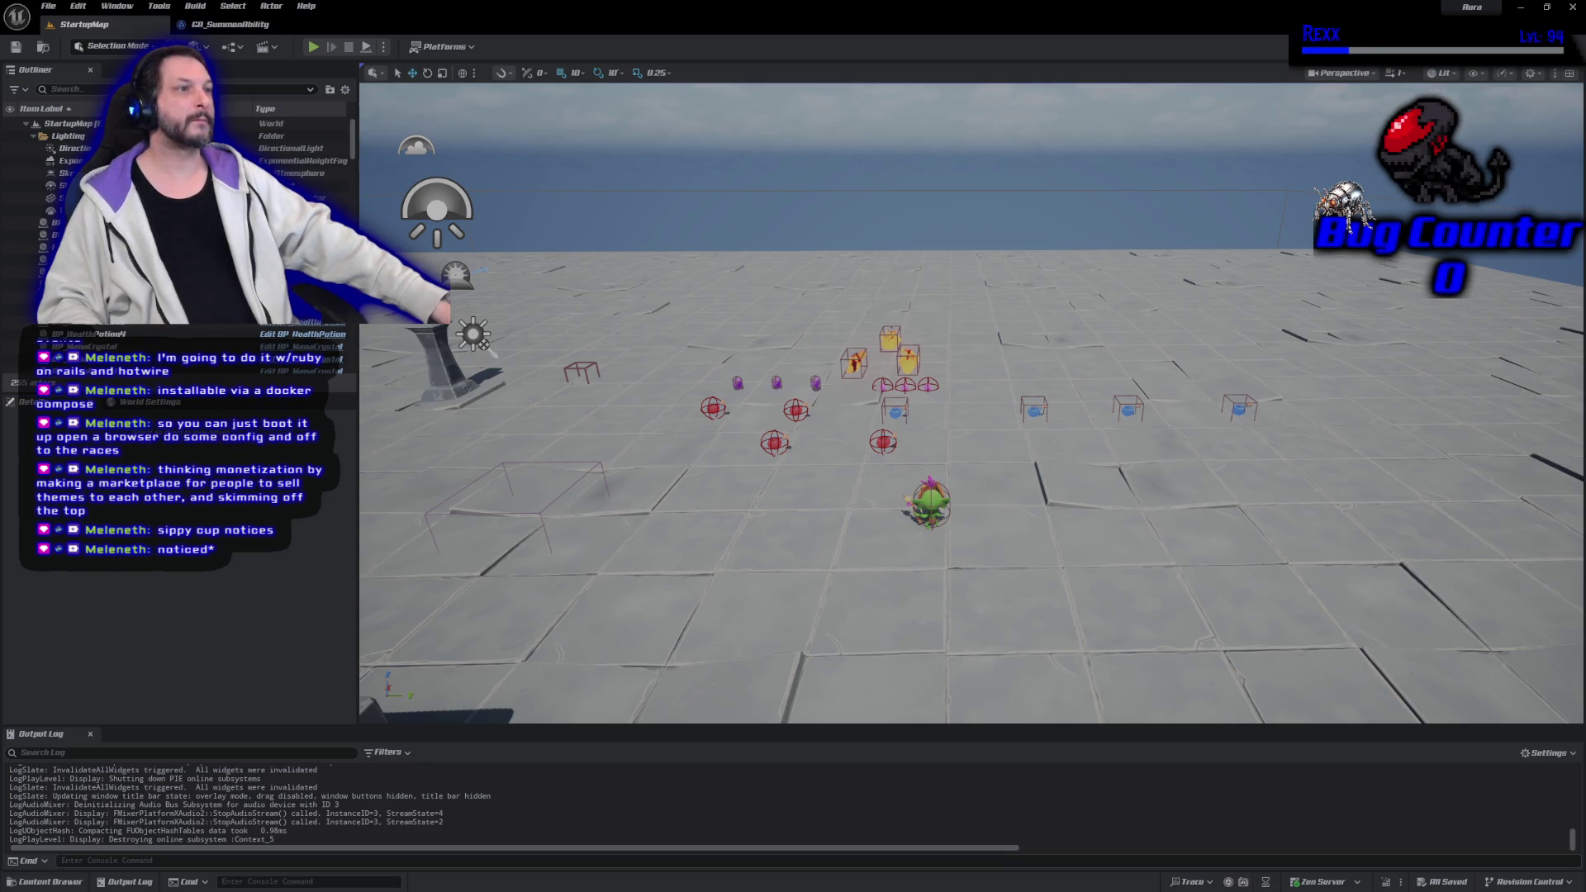
Show the GA_SummonAbility EventGraph framed on its Spawn Actor and Draw Debug Sphere nodes
left_click(256, 24)
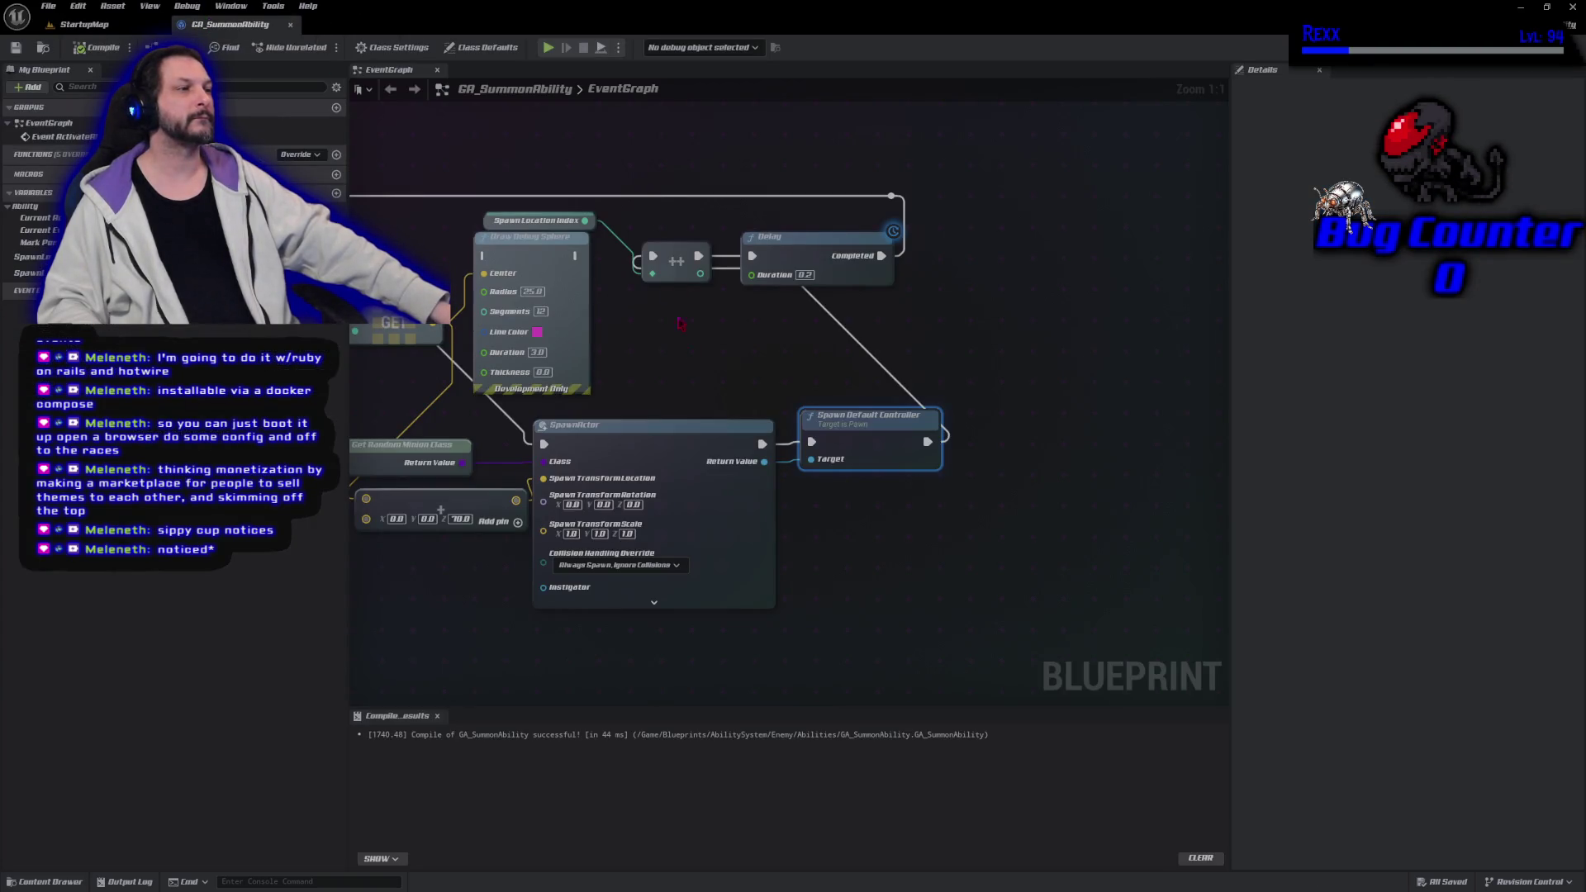
mouse_move(683, 348)
left_mouse_down()
mouse_move(724, 343)
mouse_move(834, 263)
left_mouse_up()
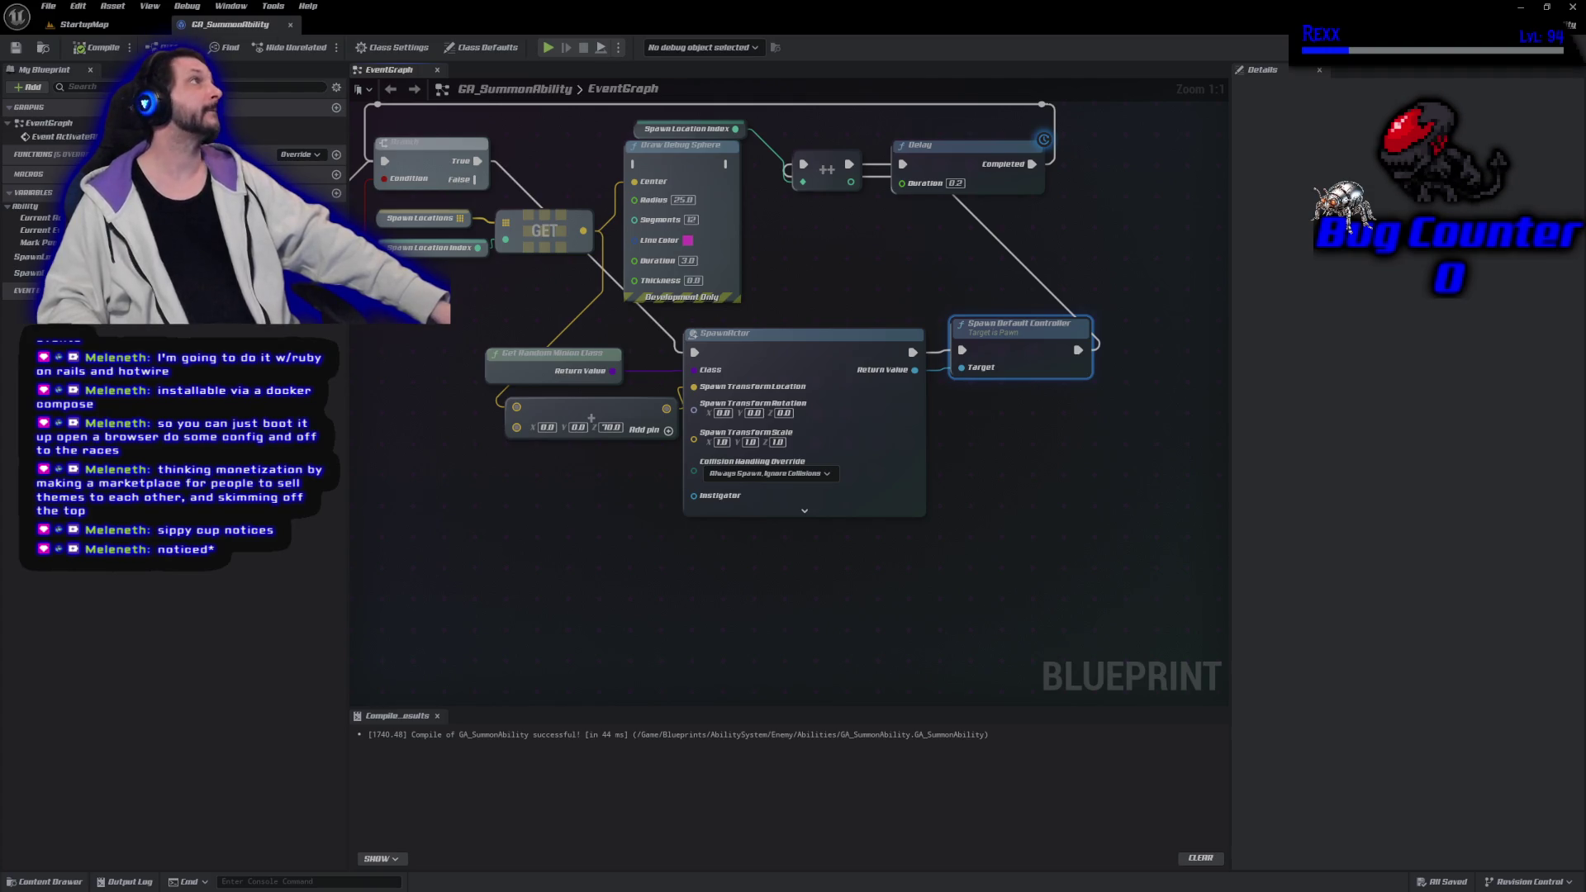
key("alt+Tab")
Commit the five changed files to Development as 'Select Minion Class at Random' and push to origin
left_click(377, 640)
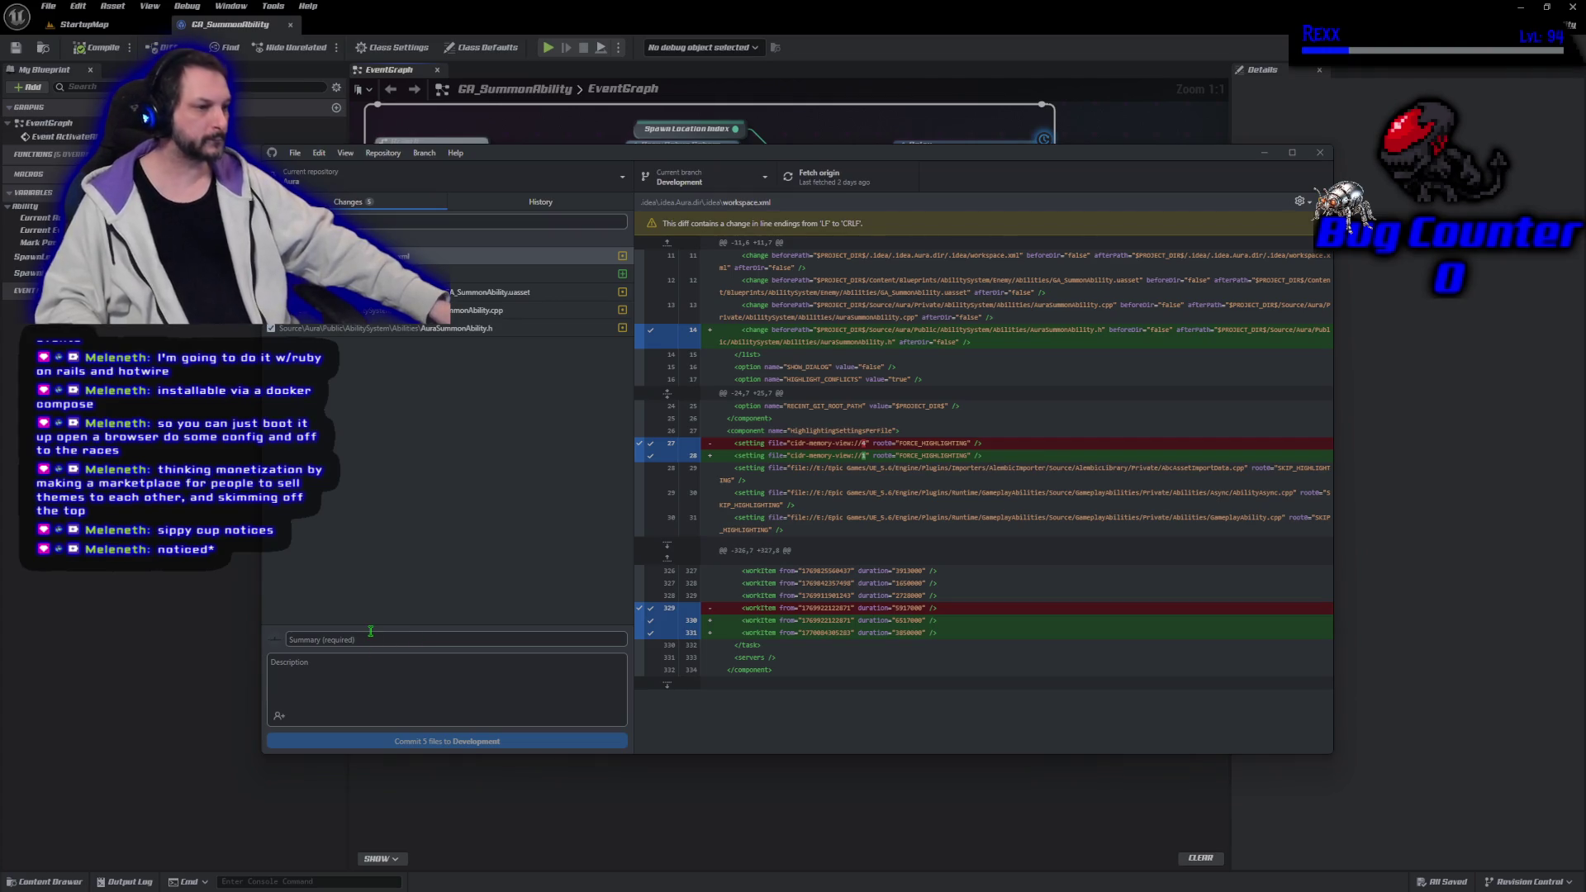
type("Select Mini")
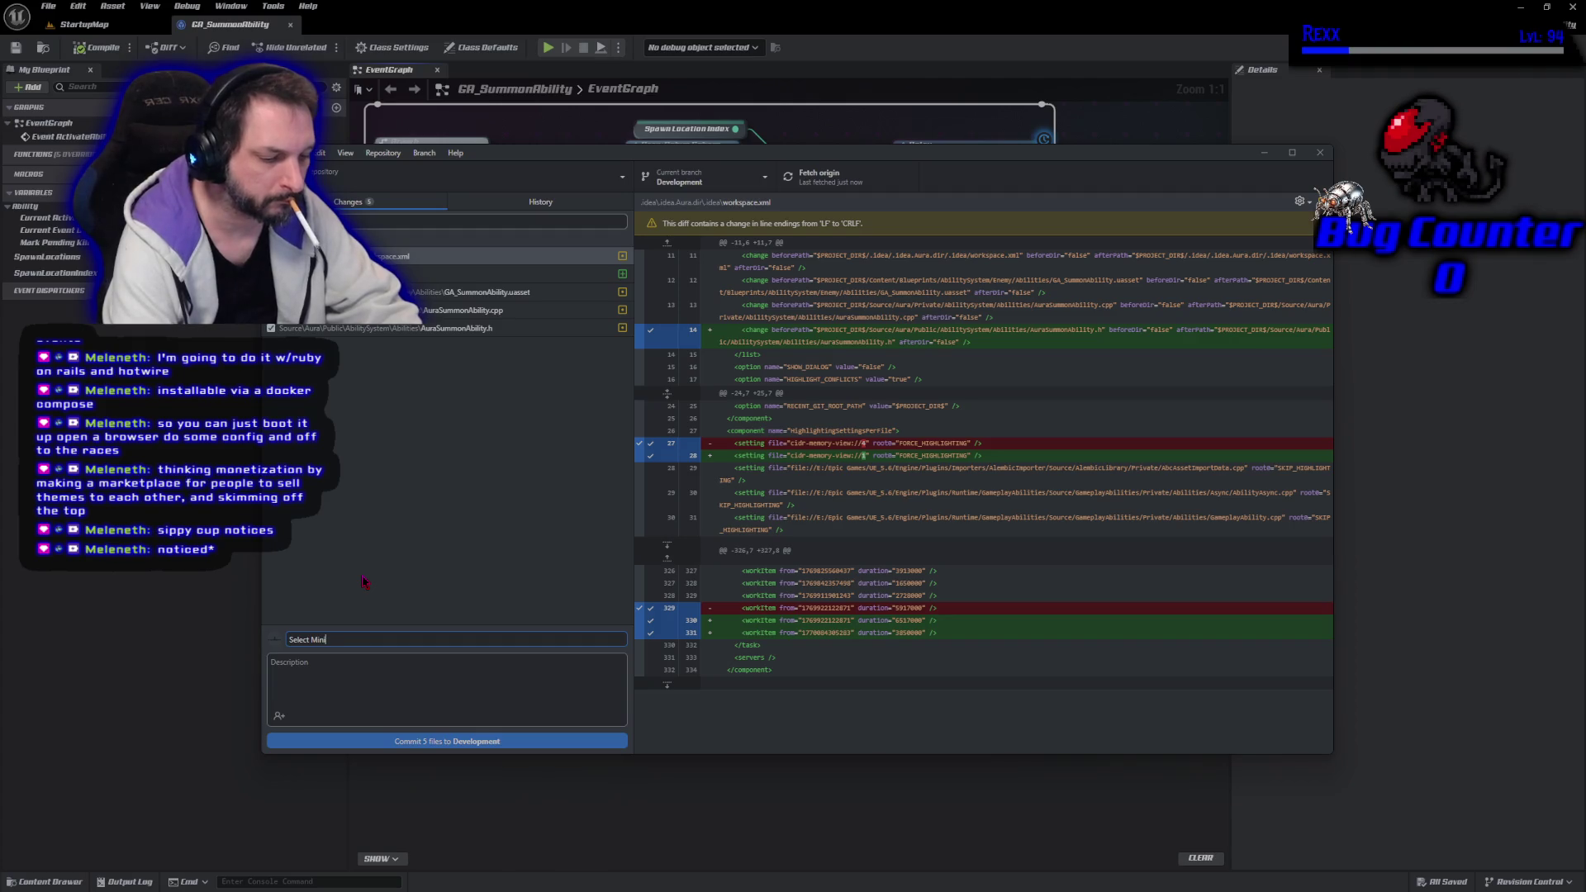
type("on Class")
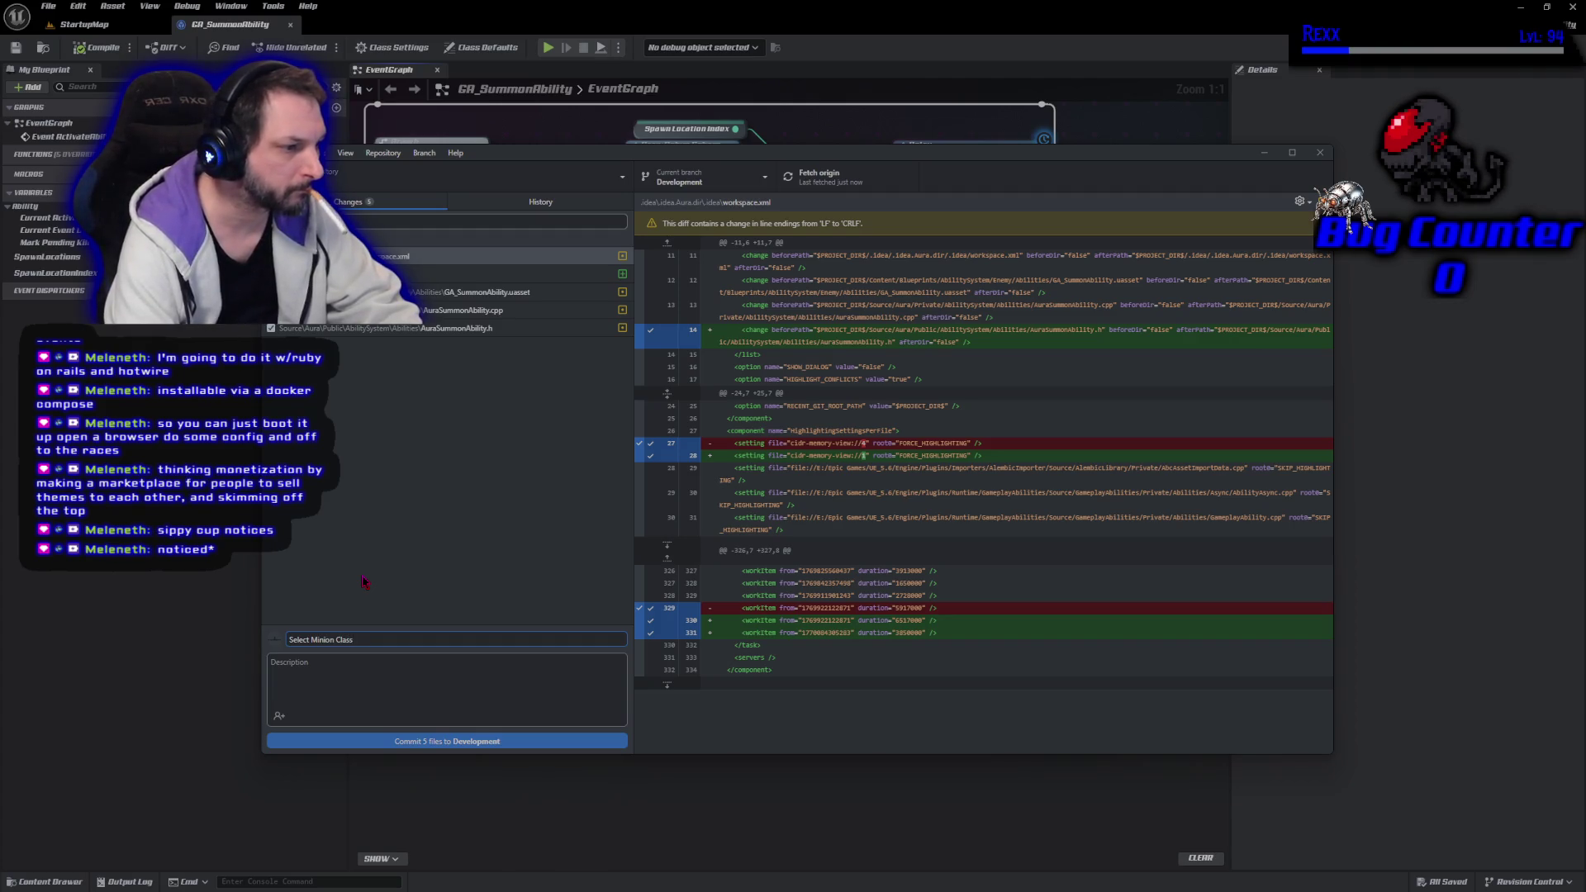
type(" at Random")
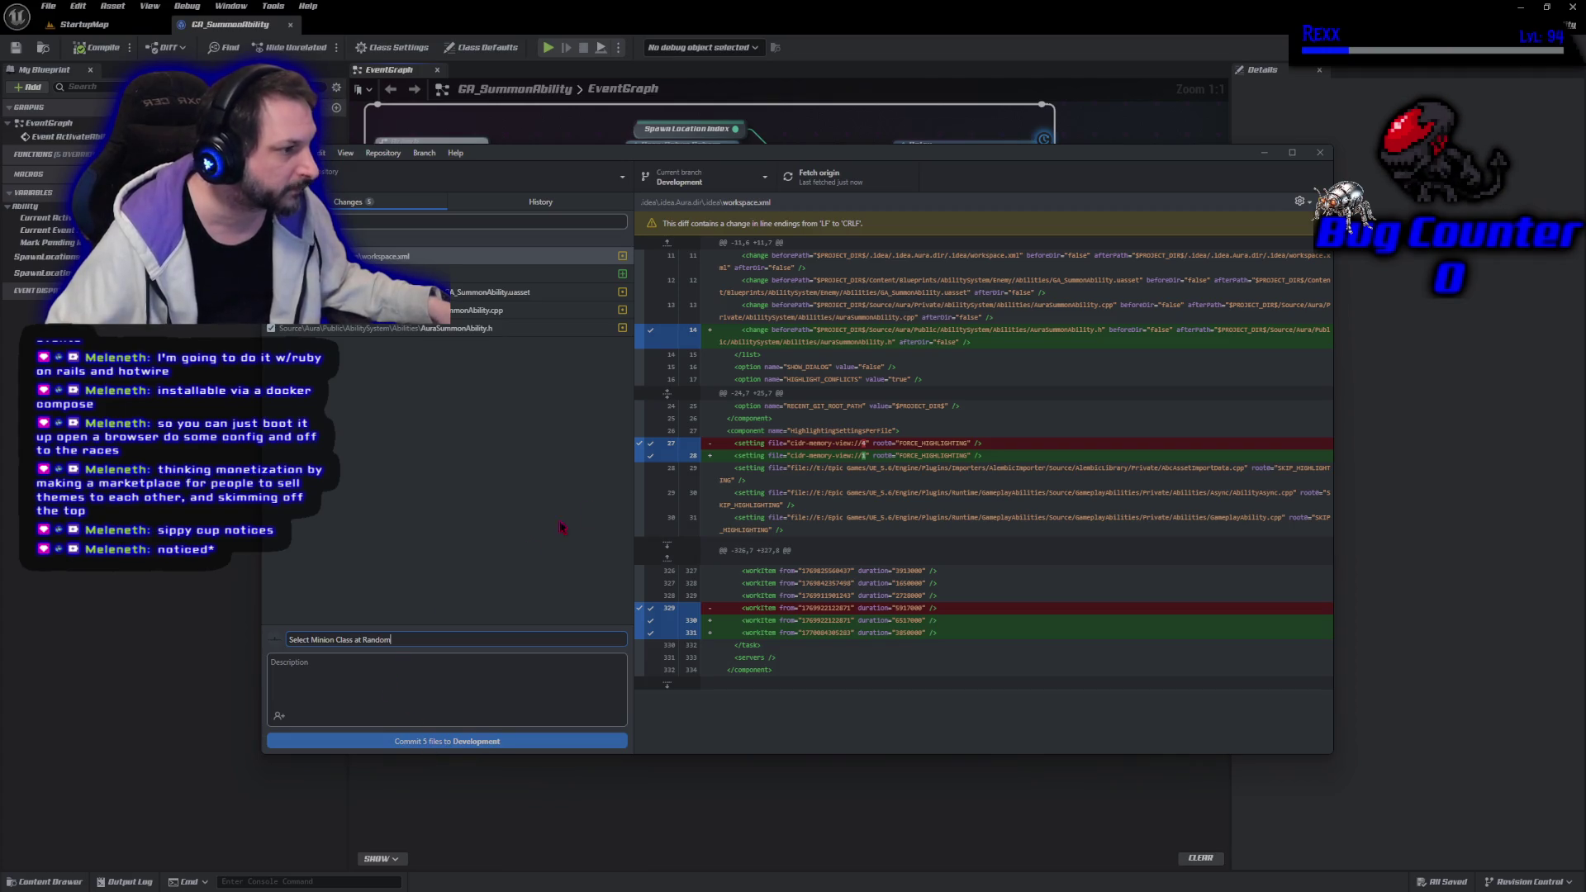
left_click(547, 744)
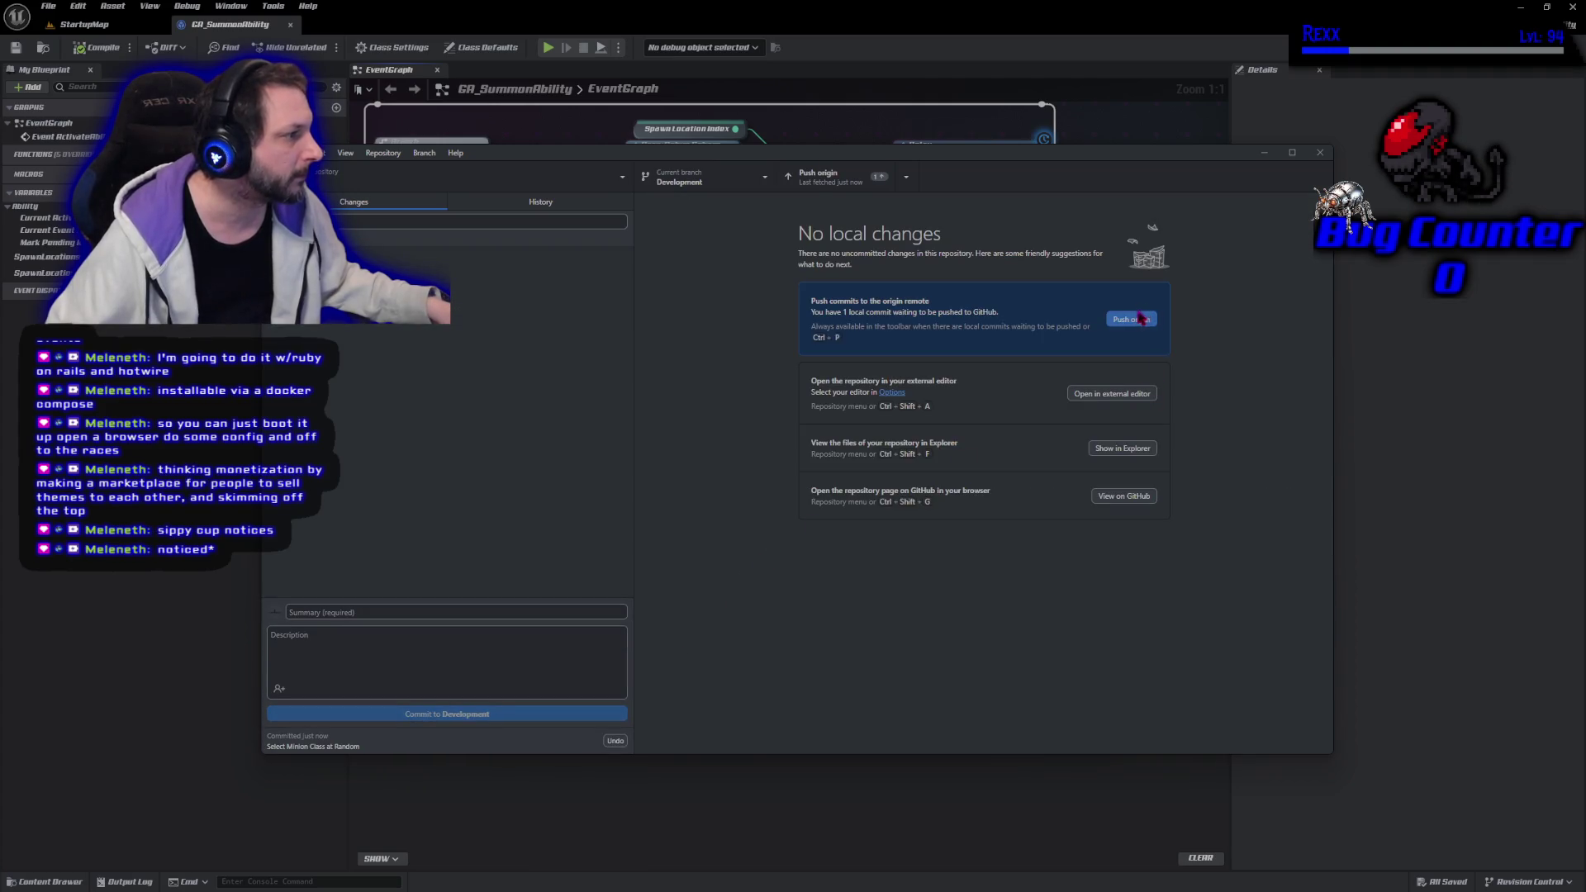
left_click(1138, 320)
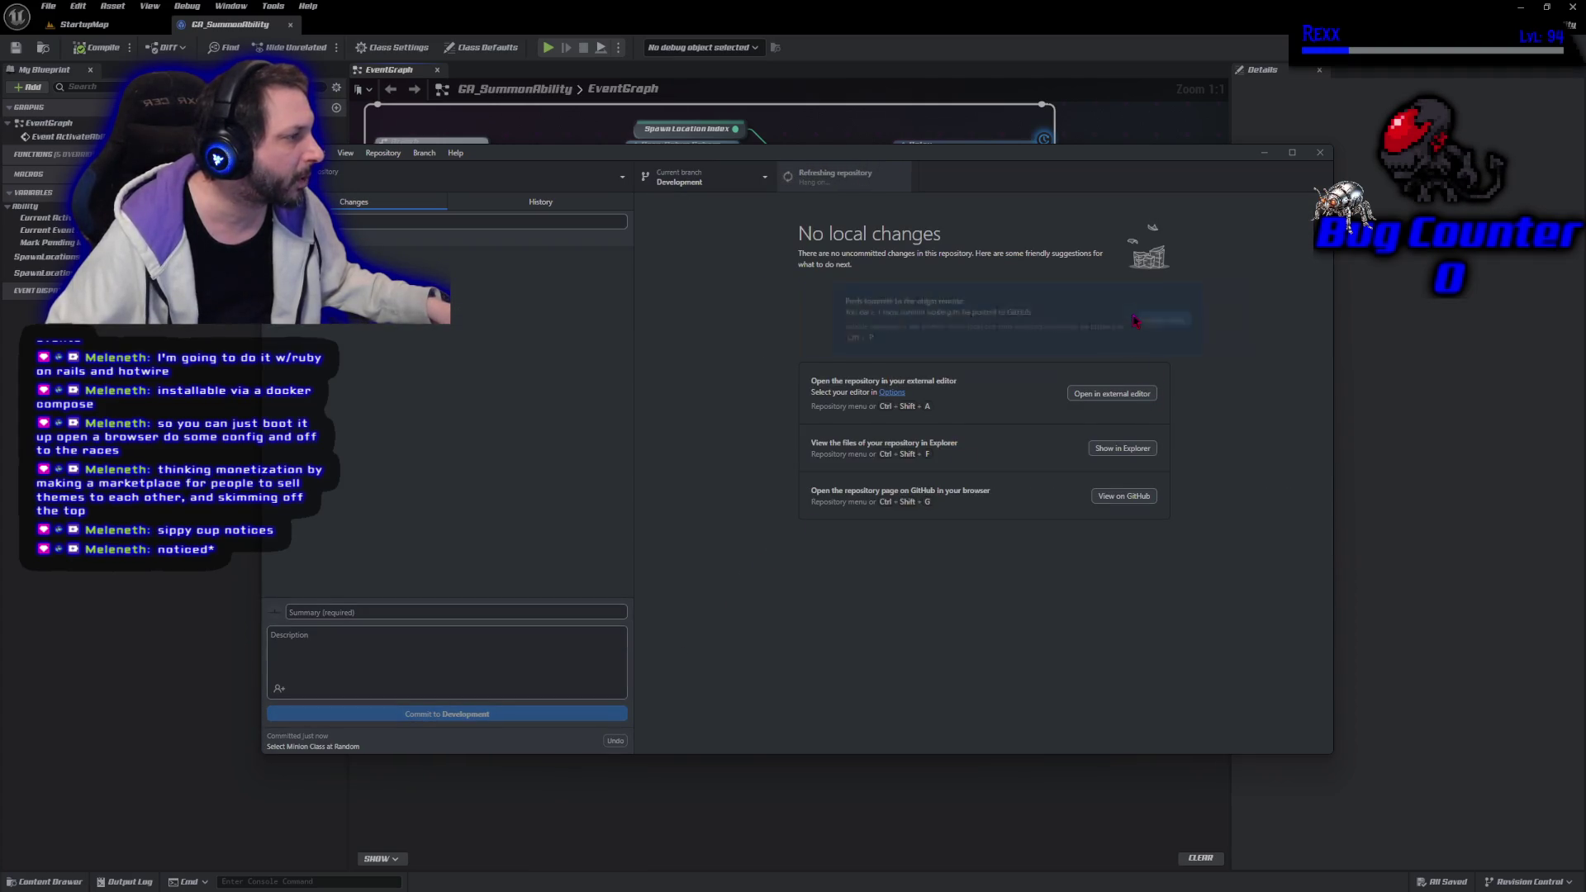
left_click(1320, 153)
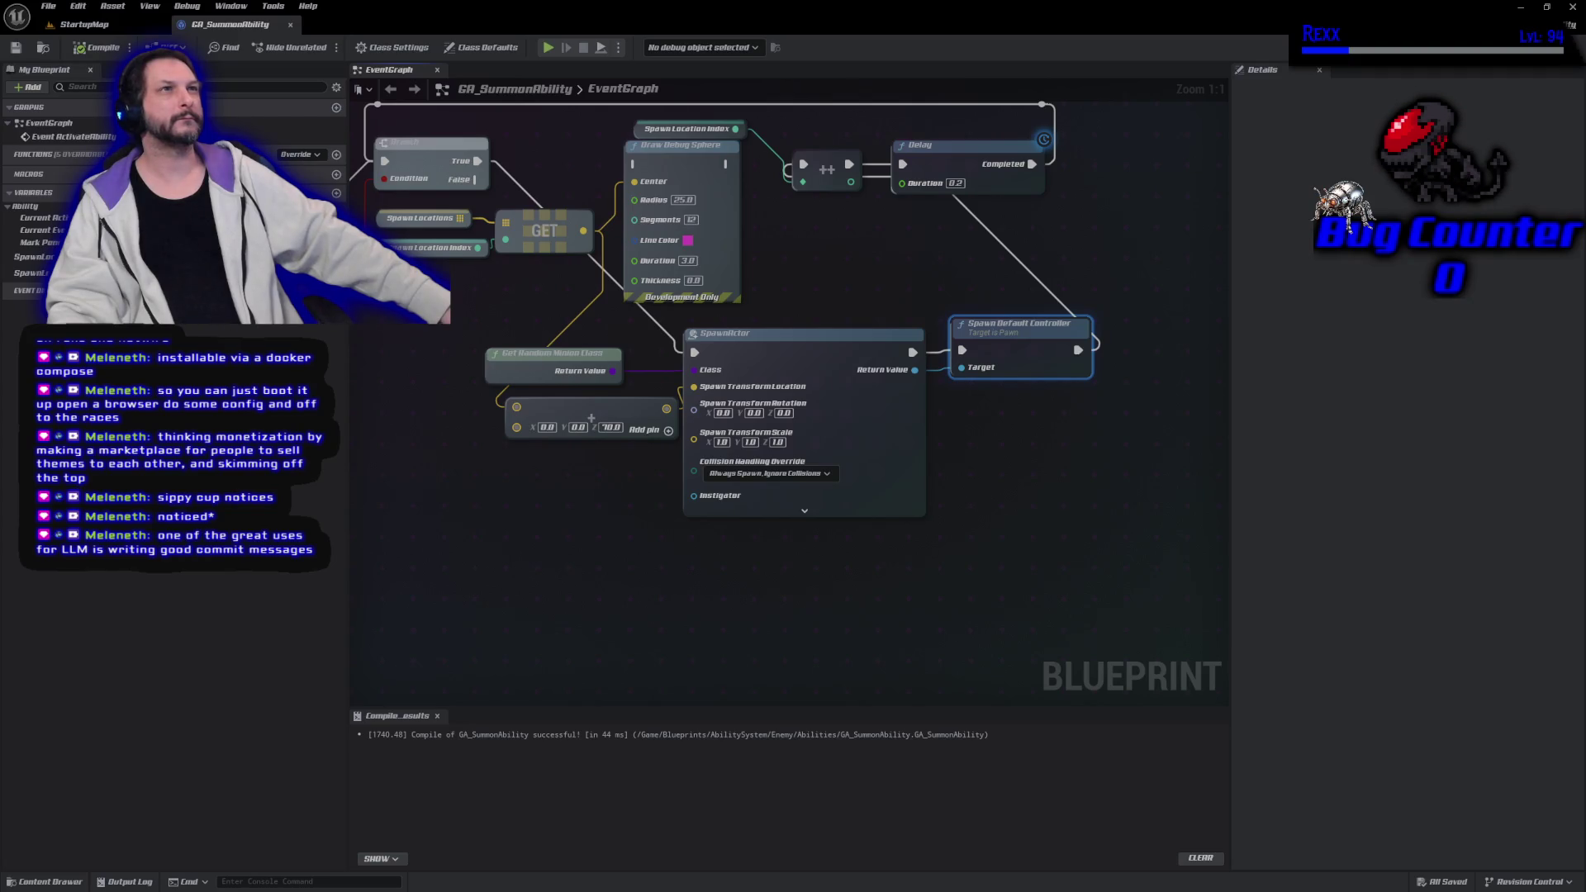
Open the Content Drawer from the Unreal Editor's bottom bar
left_click(45, 882)
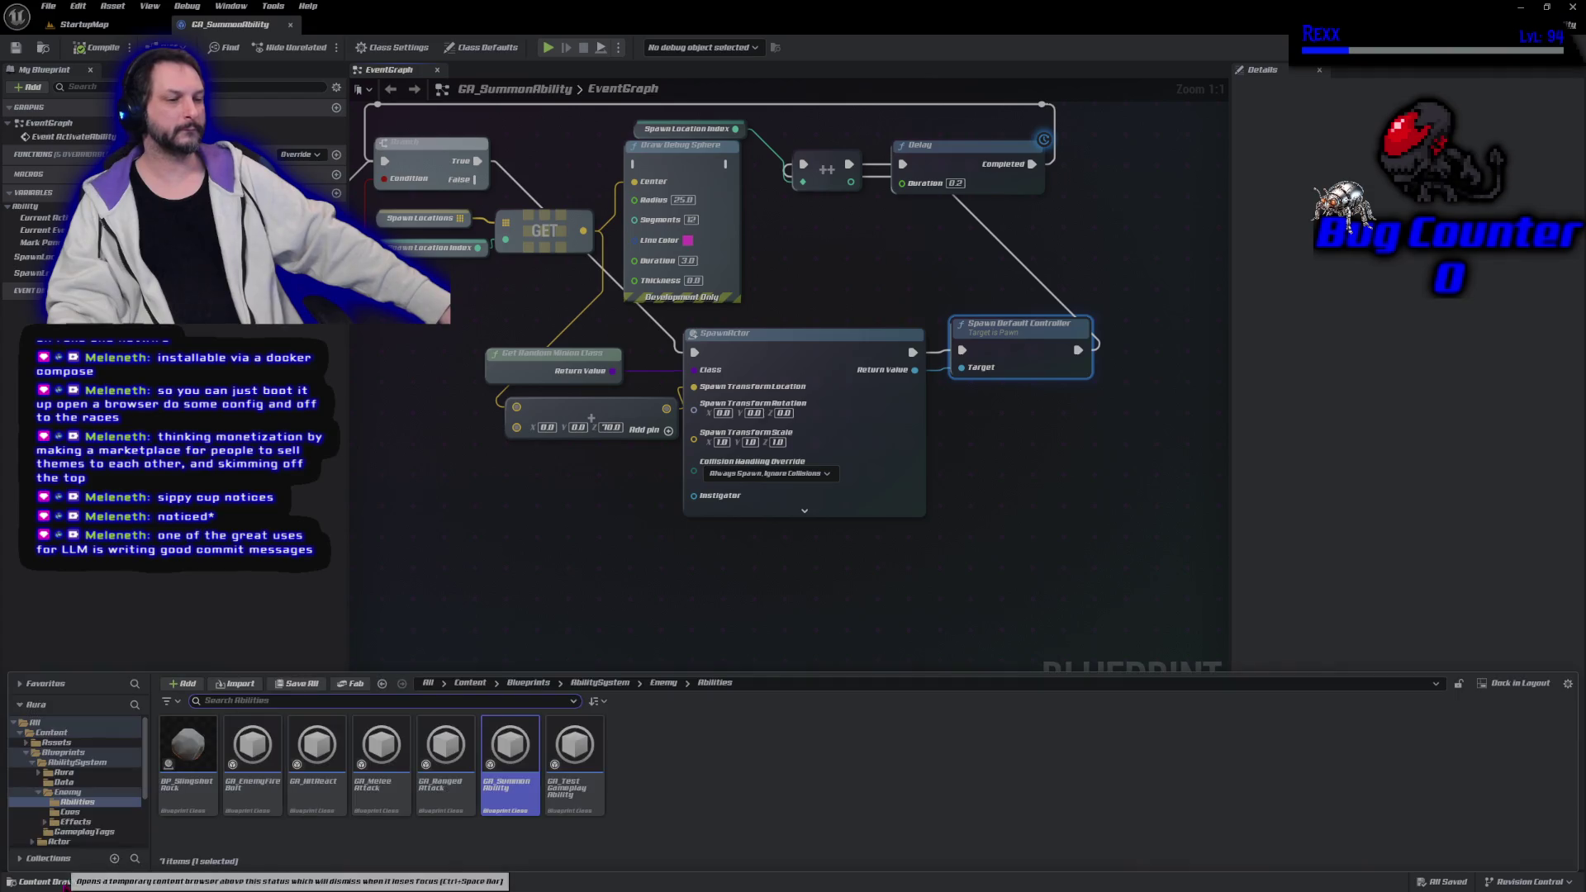
Browse to the Assets > Enemies > Shaman > Animations folder
left_click(57, 743)
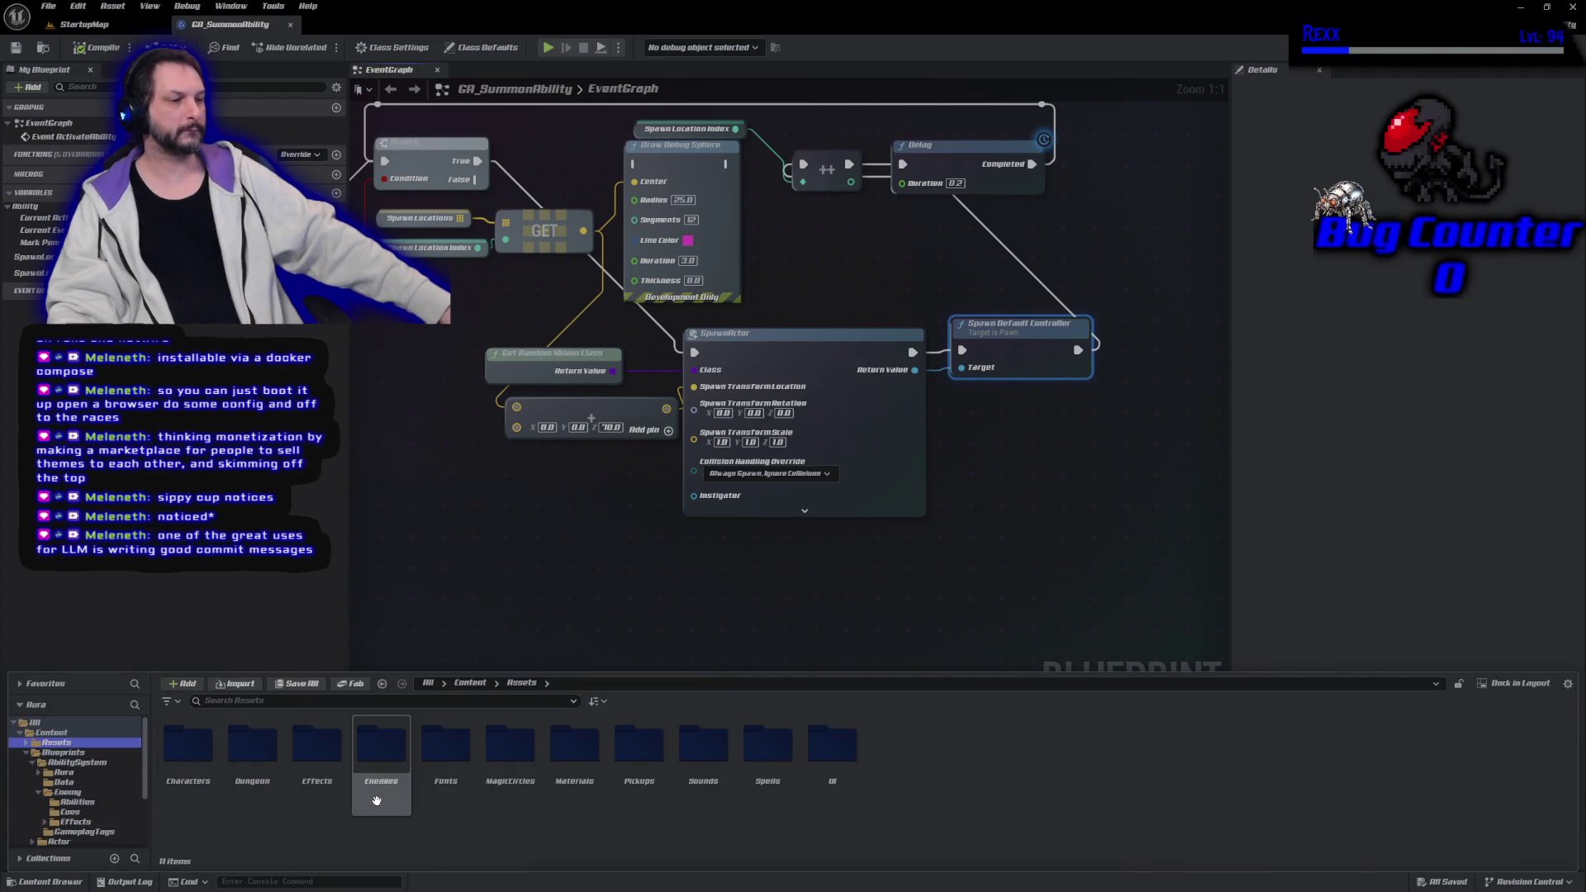
double_click(381, 743)
double_click(382, 748)
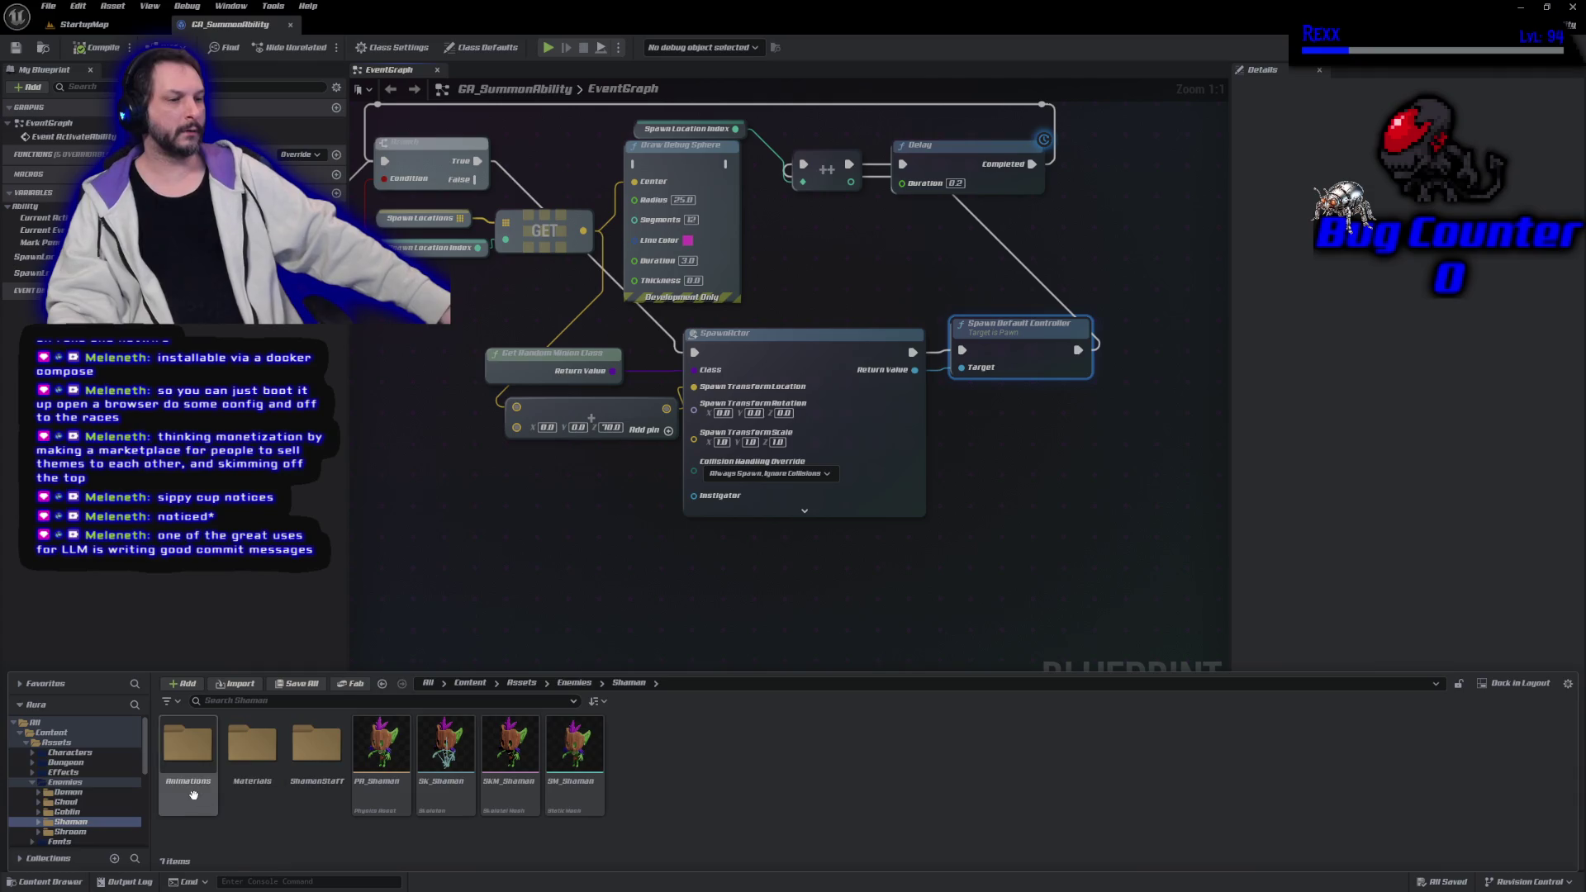
double_click(188, 746)
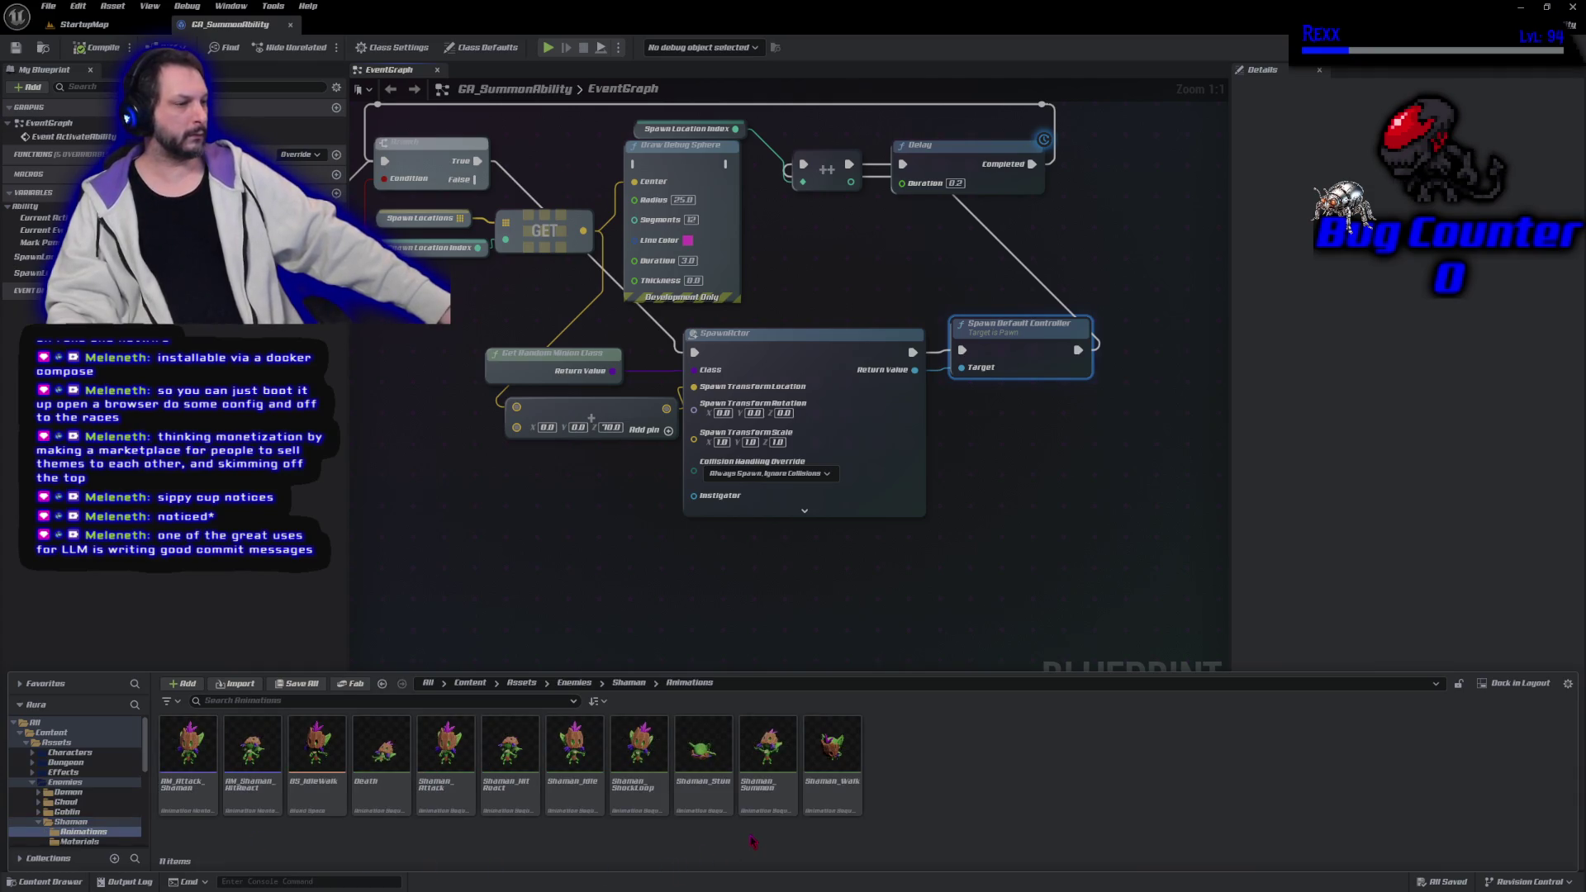
Create an animation montage from the Shaman_Summon animation named AM_Shaman_Summon
right_click(766, 797)
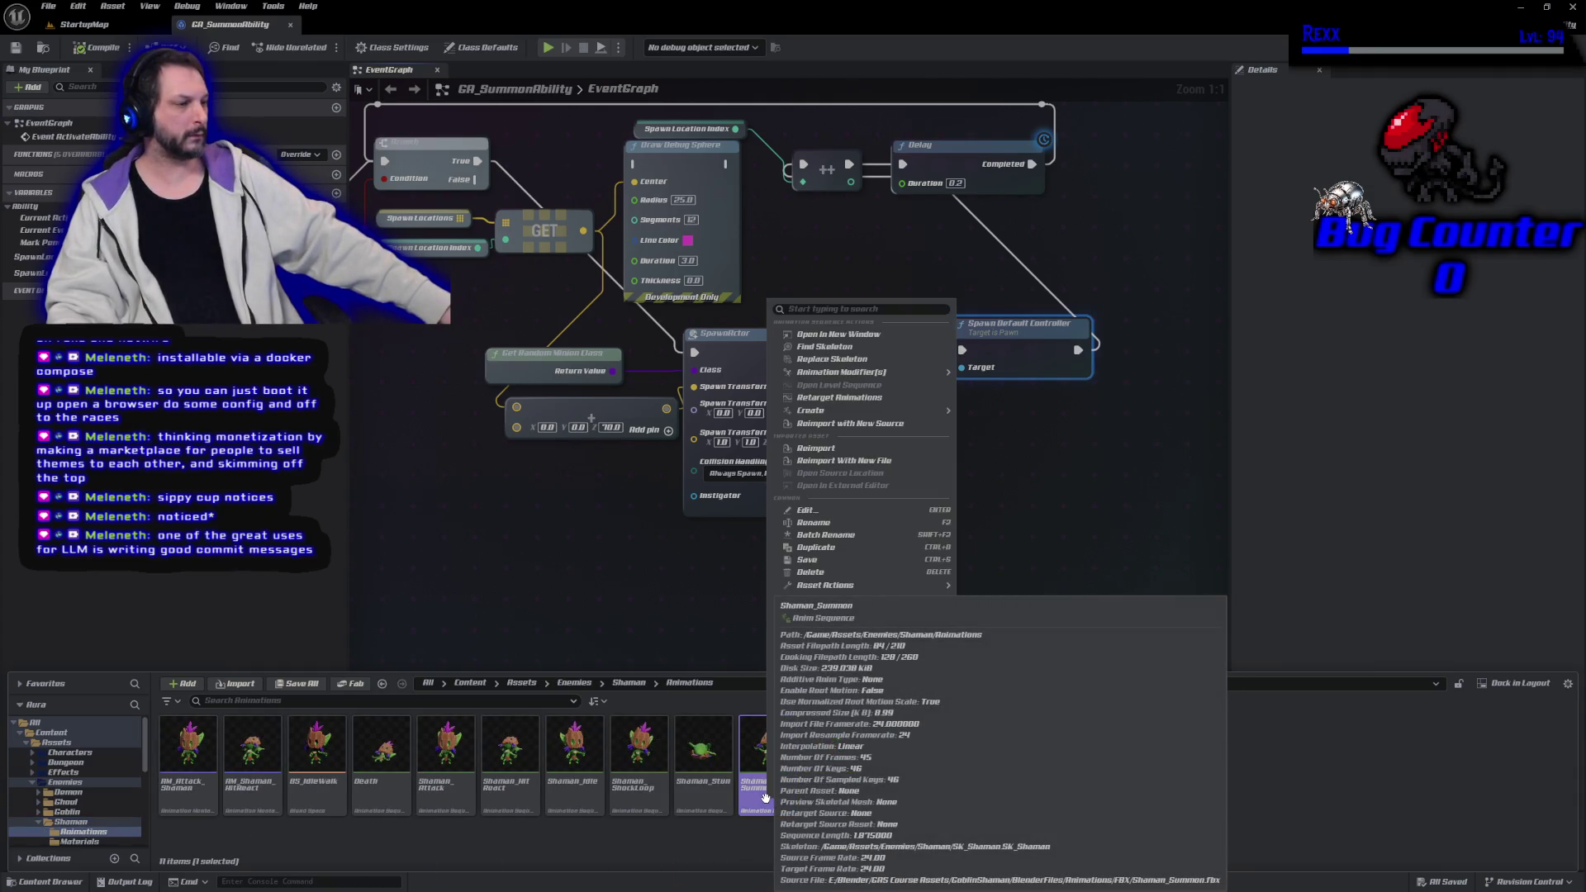
left_click(1025, 436)
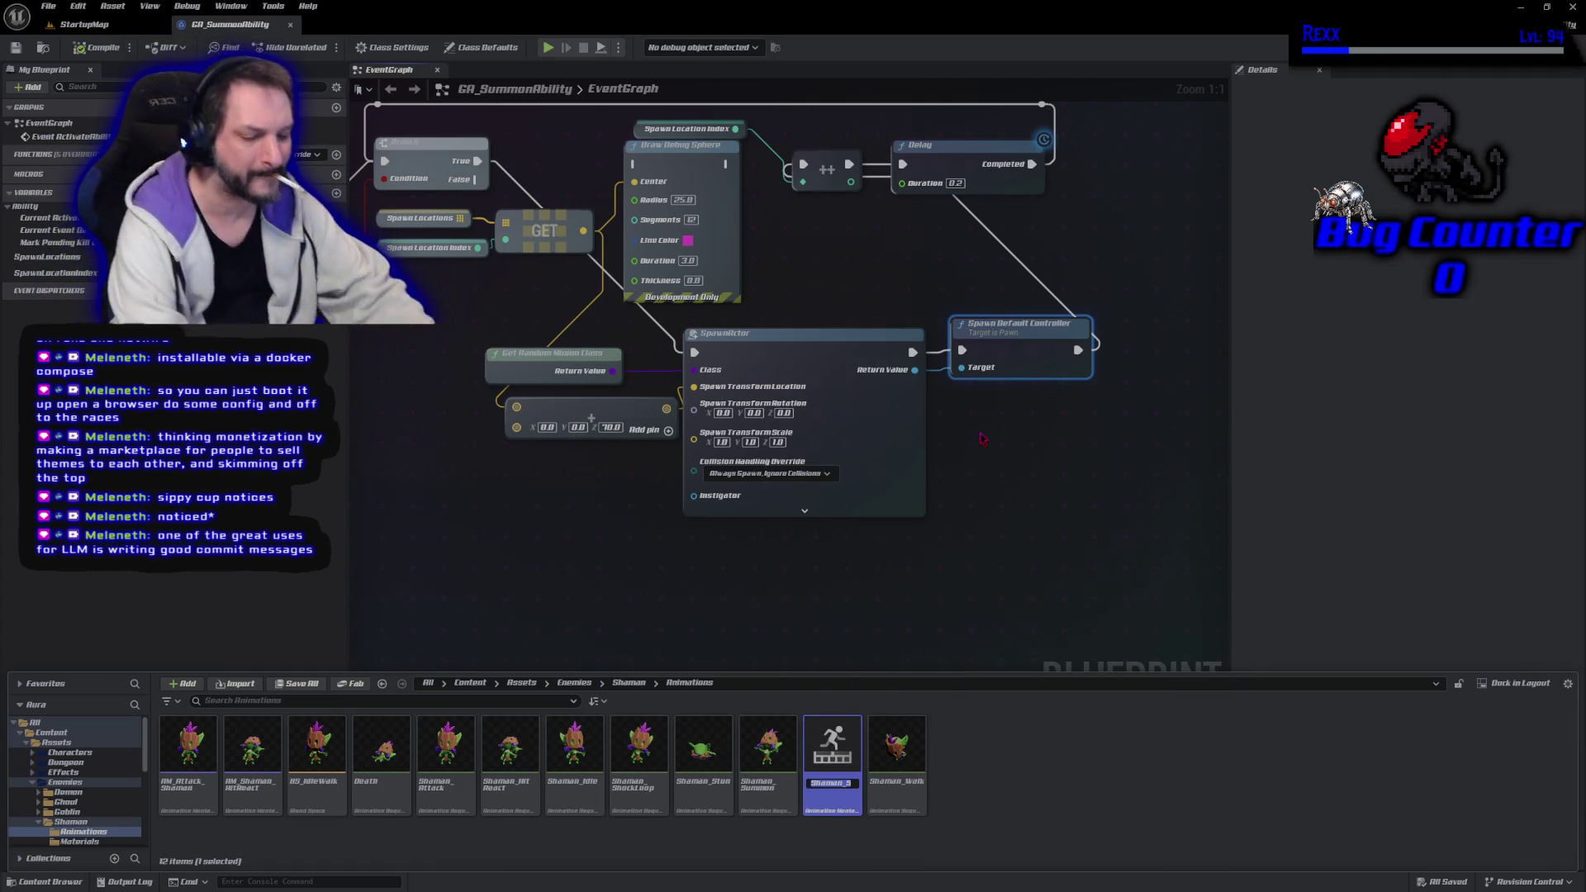
type("AM_")
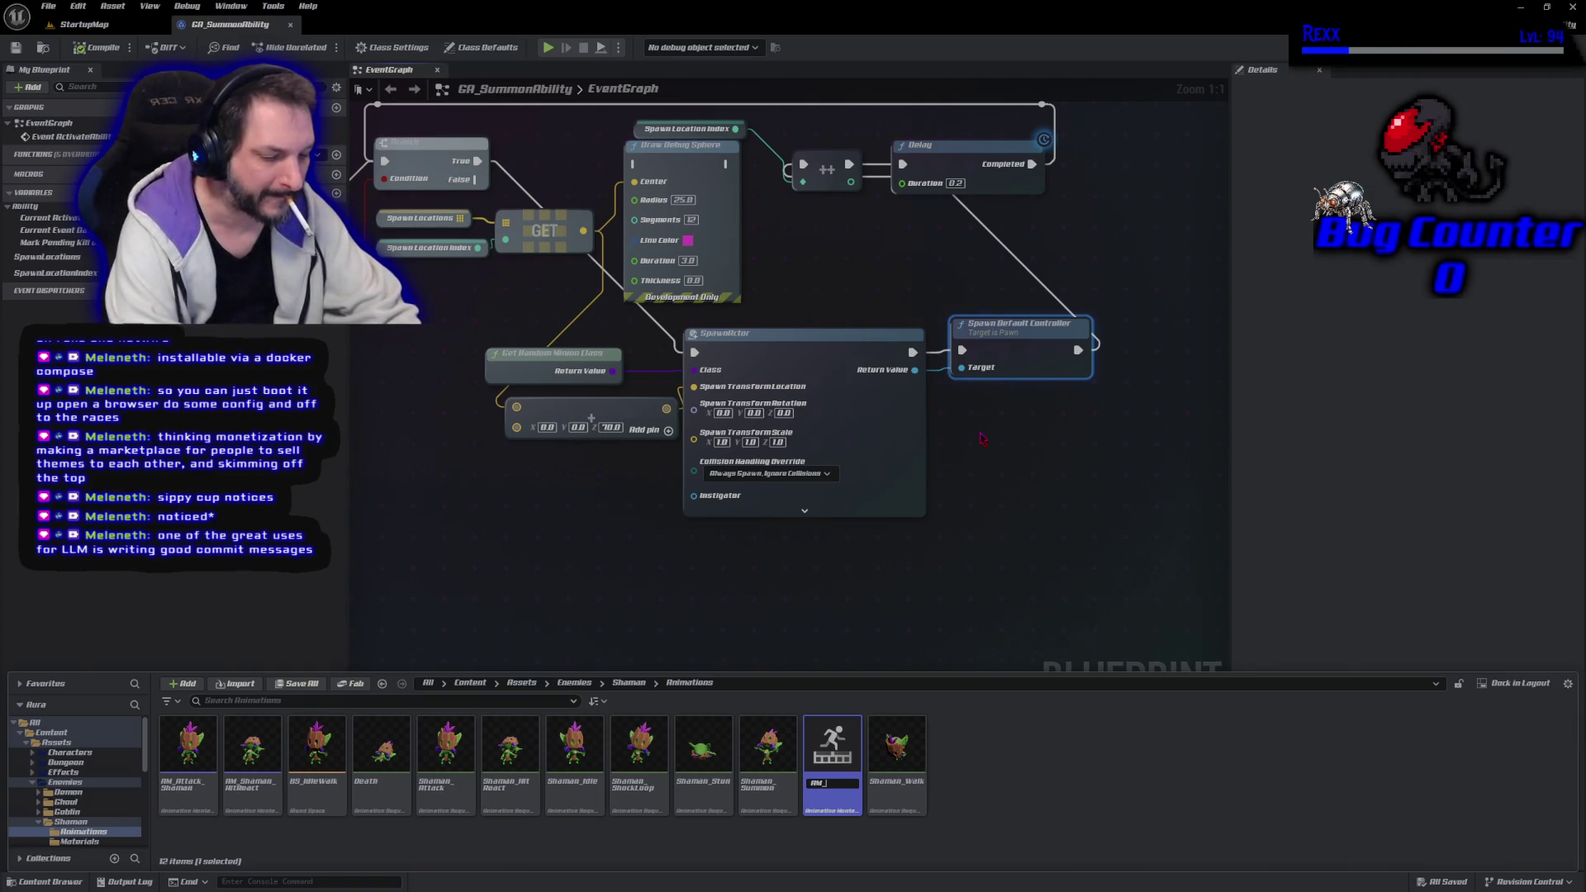
type("Shaman")
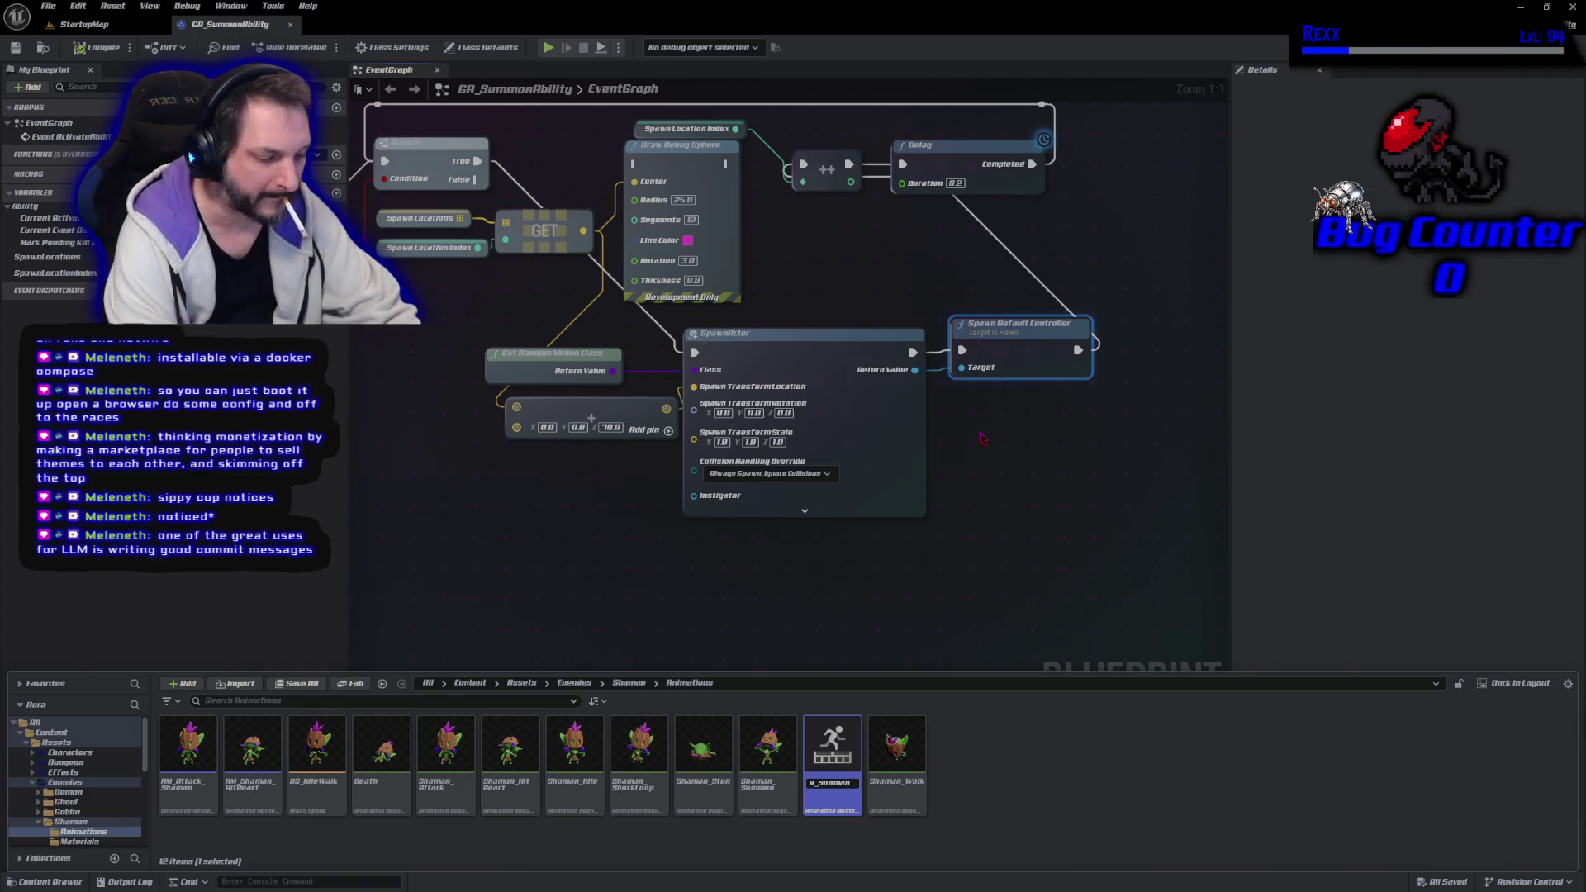
type("_Summon")
key("Return")
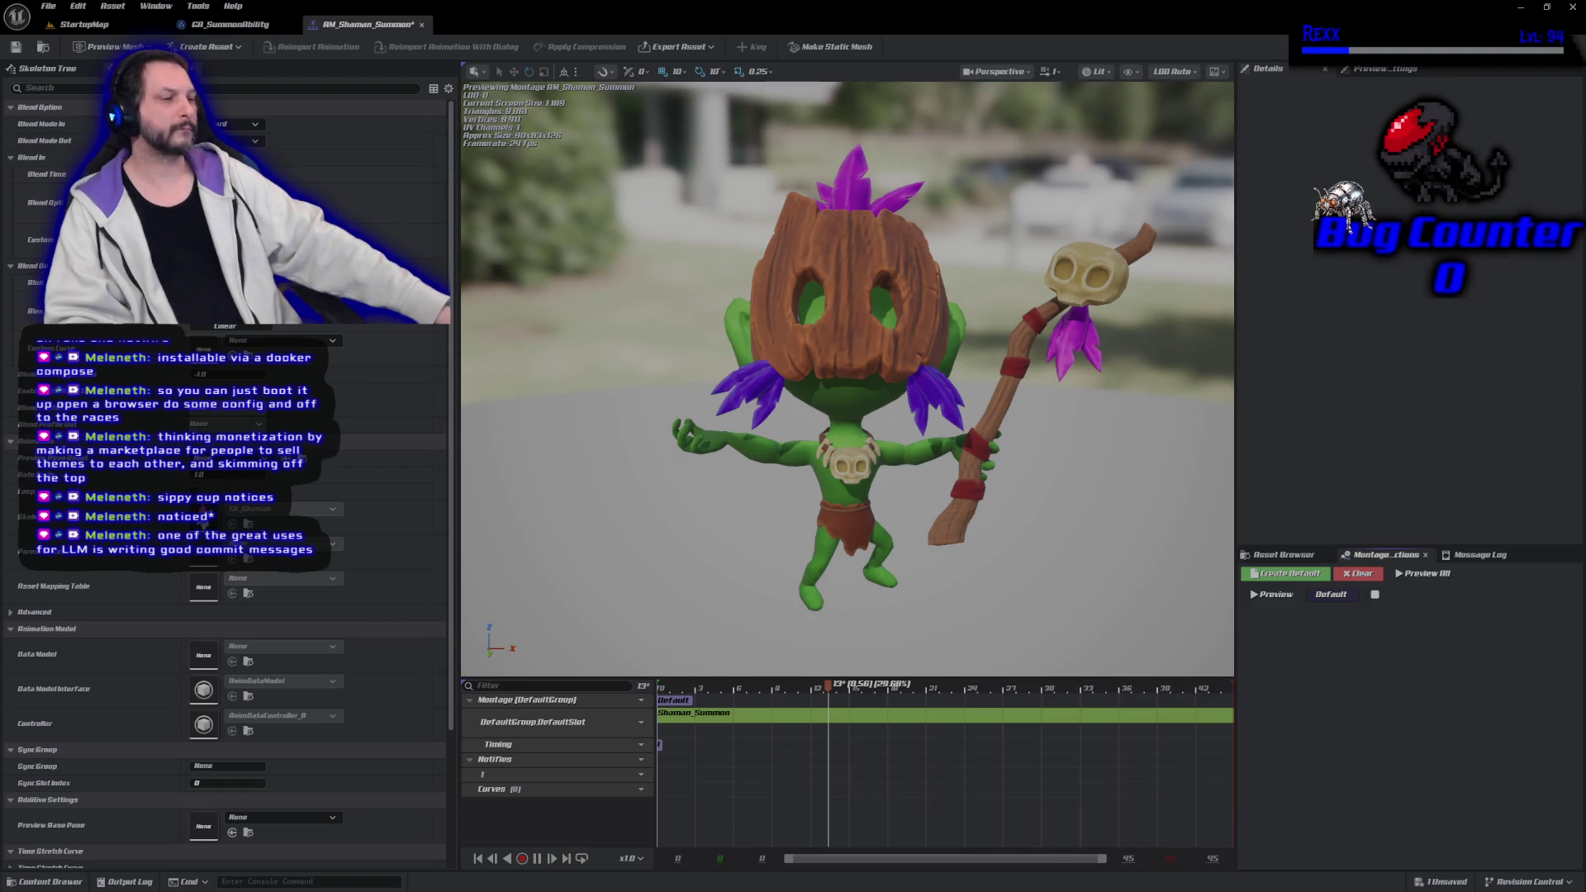
mouse_move(487, 776)
type("Events")
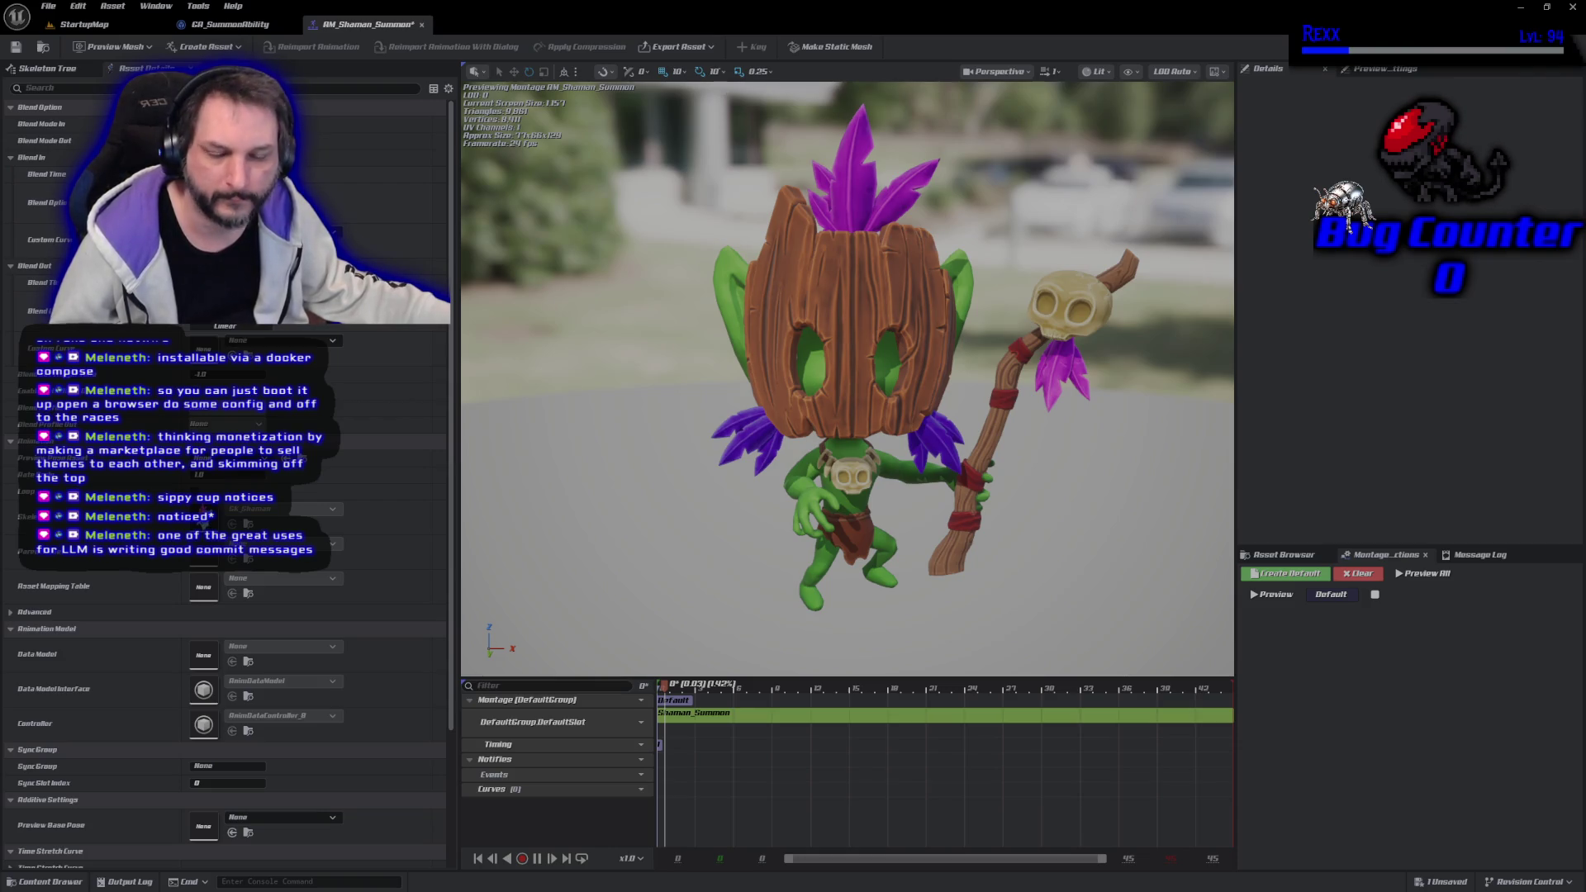
left_click(538, 860)
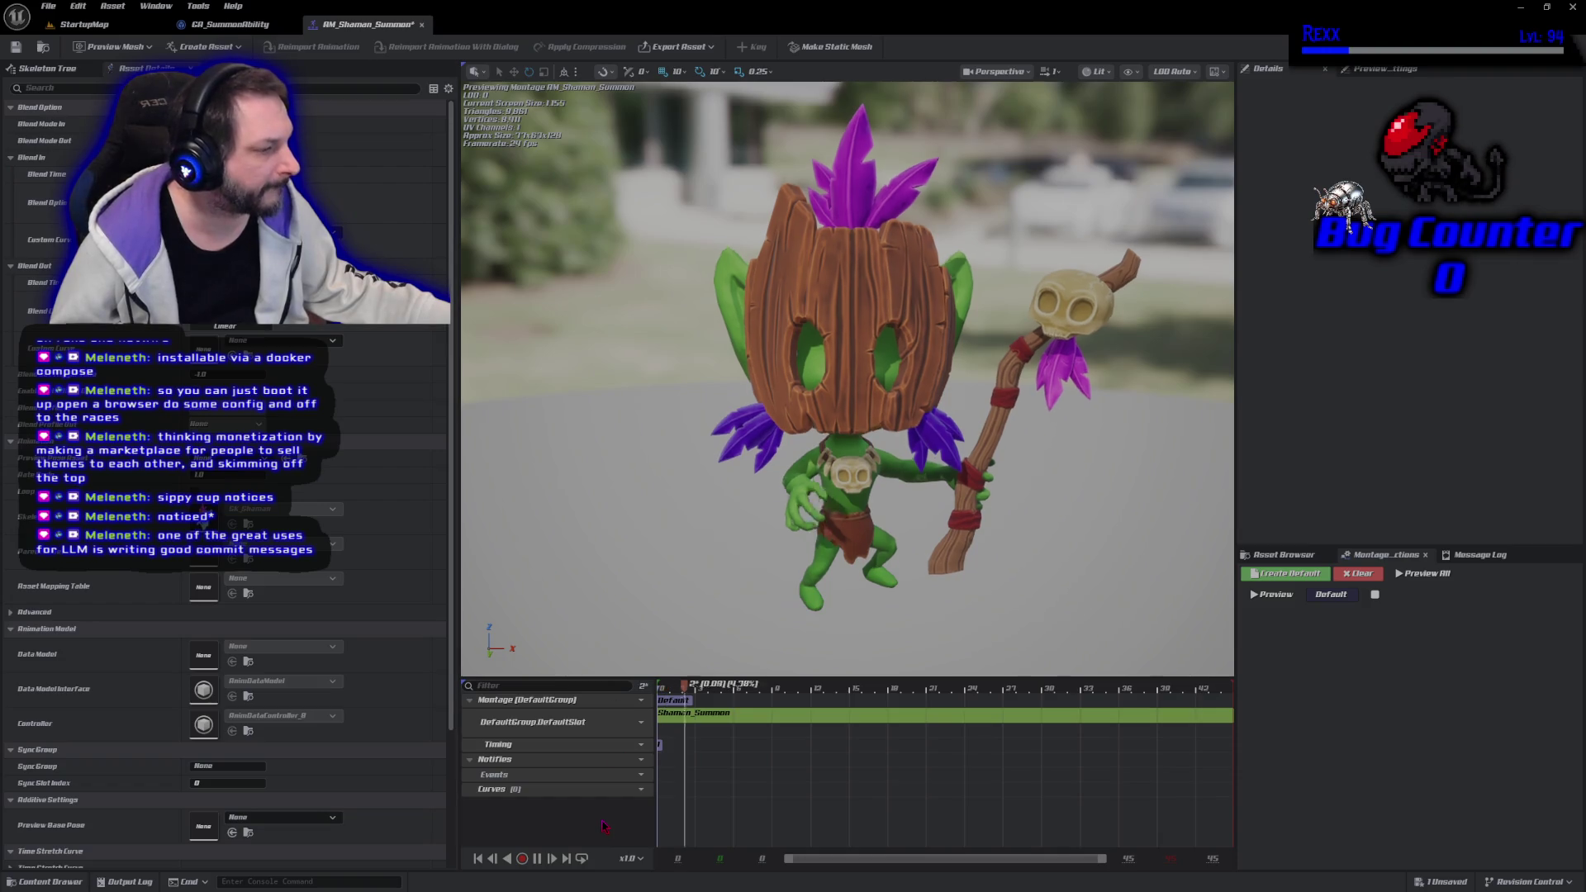
left_click(478, 859)
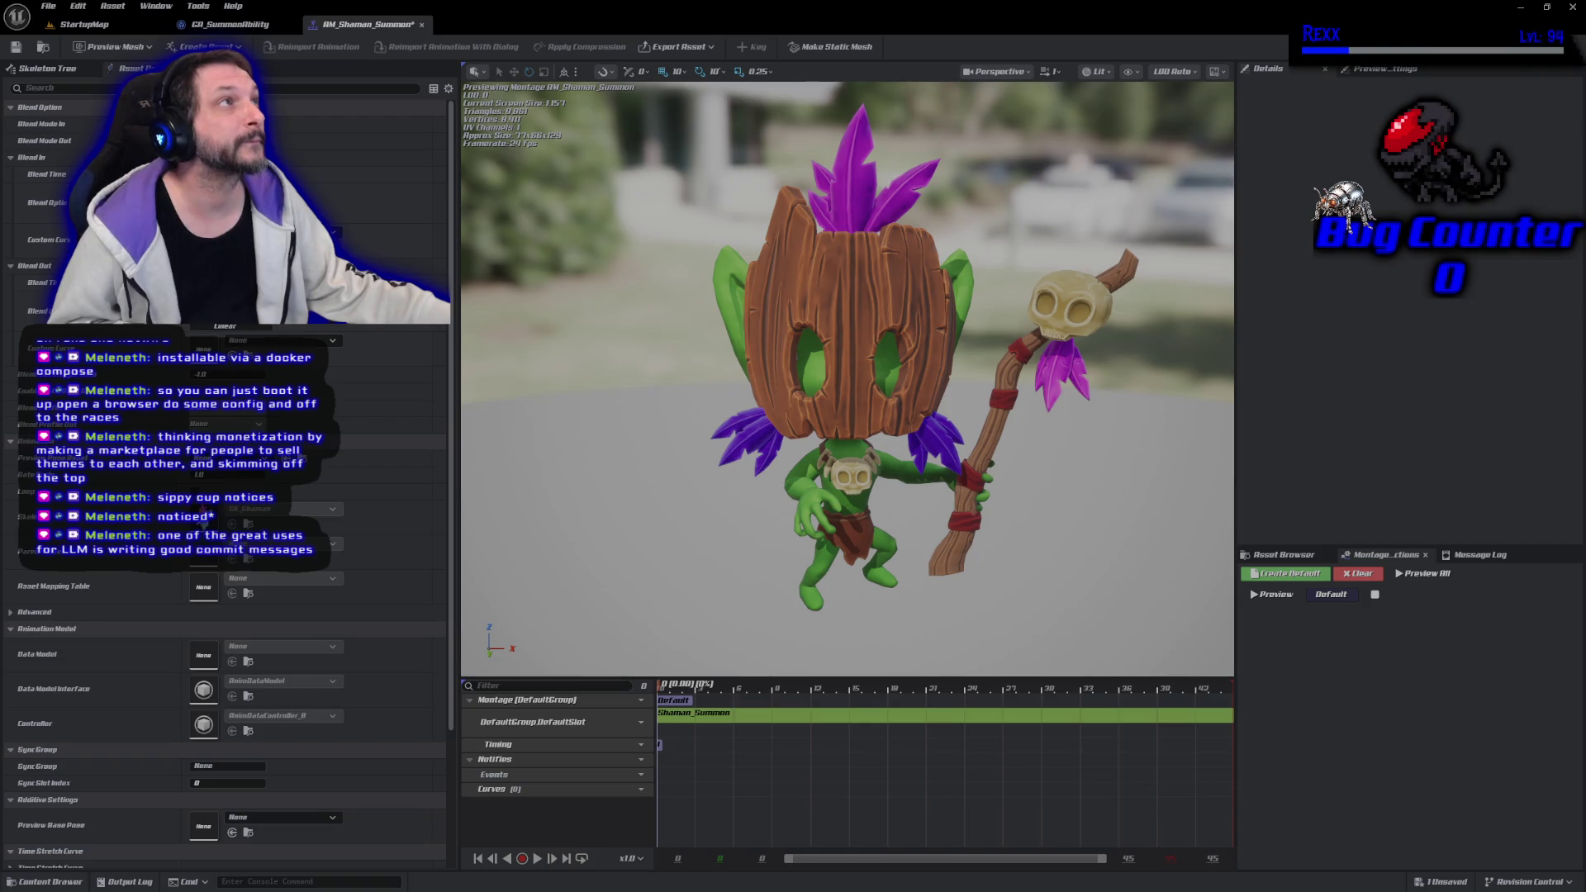
mouse_move(799, 687)
left_mouse_down()
mouse_move(1189, 715)
mouse_move(1236, 699)
left_mouse_up()
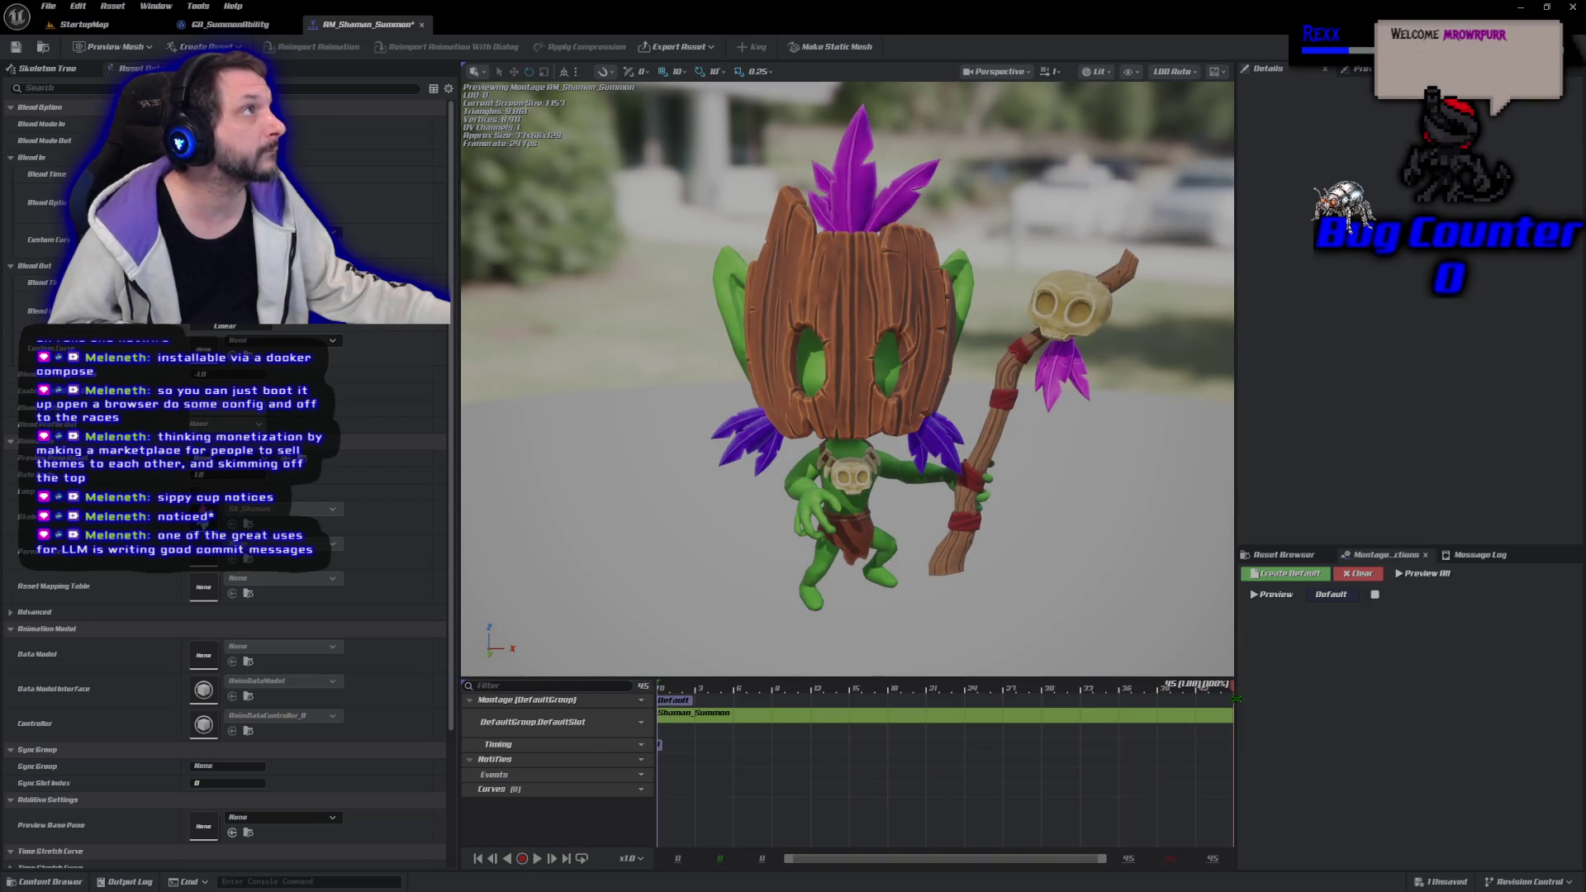
mouse_move(1236, 699)
left_mouse_down()
mouse_move(1206, 705)
mouse_move(1236, 692)
left_mouse_up()
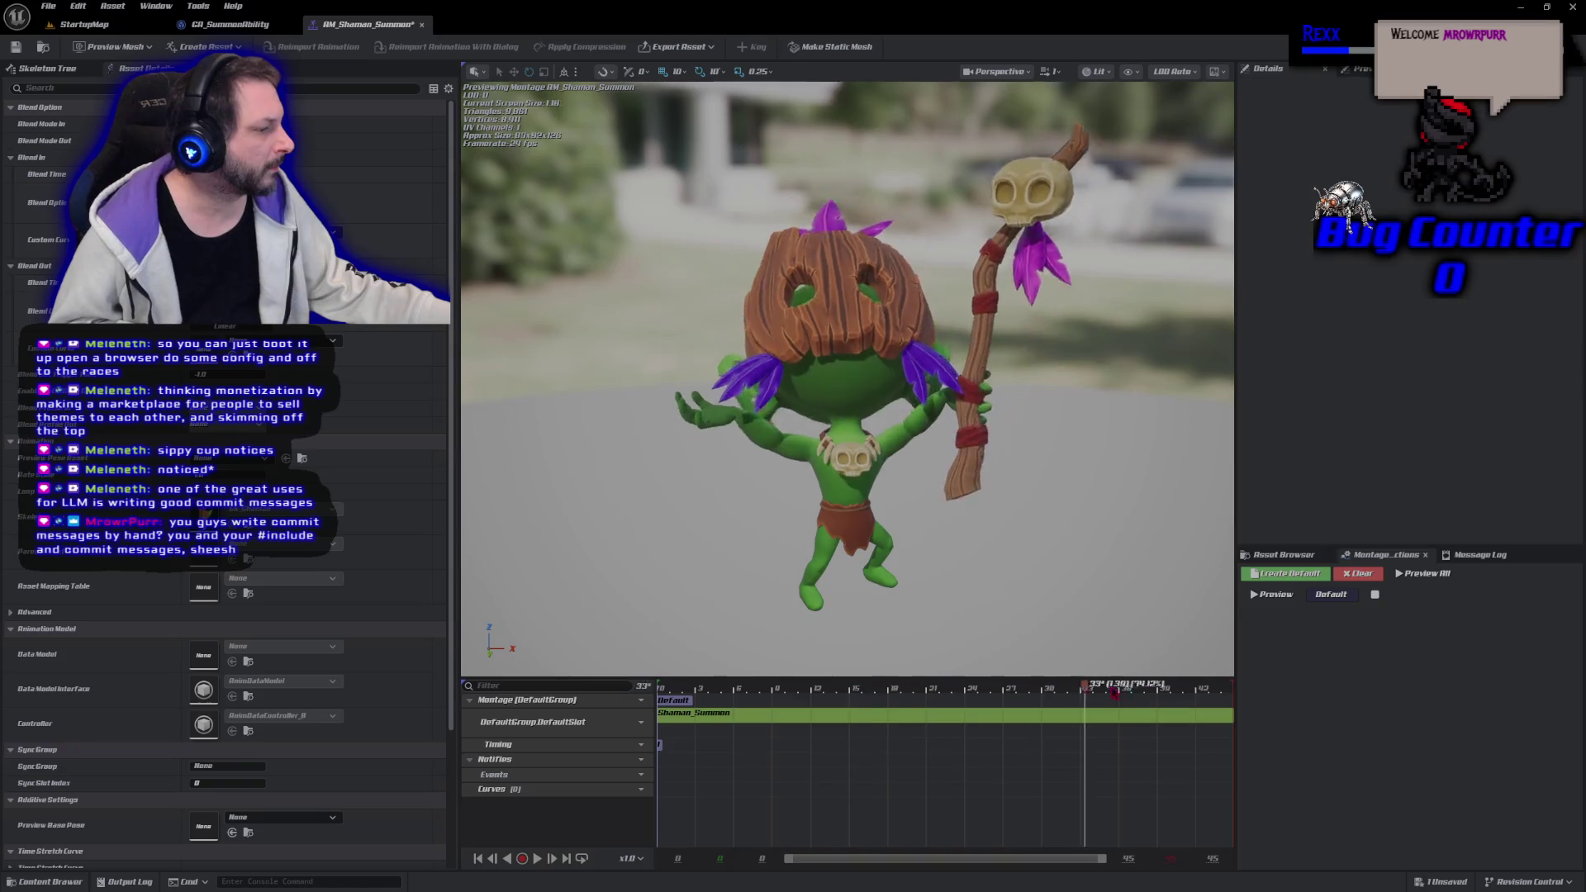
mouse_move(1138, 678)
left_mouse_down()
mouse_move(1011, 684)
mouse_move(1156, 690)
mouse_move(1263, 719)
left_mouse_up()
left_click(1130, 748)
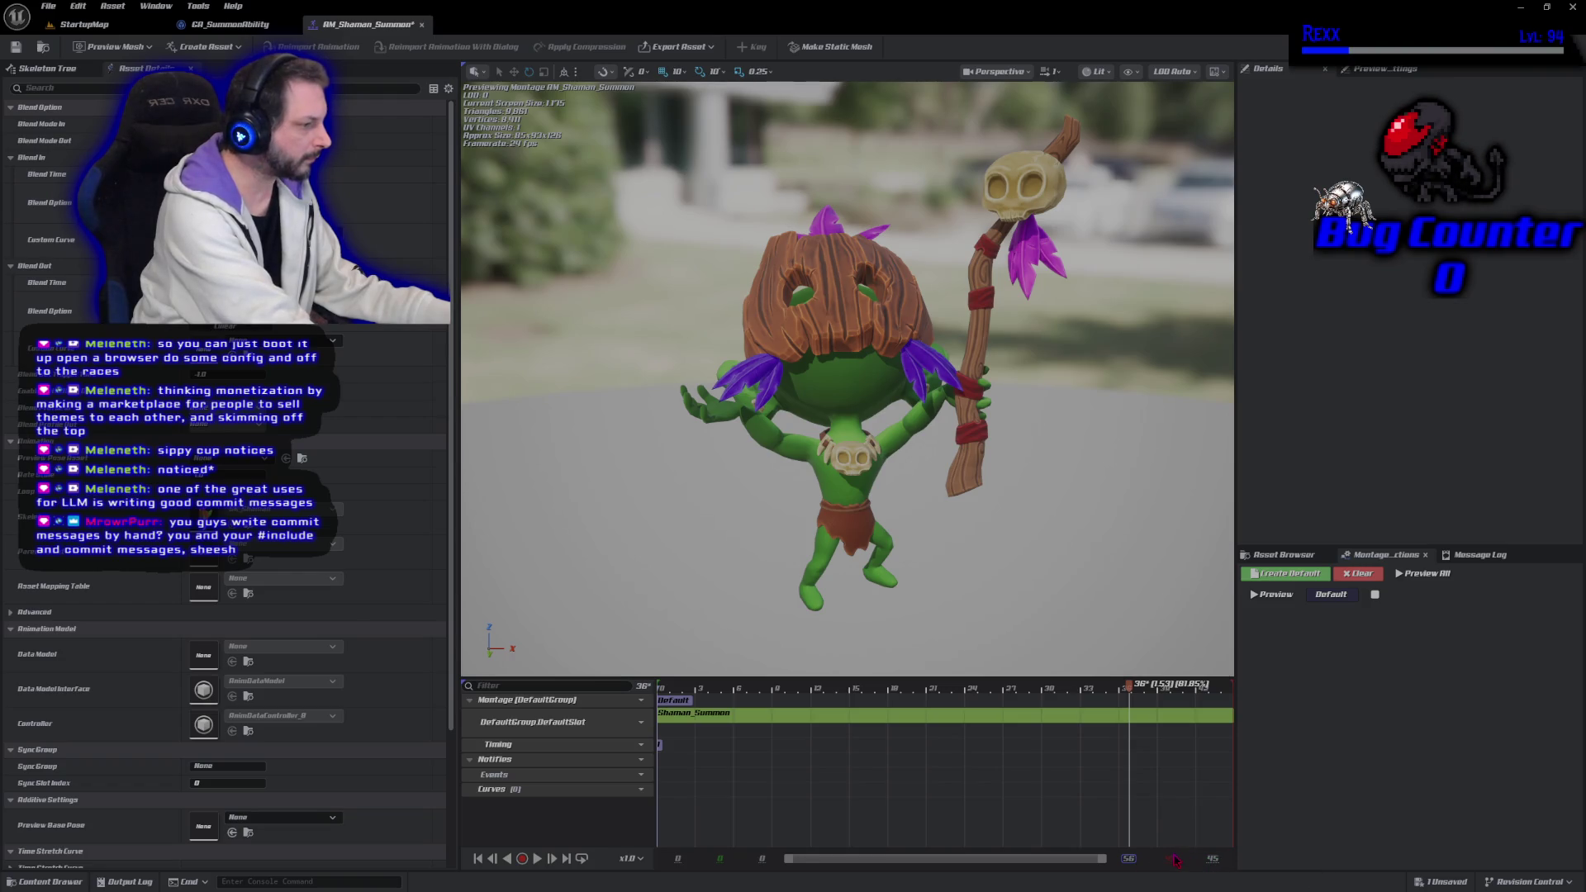
left_click_drag(1176, 861, 1173, 889)
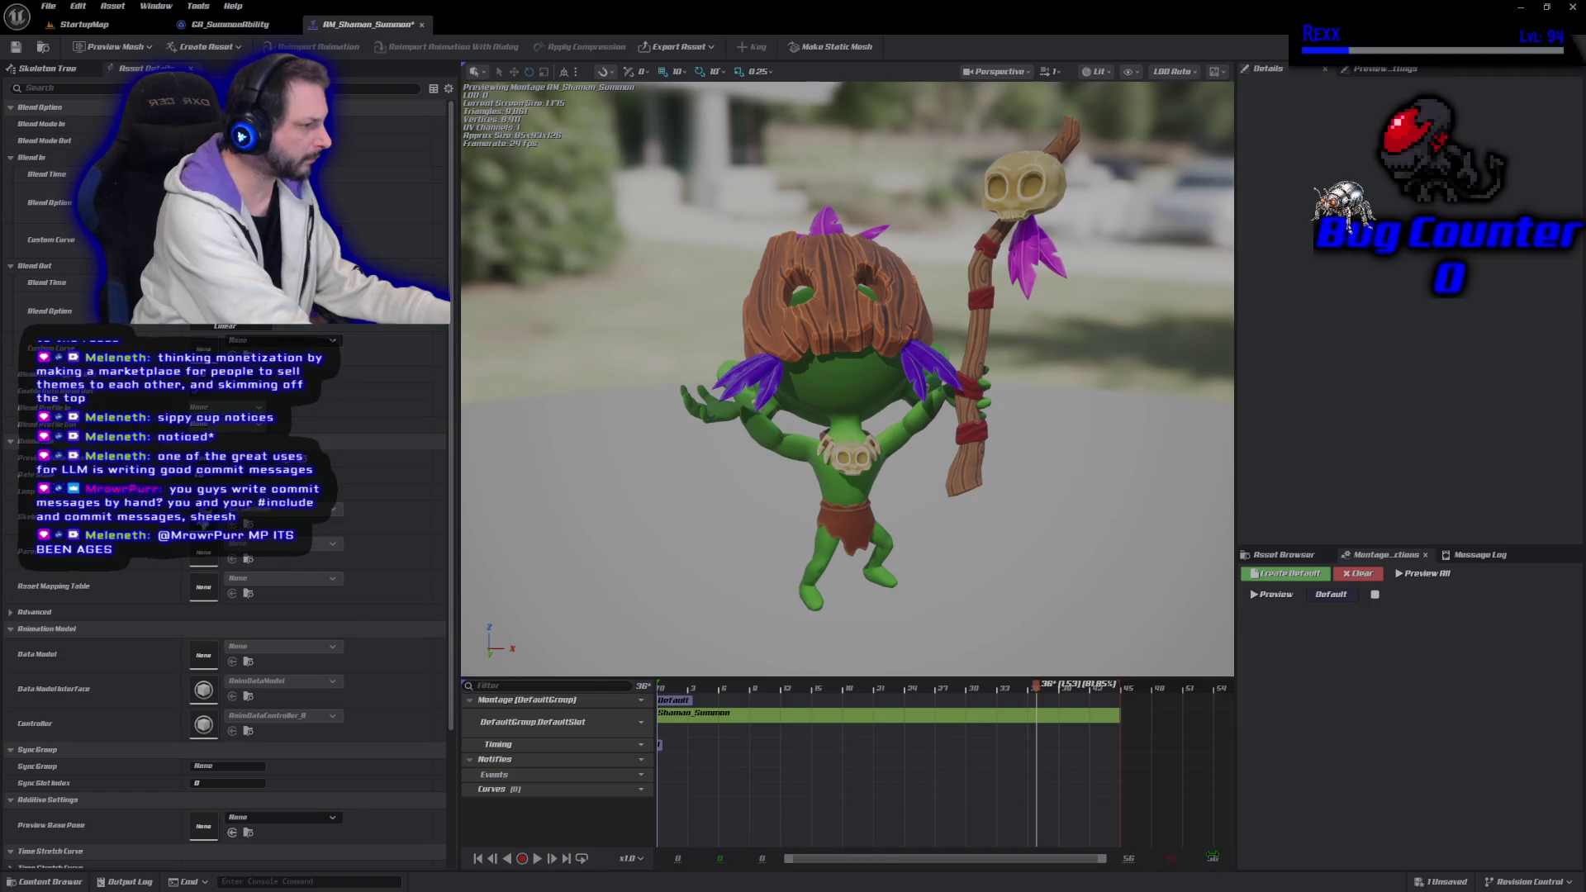
left_click(1128, 859)
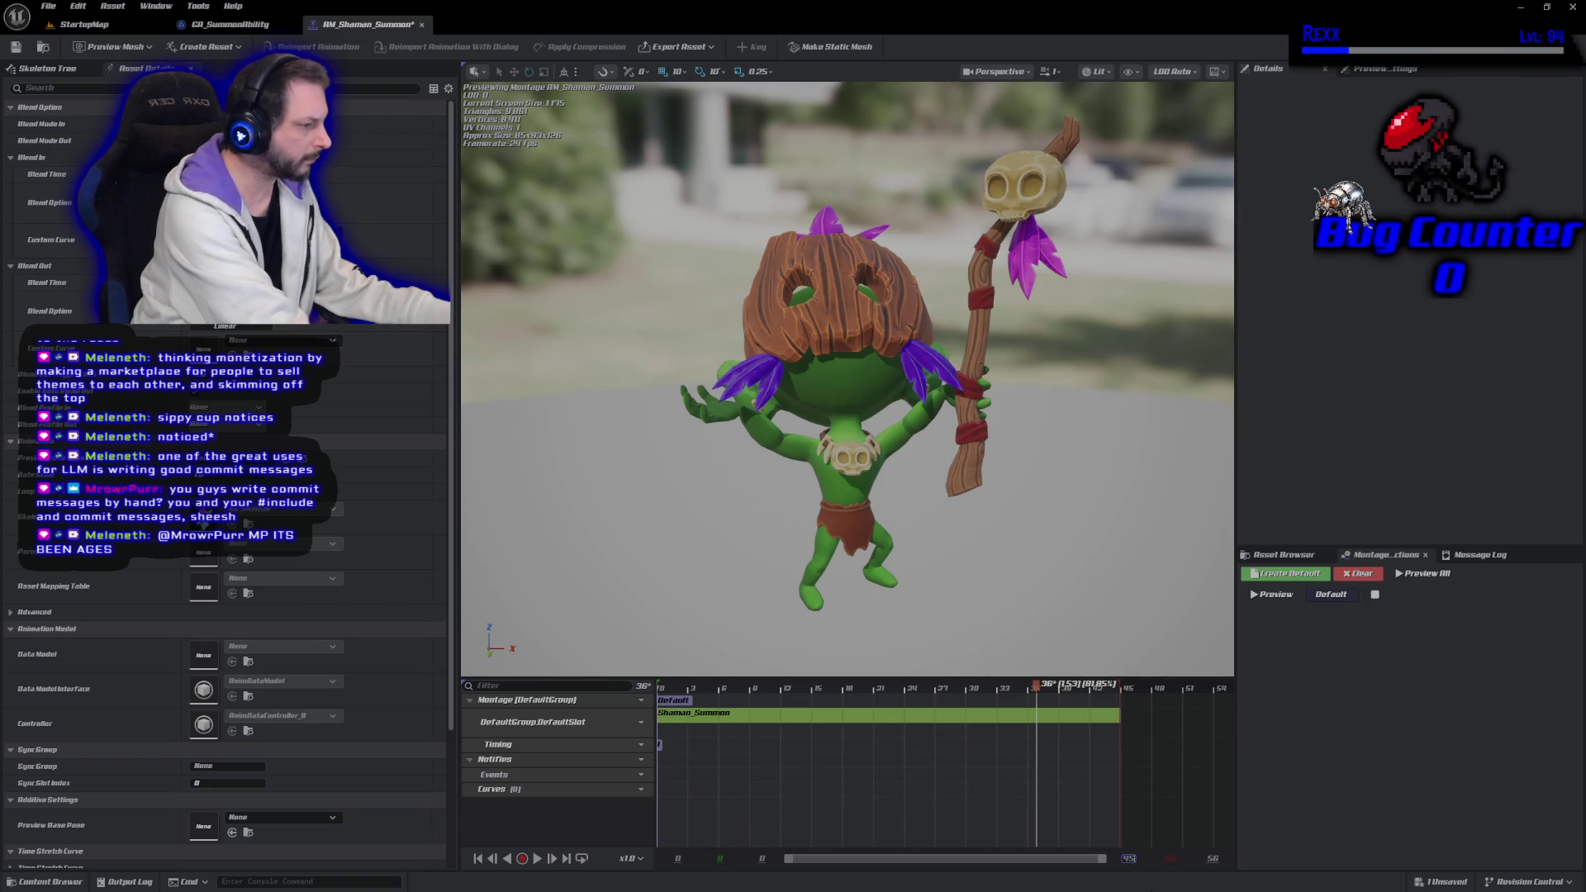
key("Return")
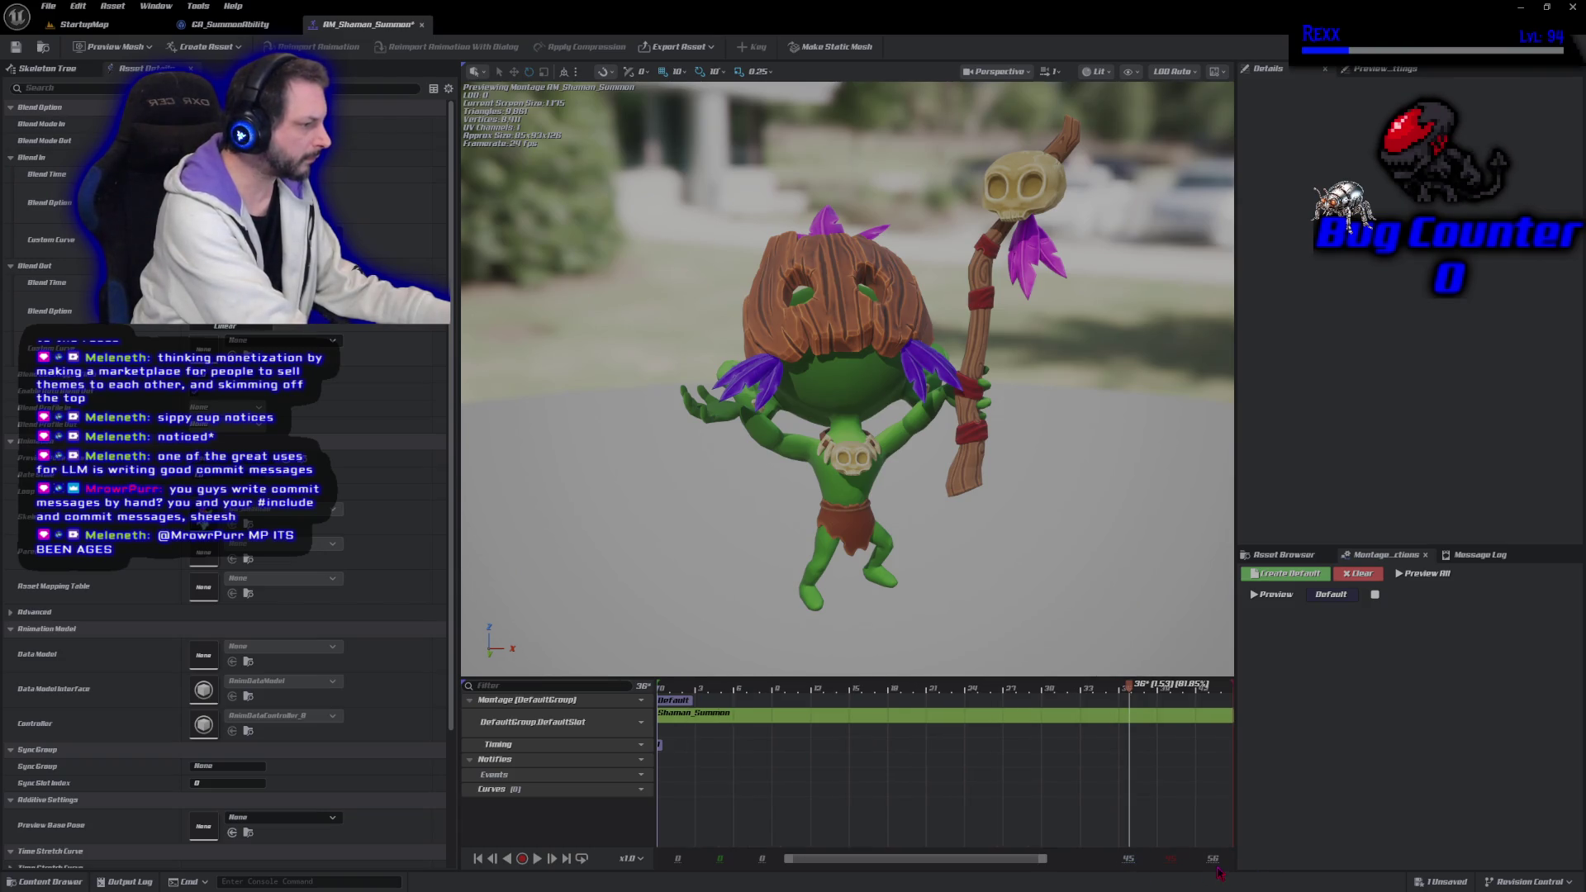
left_click(1213, 860)
type("45")
key("Return")
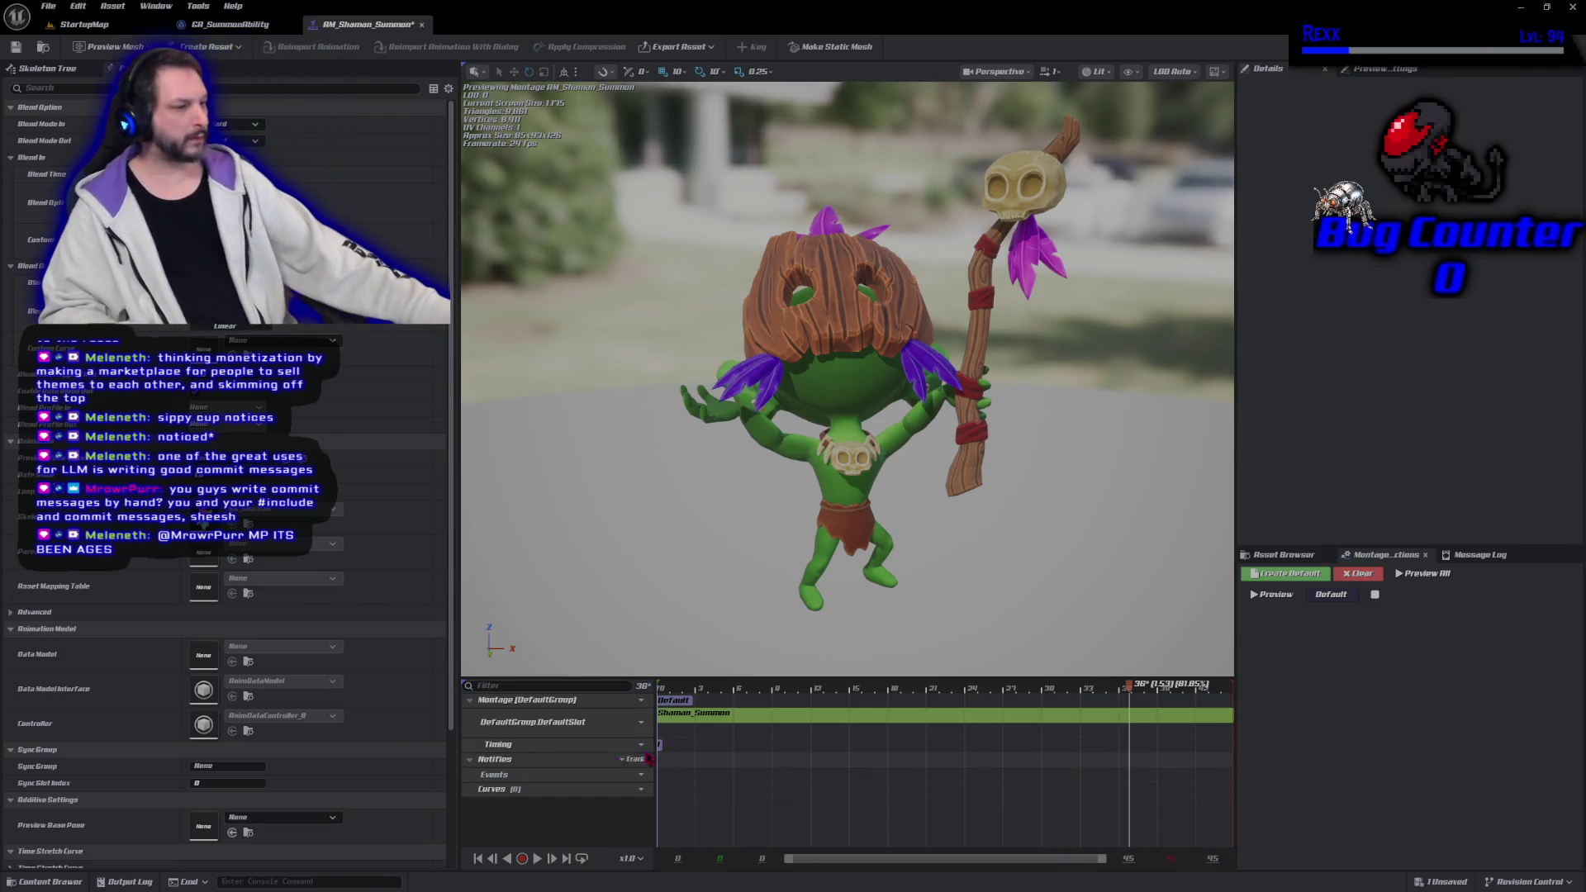
left_click(537, 859)
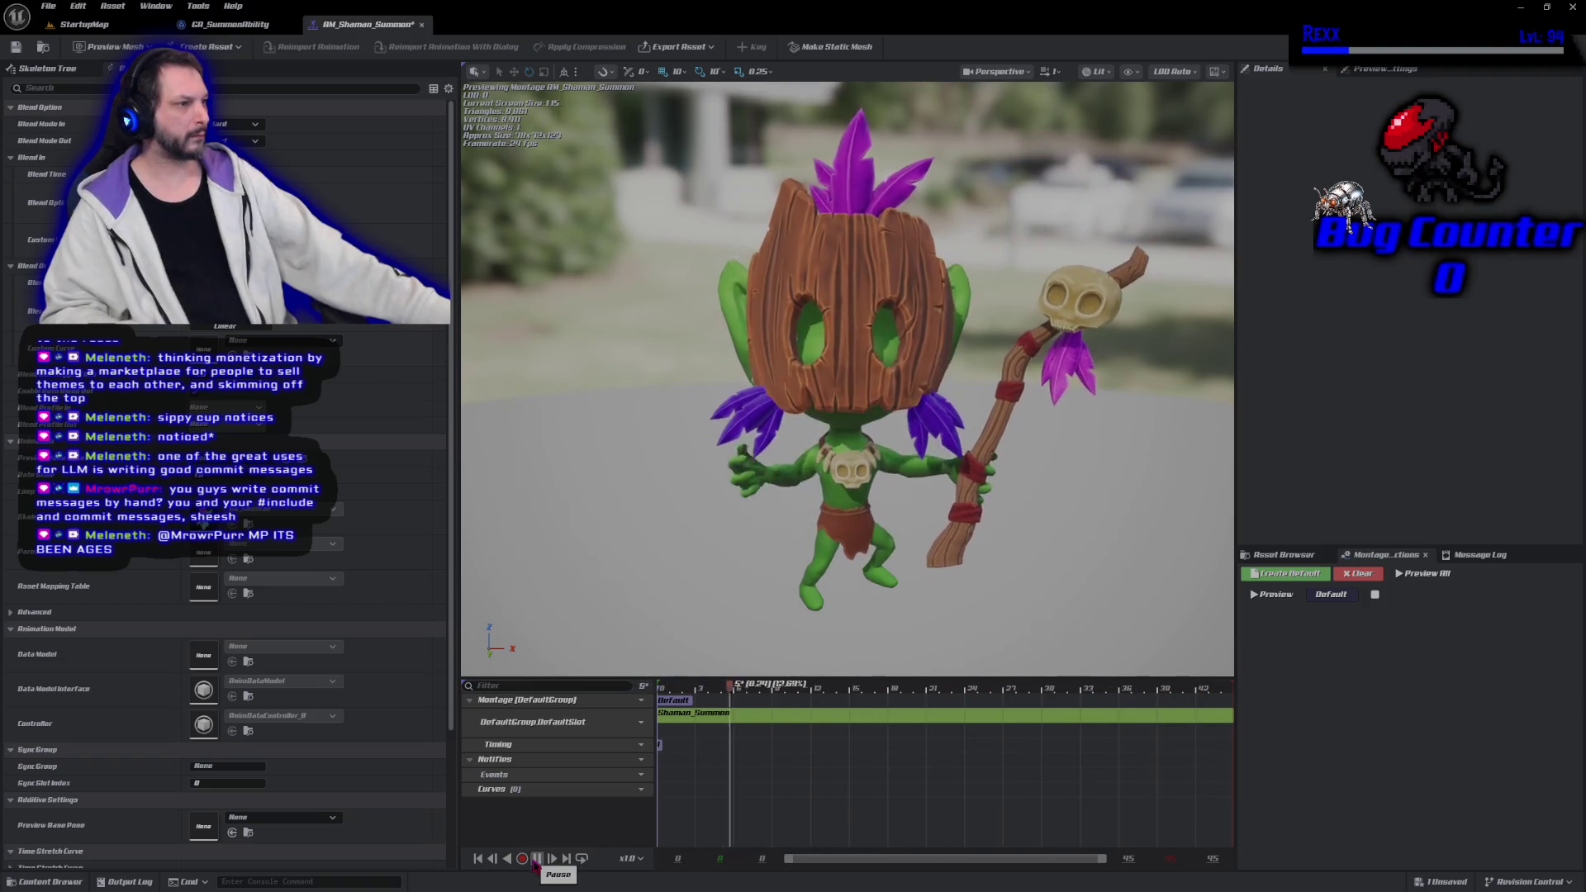
left_click(537, 860)
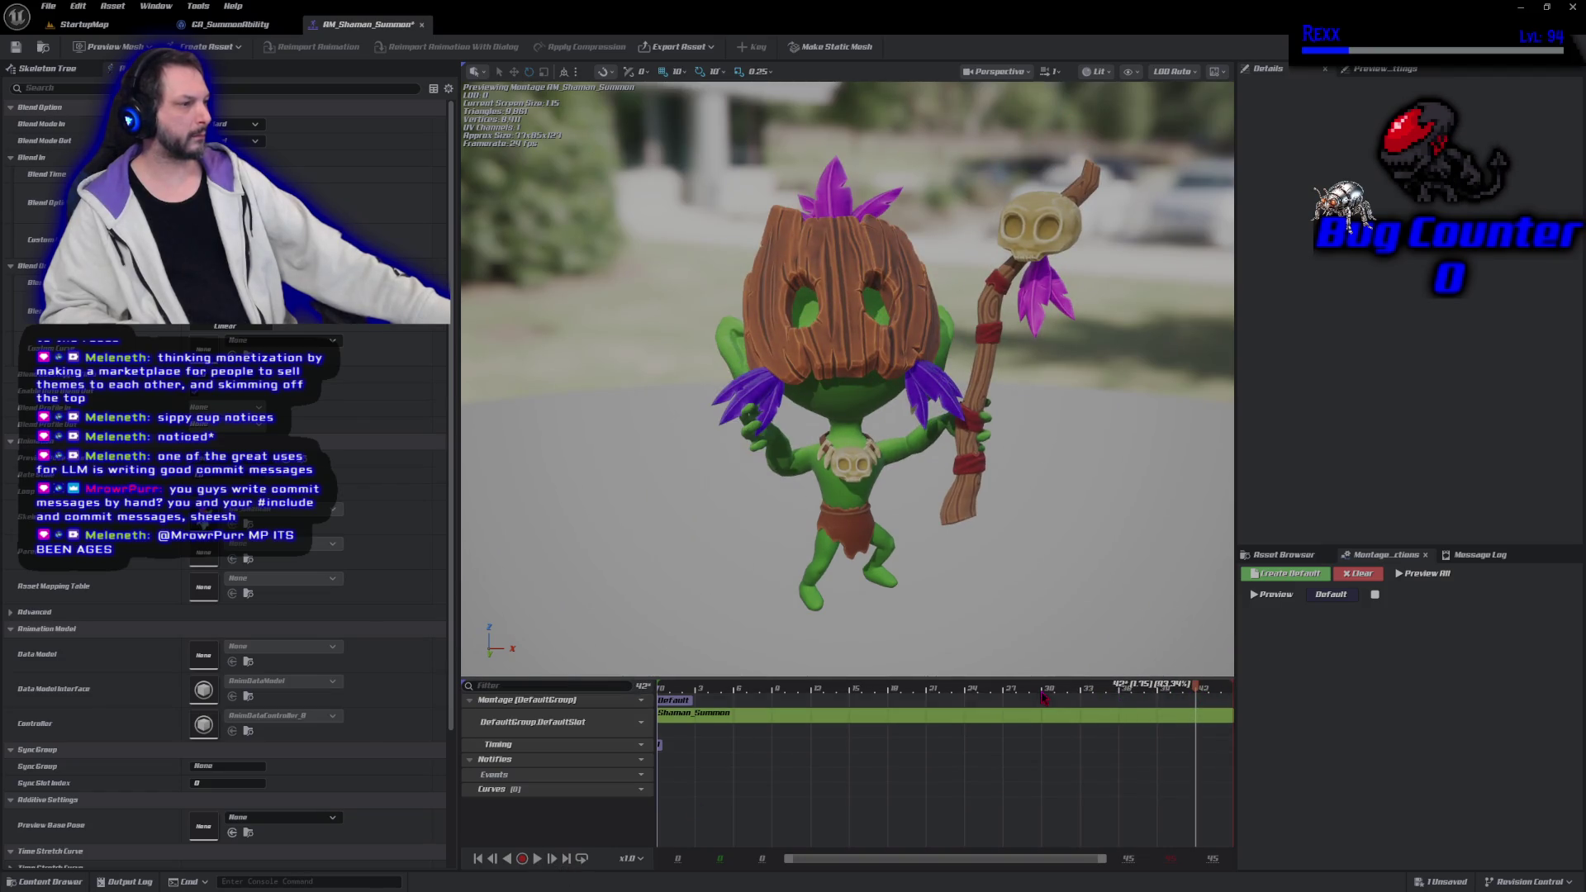
mouse_move(1015, 694)
left_mouse_down()
mouse_move(1194, 704)
mouse_move(950, 709)
mouse_move(1198, 705)
mouse_move(1132, 707)
mouse_move(1160, 708)
left_mouse_up()
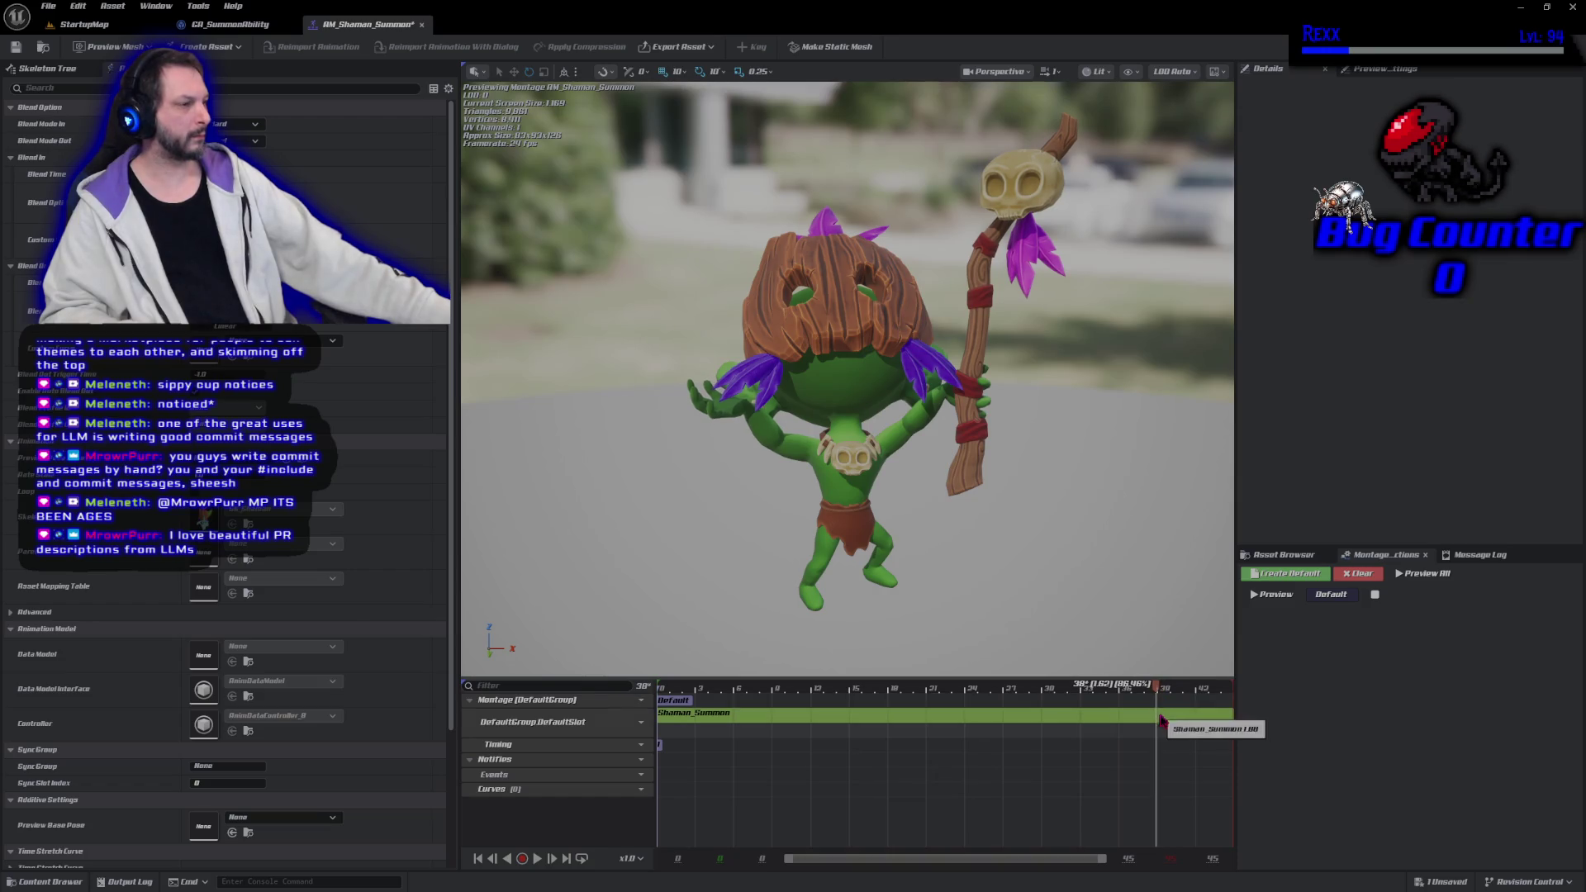
Add an AN_MontageEvent notify on the Notifies track at the playhead, late in the animation
right_click(1156, 783)
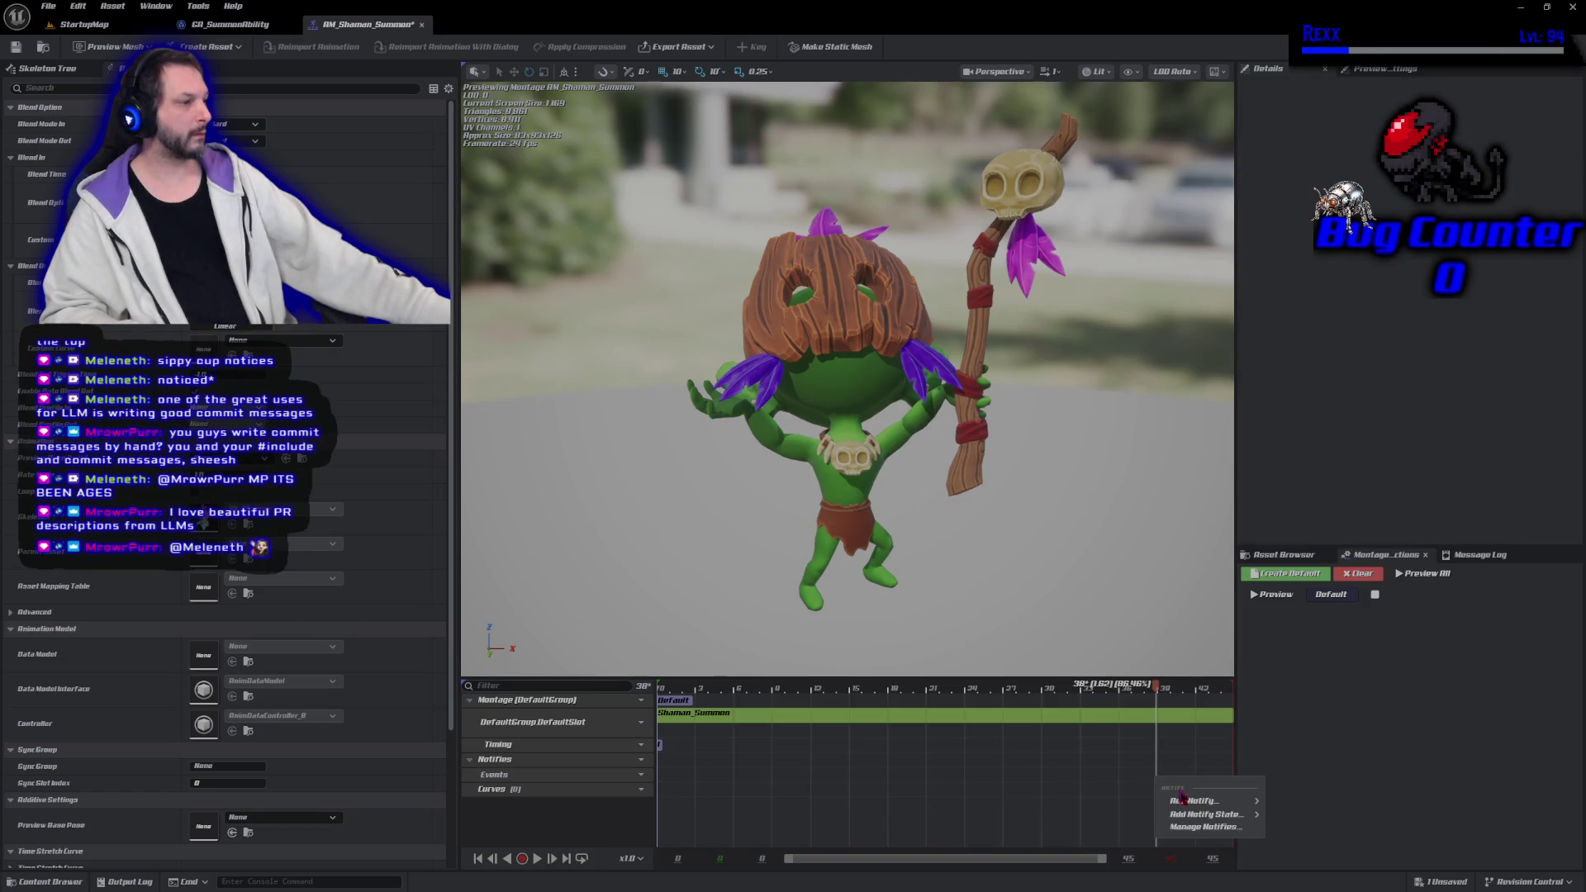
mouse_move(1192, 802)
left_click(1326, 753)
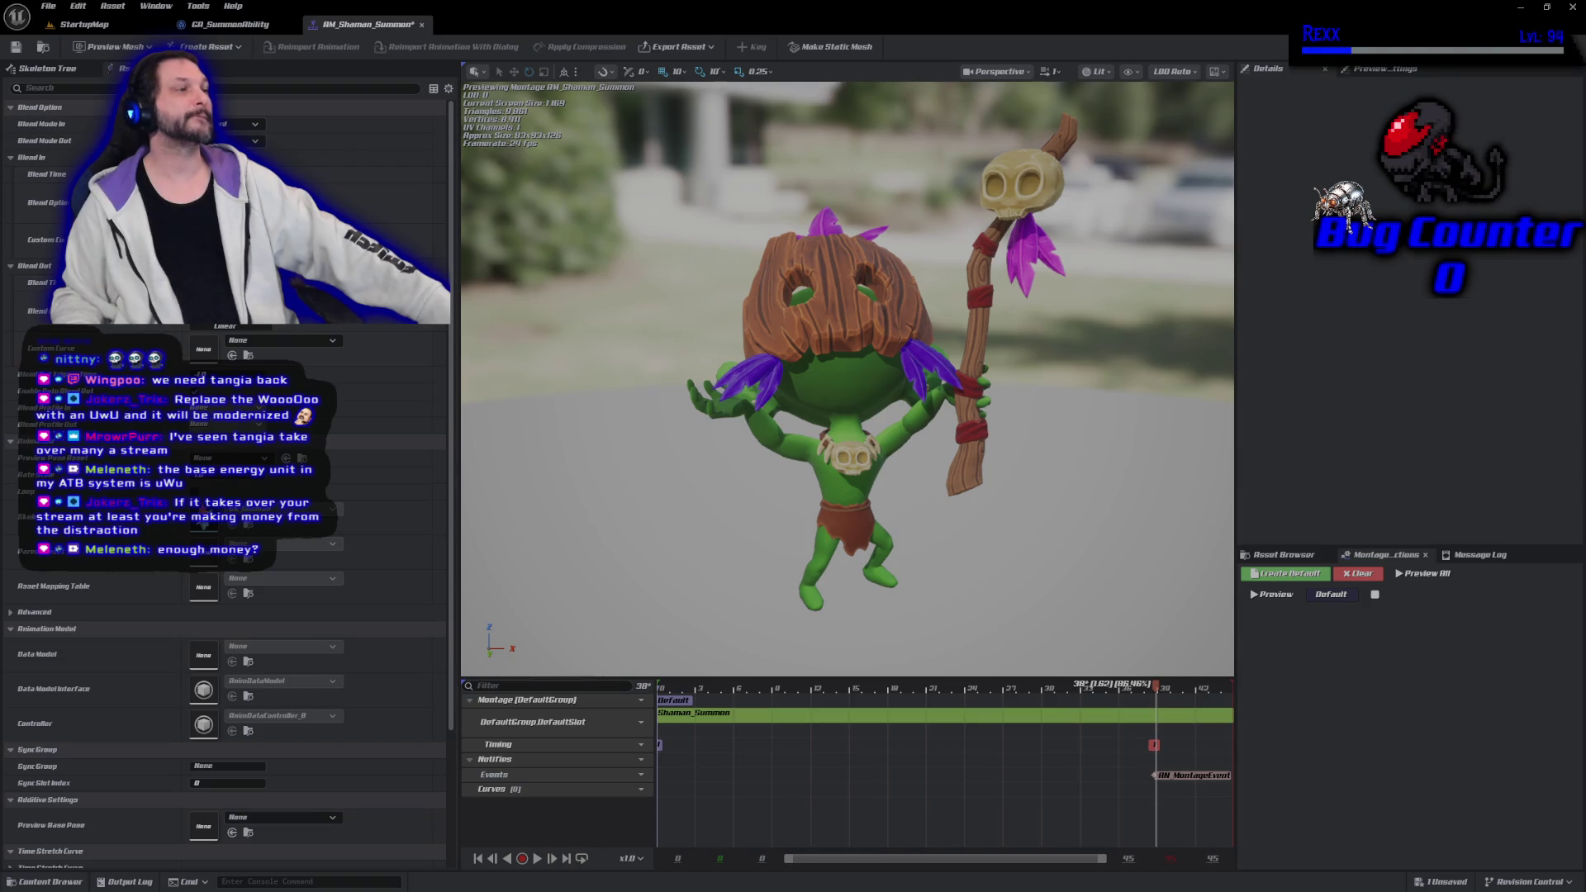
Save the AM_Shaman_Summon montage and select its montage event notify to edit properties
left_click(15, 47)
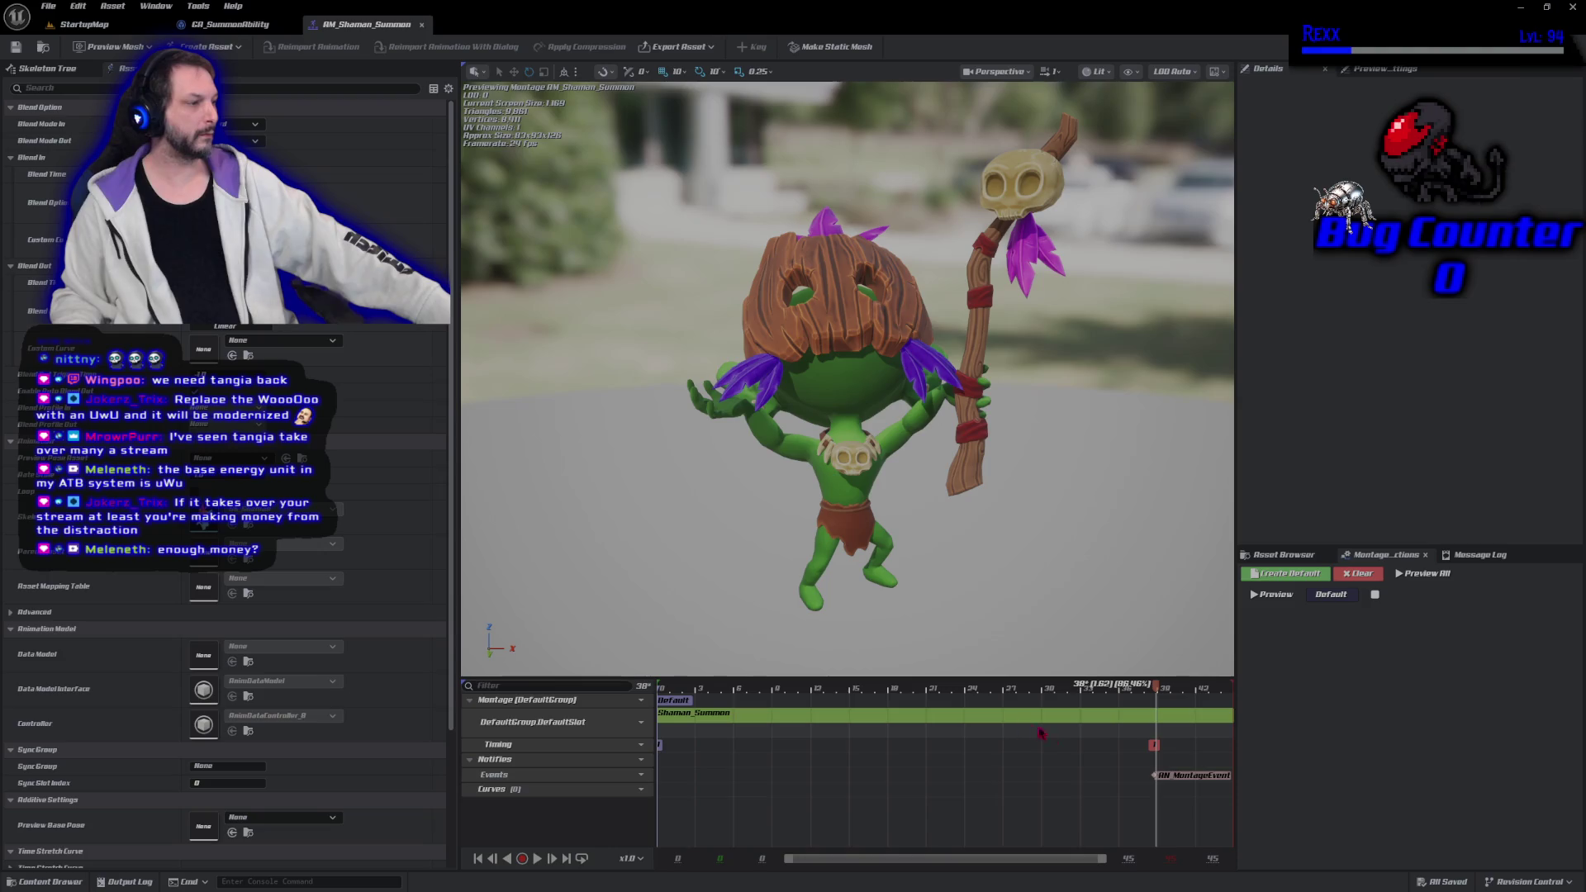
left_click(1194, 775)
Set the notify's Event Tag to Montage.Attack and save the montage
left_click(1405, 139)
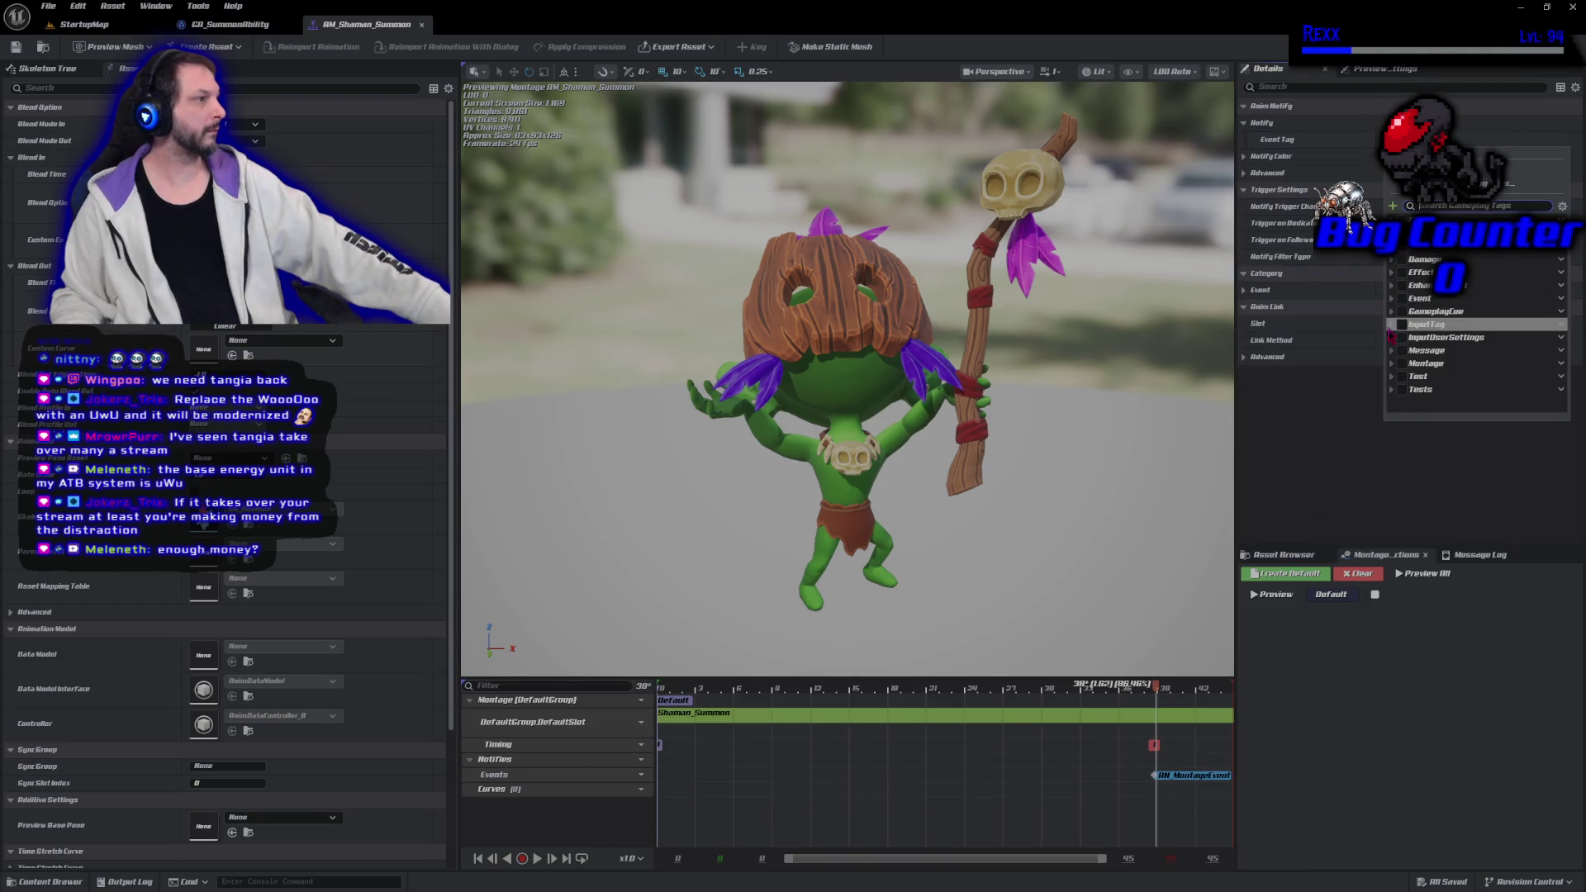
left_click(1394, 364)
left_click(1409, 376)
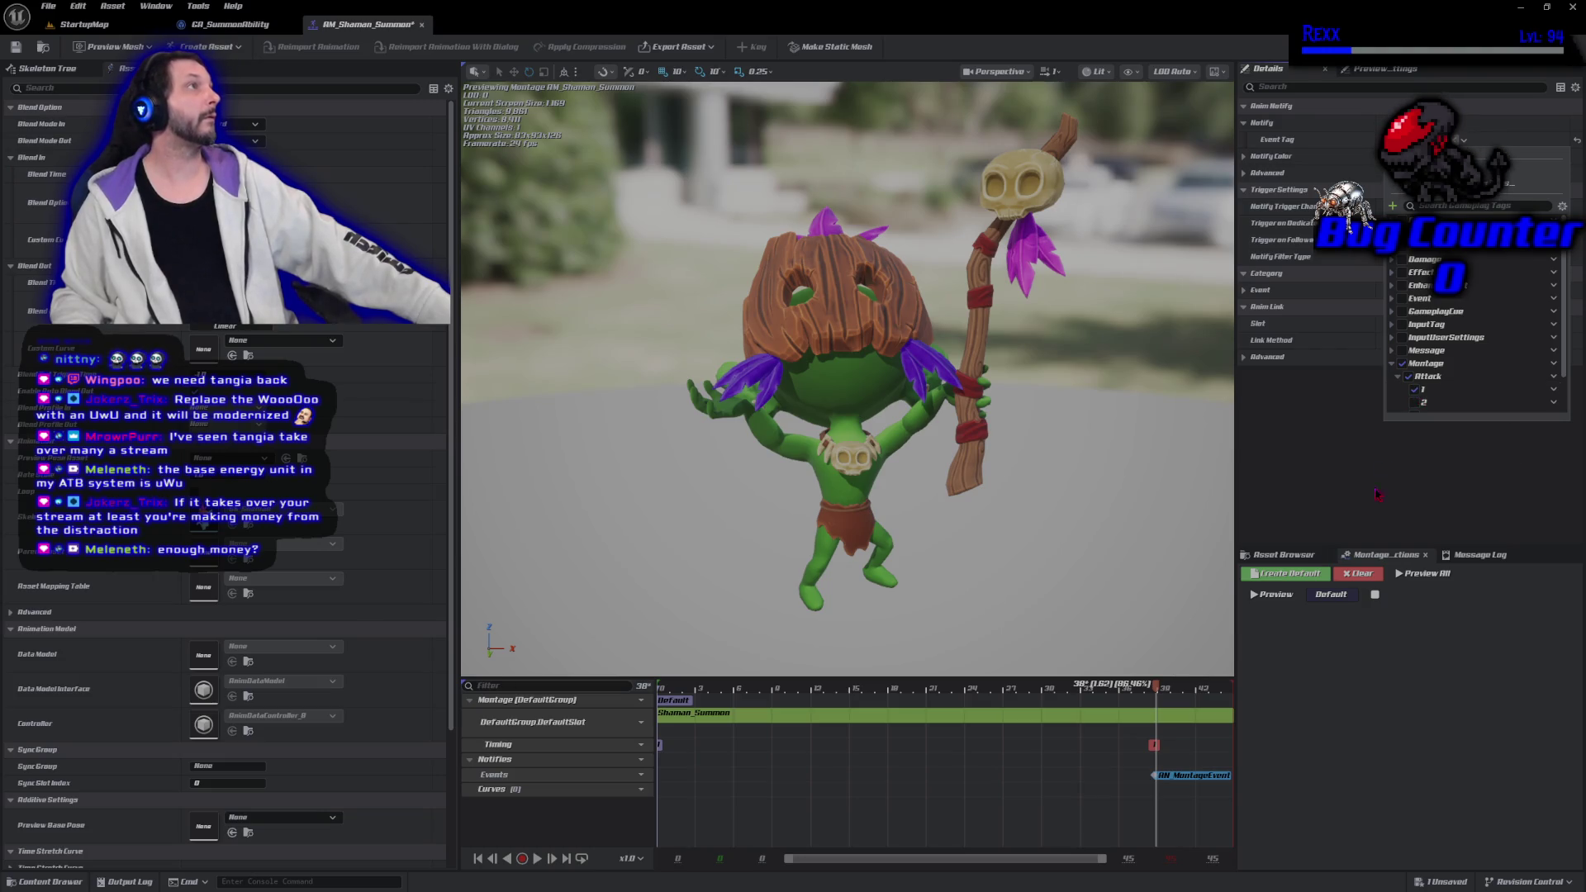
left_click(16, 48)
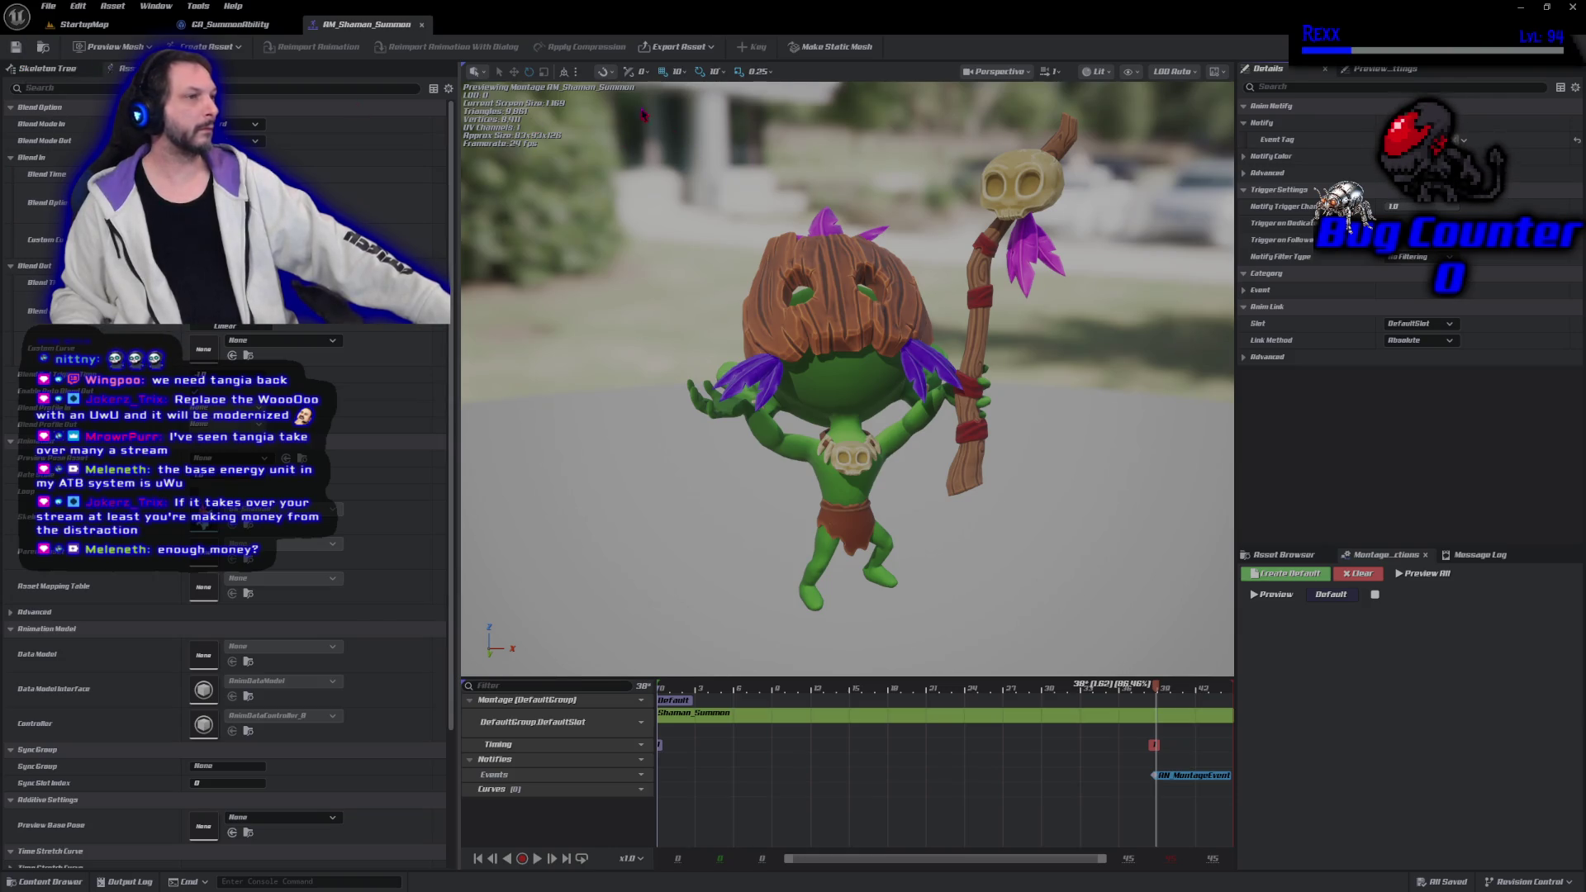
left_click(286, 26)
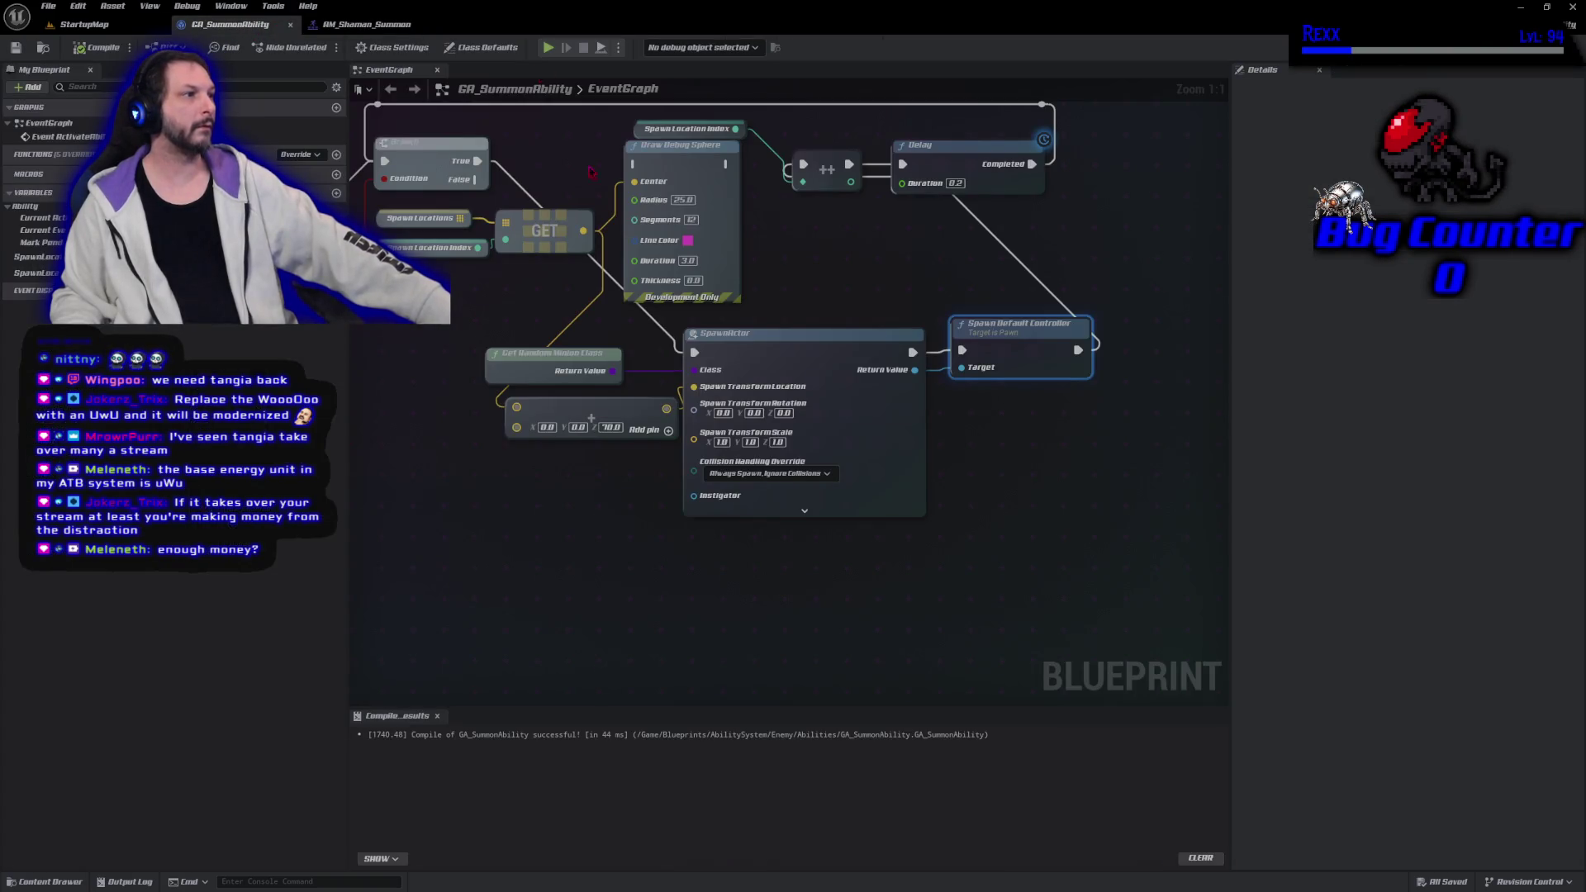
left_click_drag(469, 338, 533, 396)
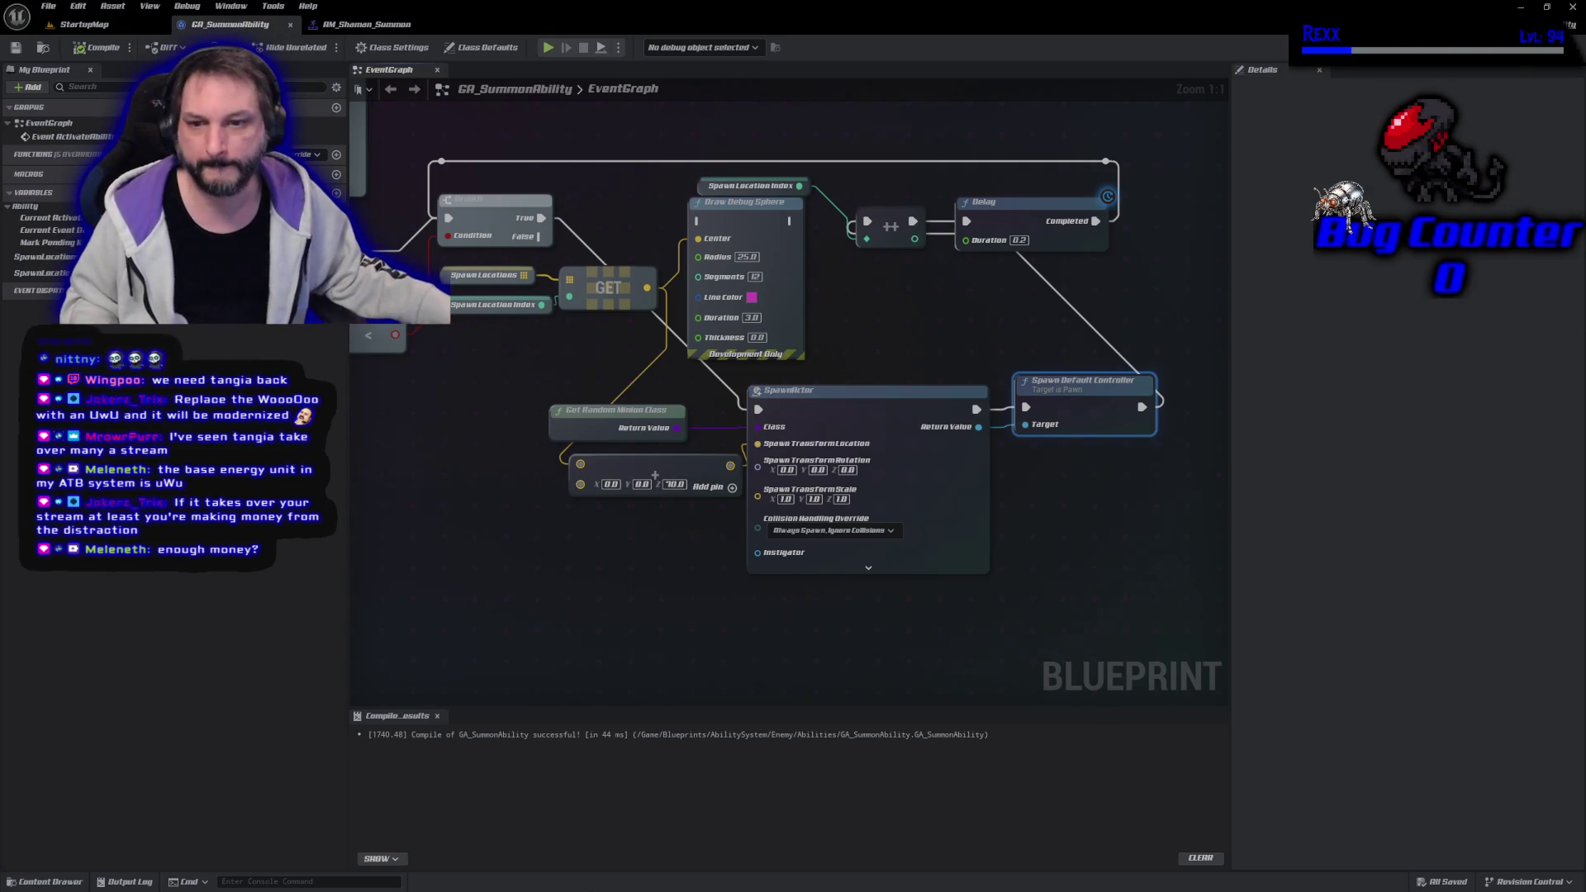
mouse_move(631, 891)
left_mouse_down()
mouse_move(631, 354)
mouse_move(871, 159)
mouse_move(887, 121)
left_mouse_up()
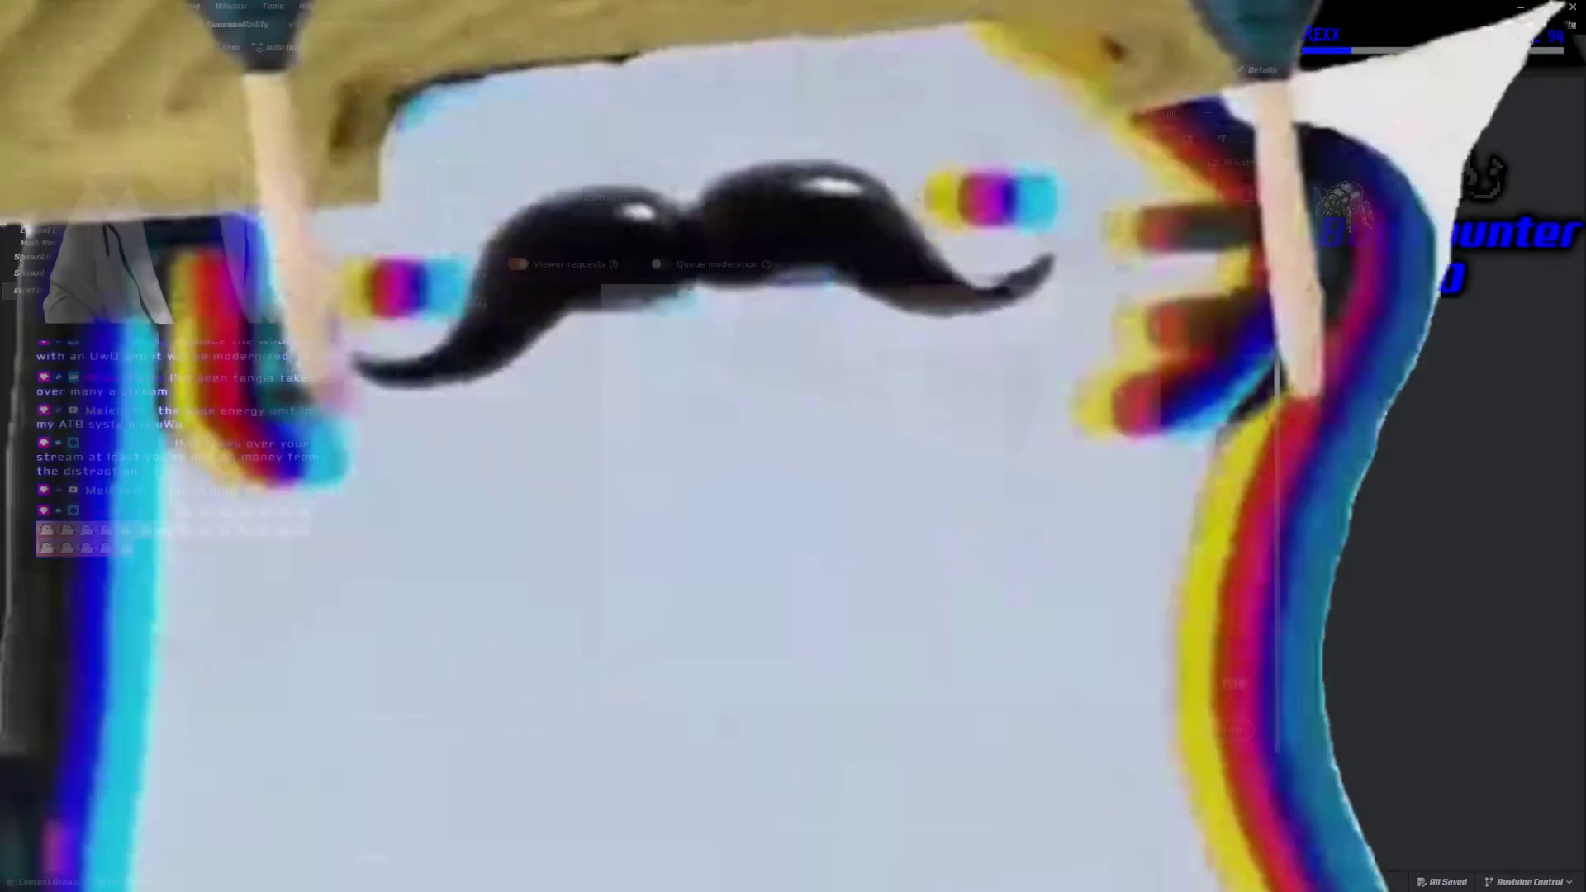
left_click(915, 464)
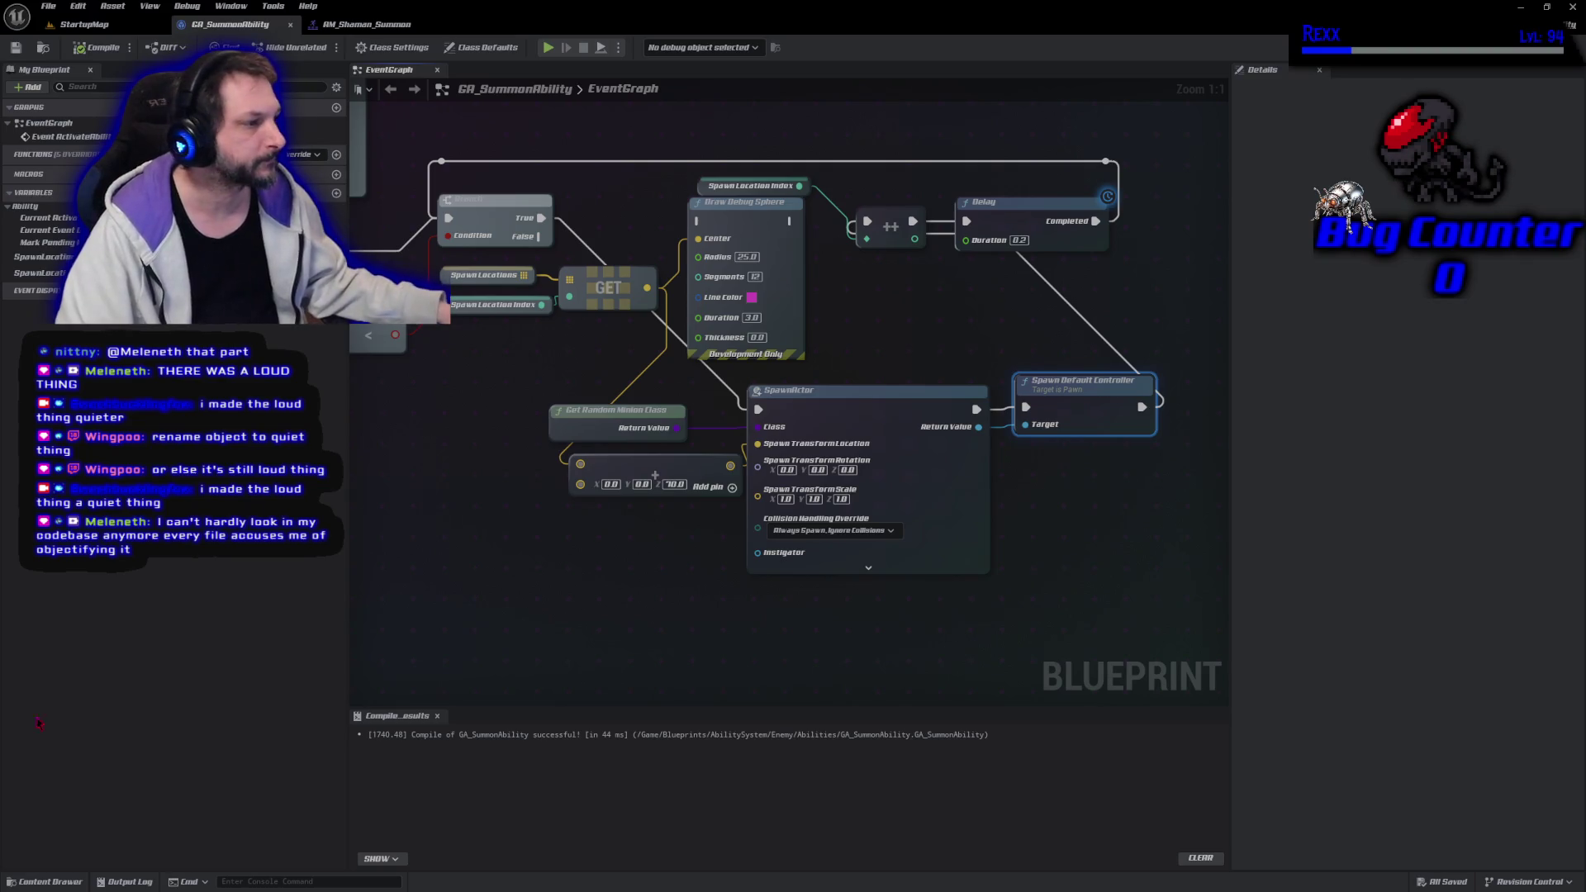
key("Escape")
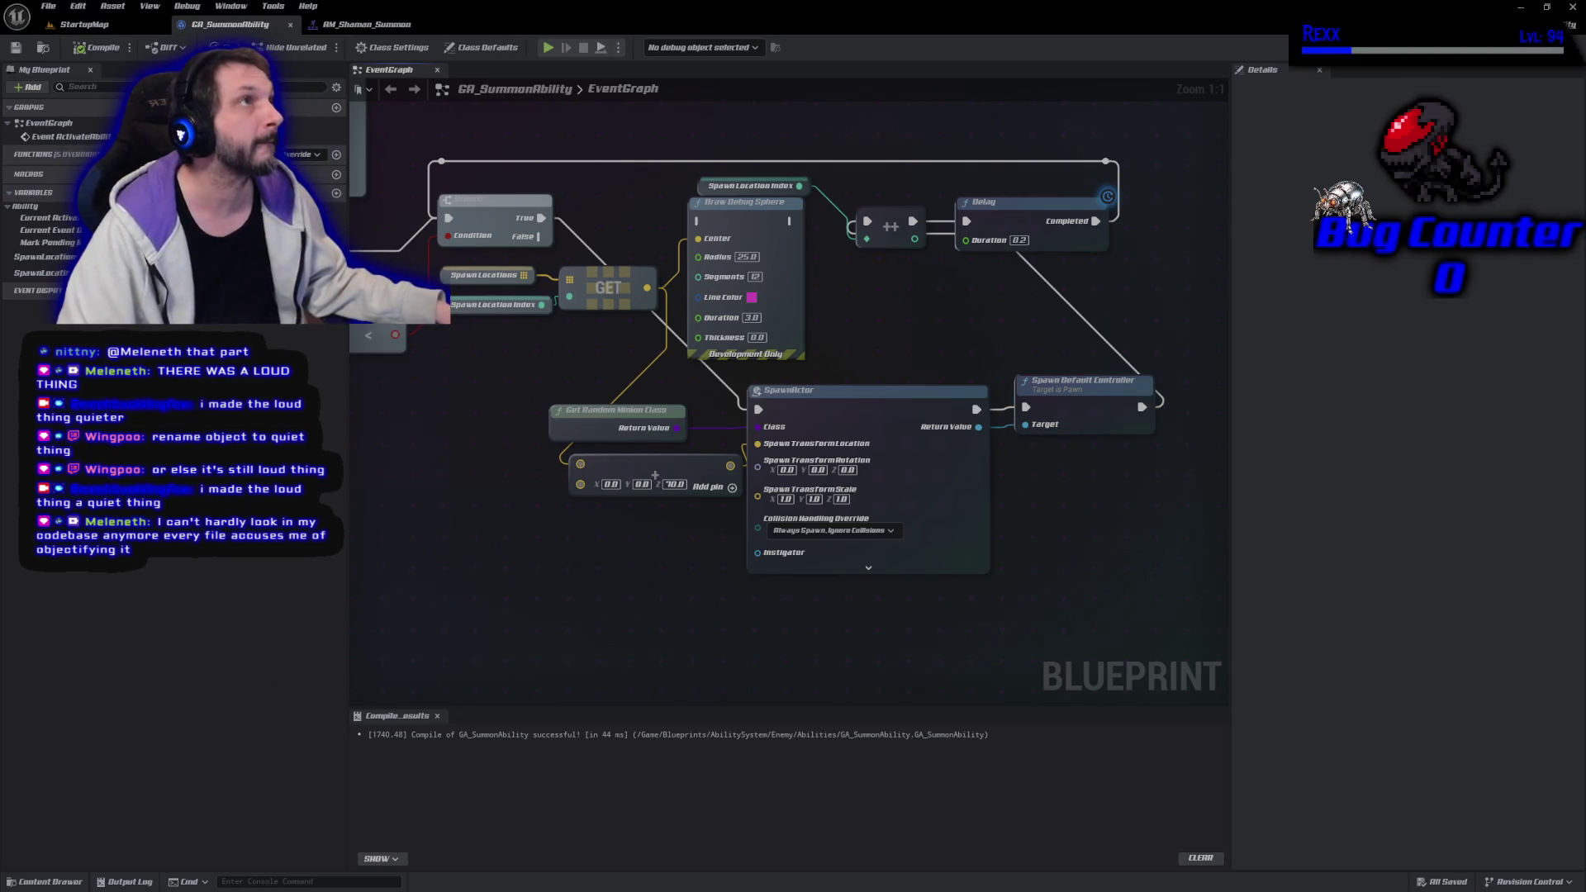
Shift all ability graph nodes right to free space, then pull a wire from the Completed pin
scroll(748, 566, "down", 4)
scroll(748, 567, "up", 4)
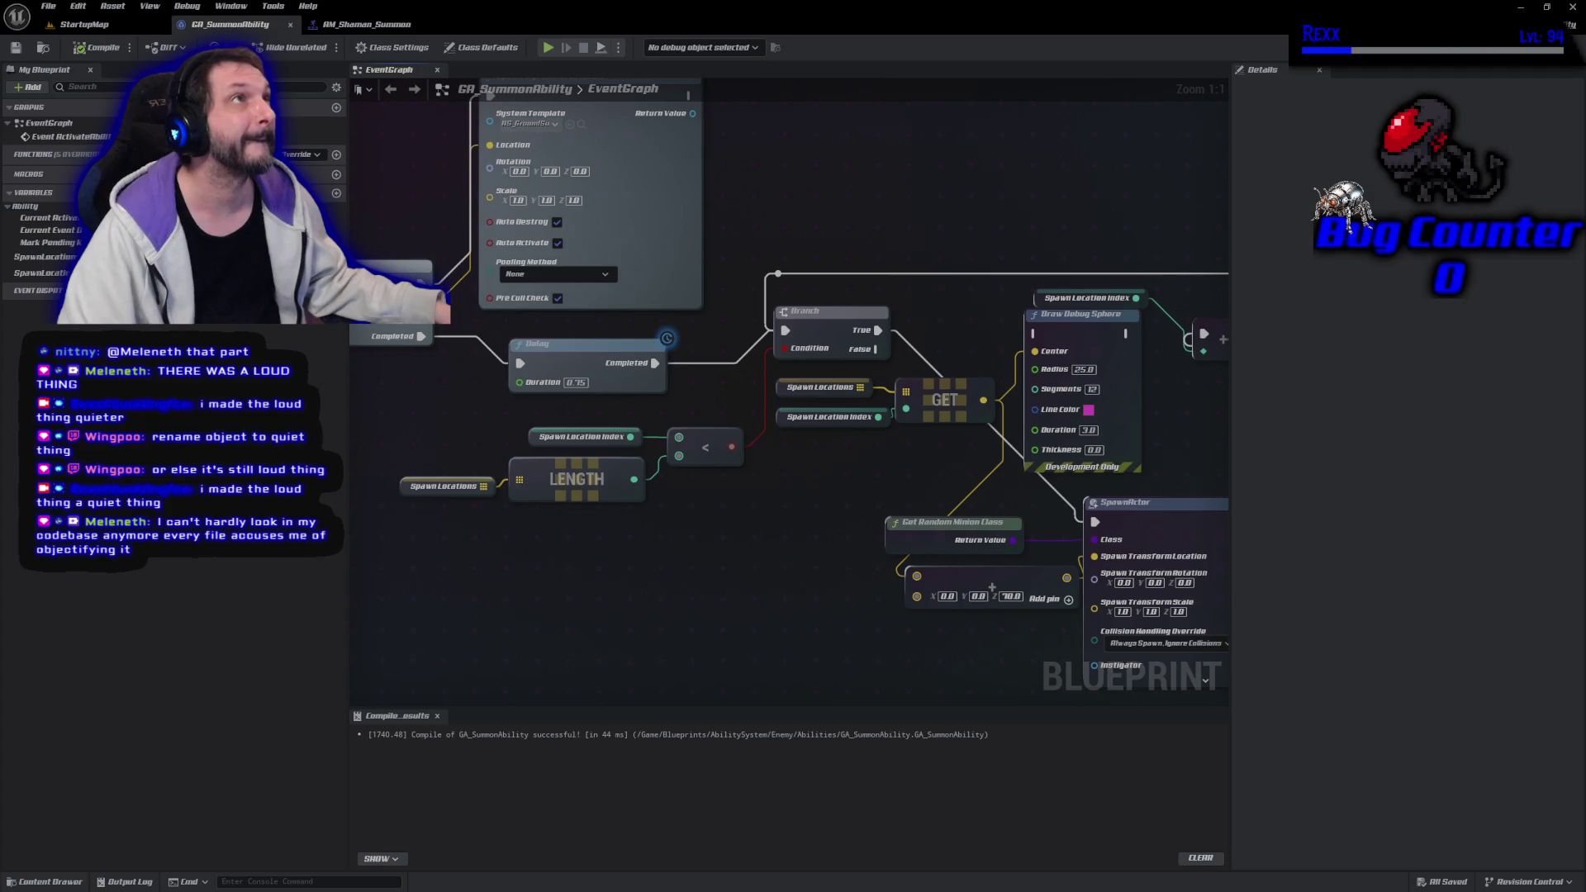
scroll(579, 616, "down", 1)
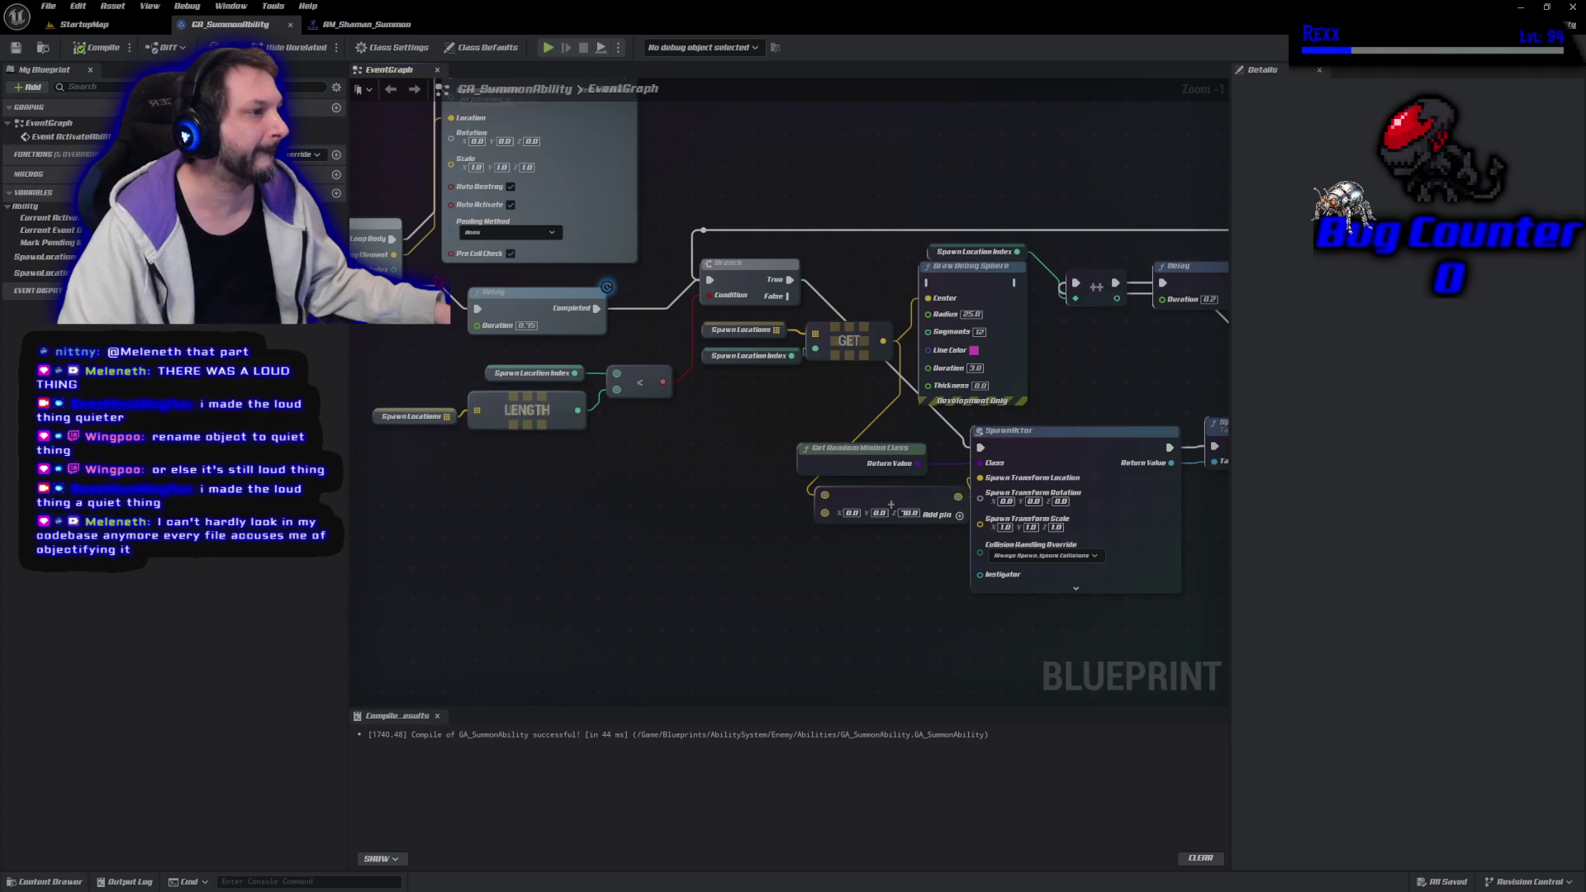
scroll(600, 382, "down", 3)
mouse_move(493, 164)
left_mouse_down()
mouse_move(628, 364)
mouse_move(867, 512)
mouse_move(1022, 517)
mouse_move(977, 508)
left_mouse_up()
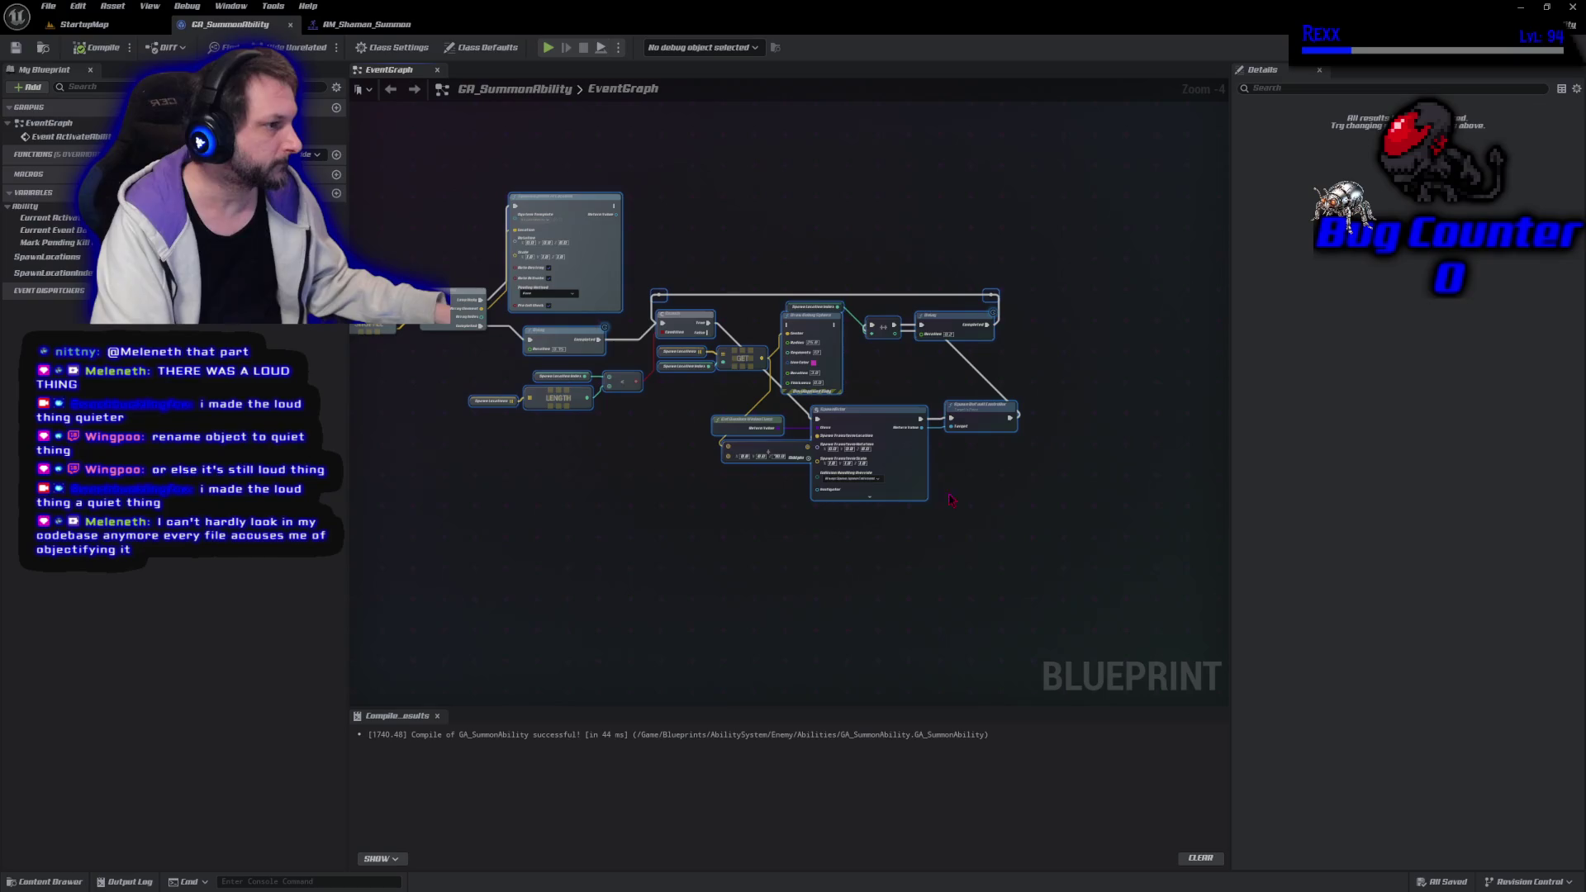
mouse_move(592, 285)
left_mouse_down()
mouse_move(572, 330)
mouse_move(828, 316)
left_mouse_up()
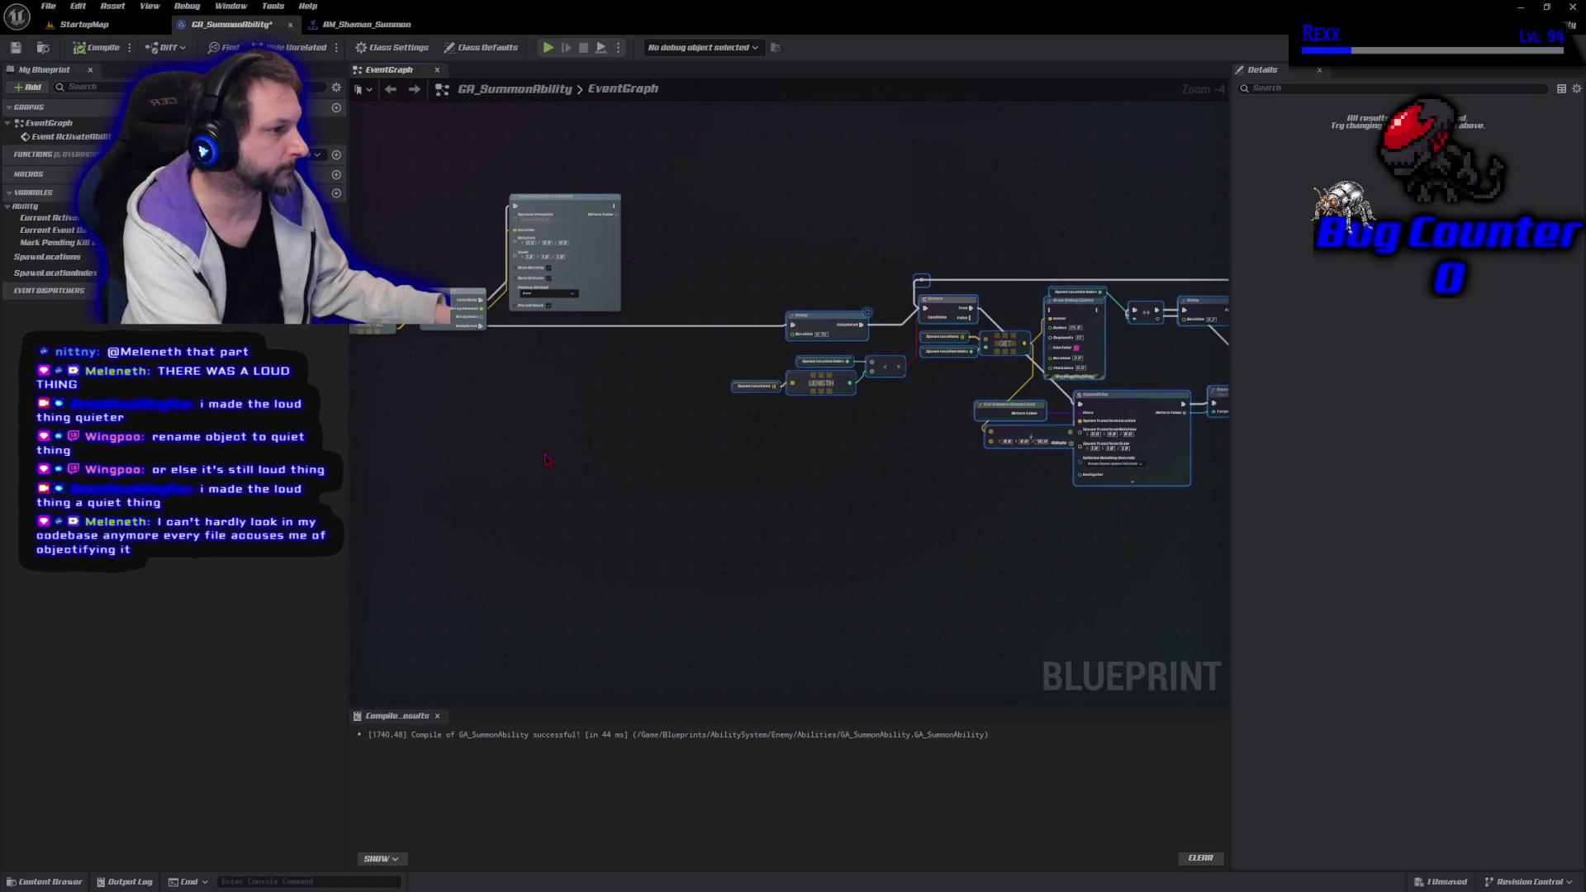
mouse_move(482, 325)
left_mouse_down()
mouse_move(553, 334)
mouse_move(512, 329)
left_mouse_up()
Add a Play Montage And Wait node from the Completed wire
type("play montage and")
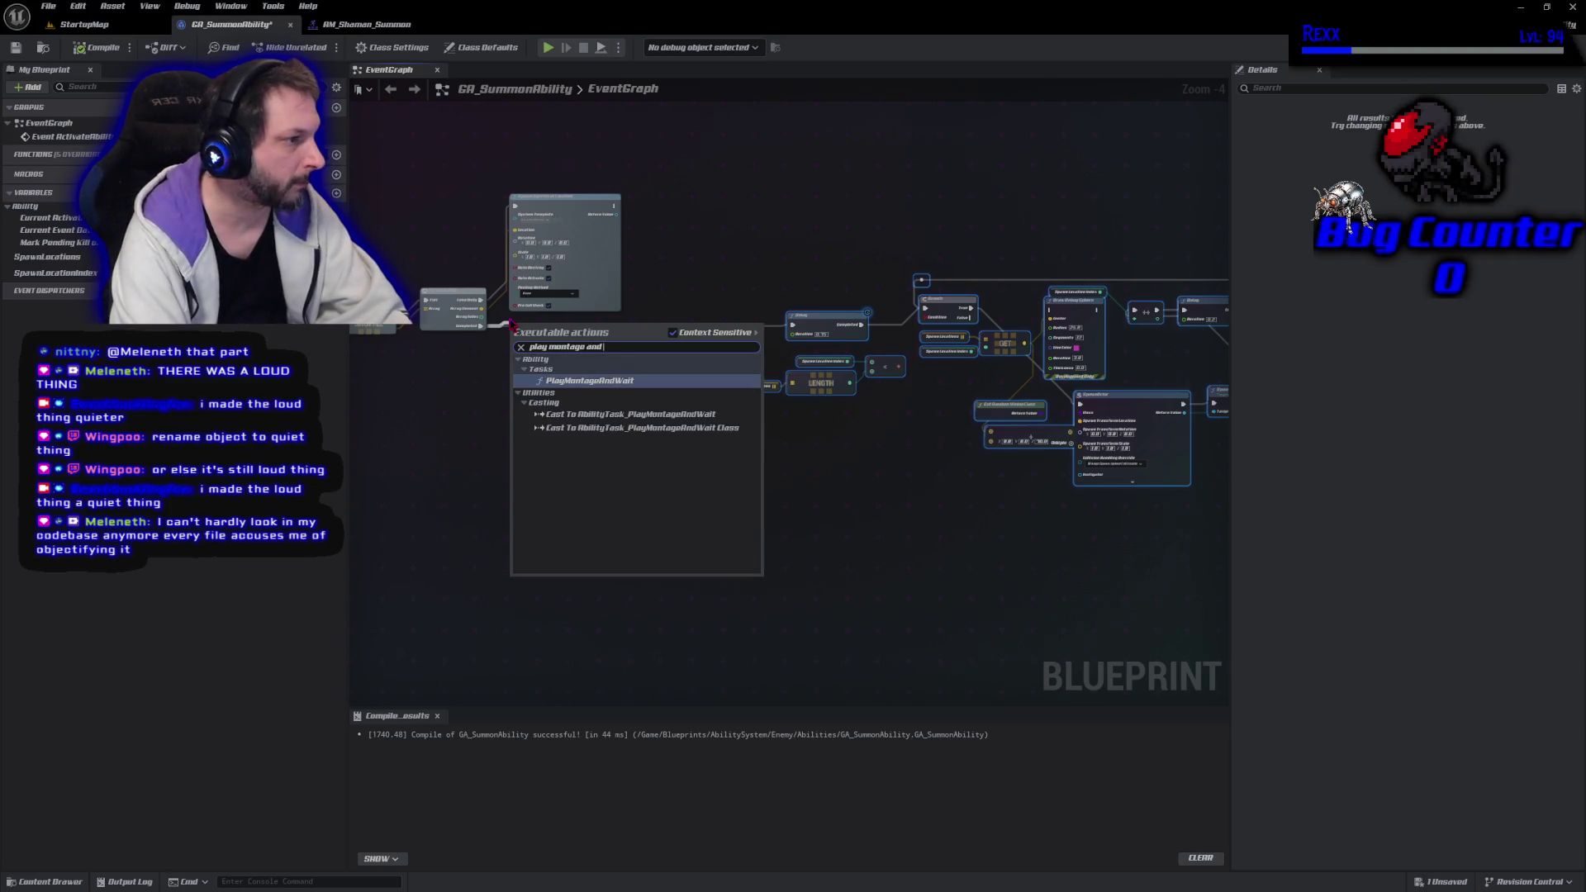
key("Return")
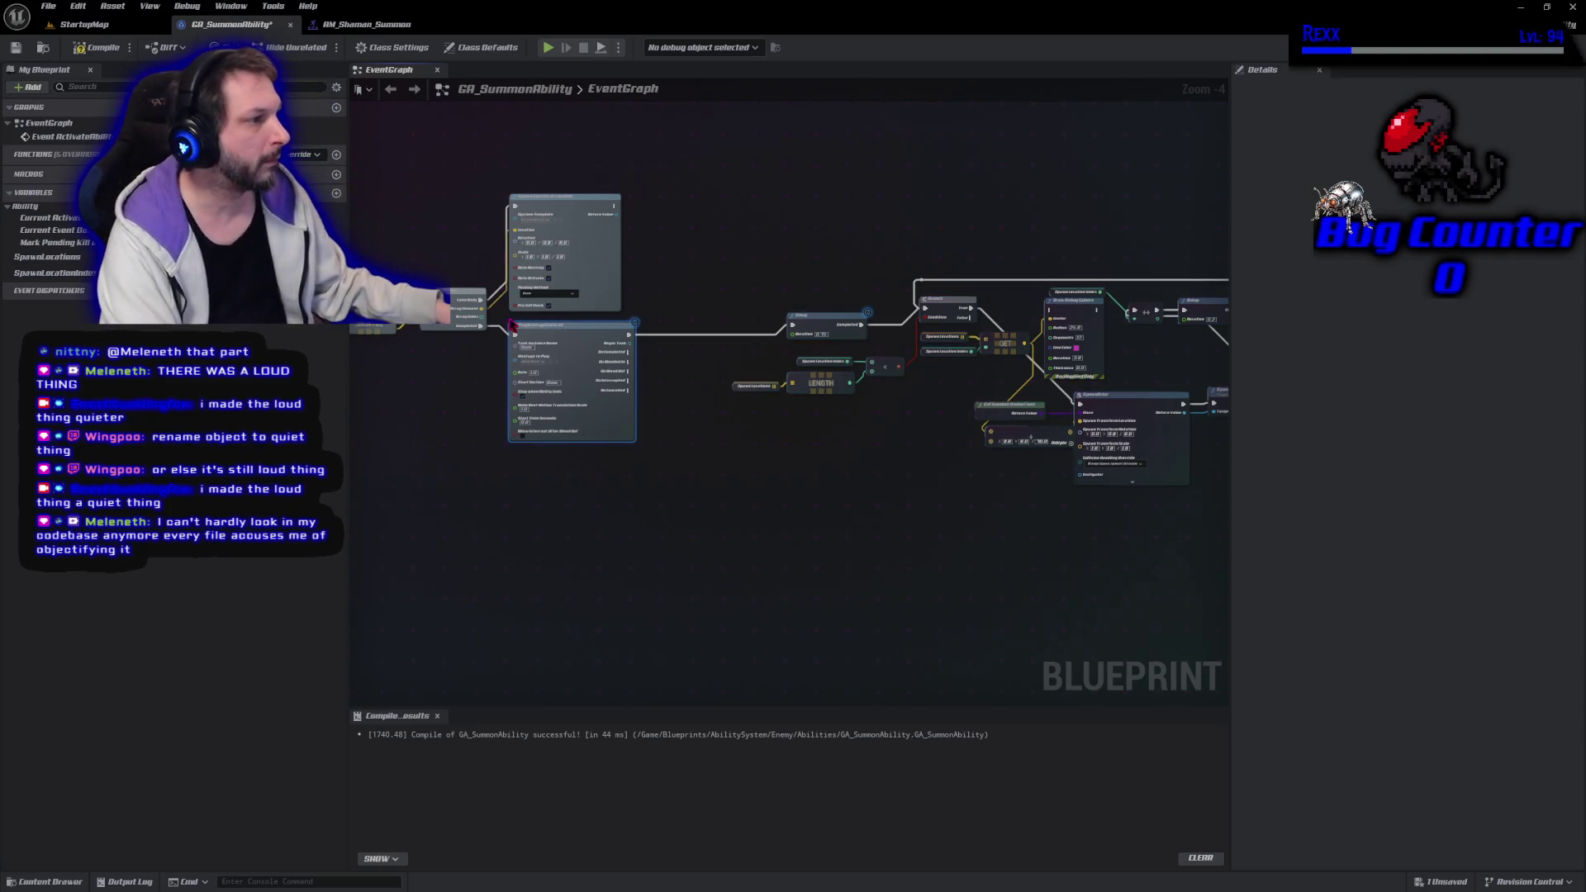
scroll(794, 197, "down", 2)
Tidy the graph, nudging the right-hand nodes down and PlayMontageAndWait up
left_click_drag(637, 184, 916, 387)
left_click_drag(889, 314, 889, 319)
left_click(584, 385)
scroll(584, 385, "up", 3)
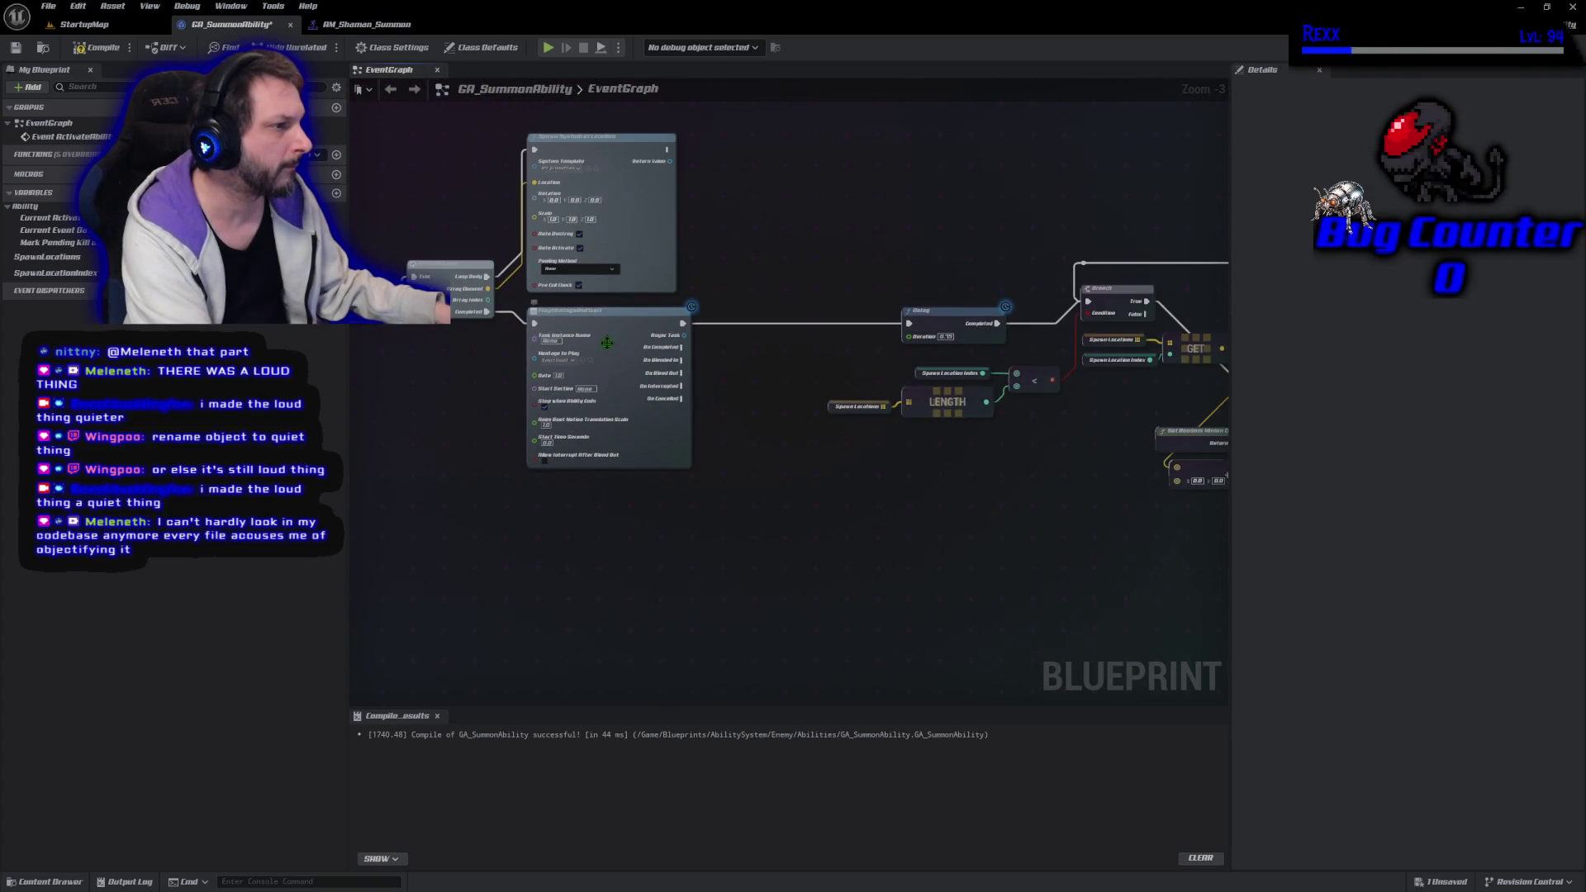
left_click_drag(607, 350, 607, 342)
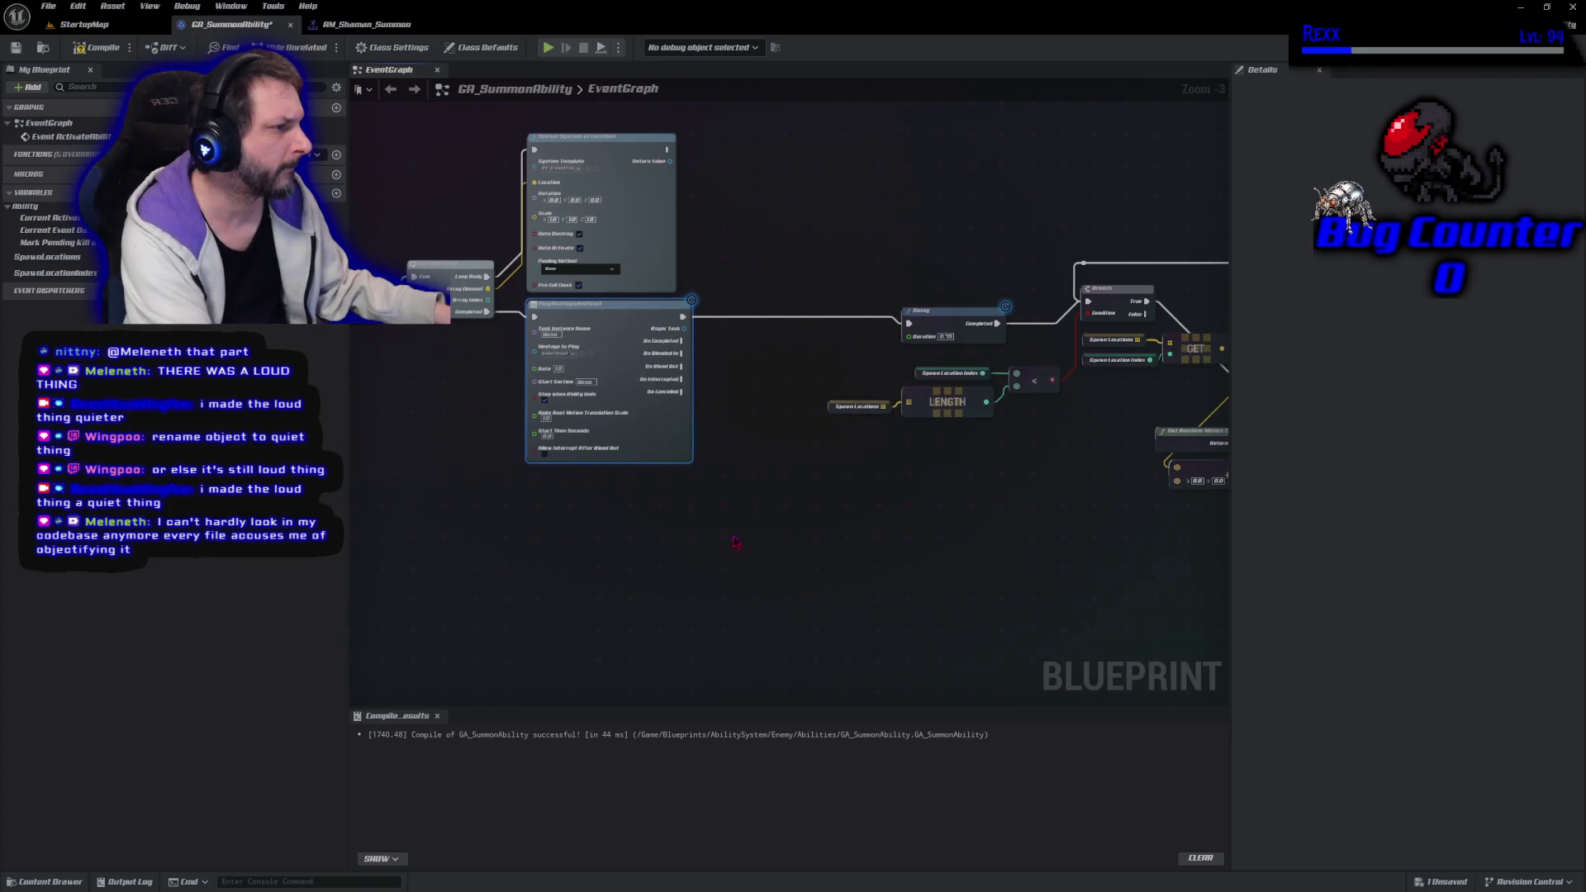
scroll(851, 569, "down", 4)
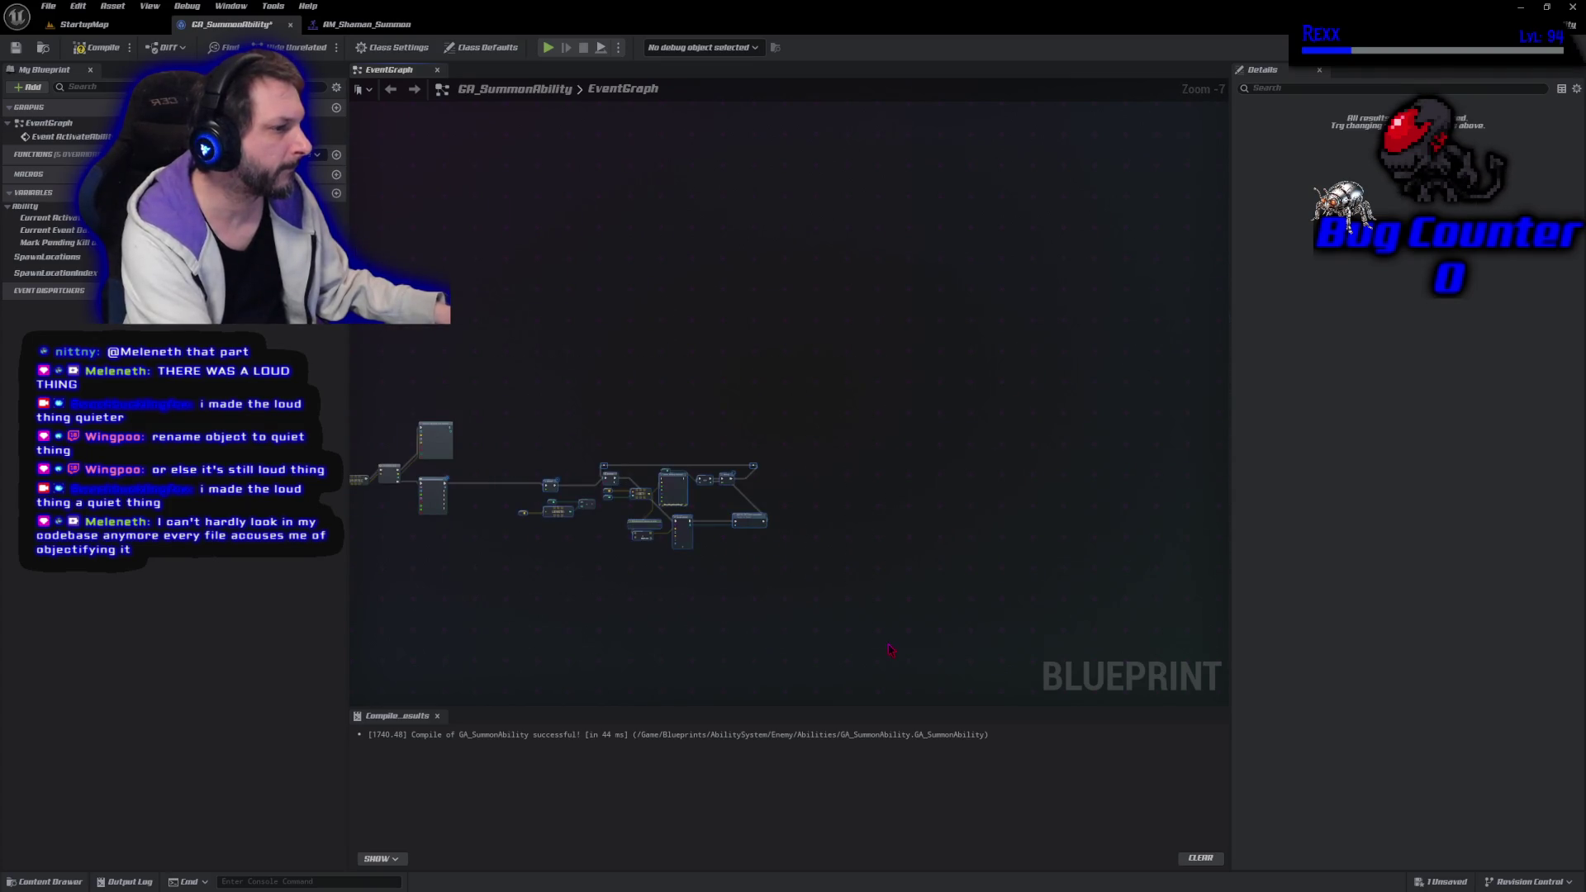
mouse_move(567, 389)
left_mouse_down()
mouse_move(885, 584)
mouse_move(861, 581)
left_mouse_up()
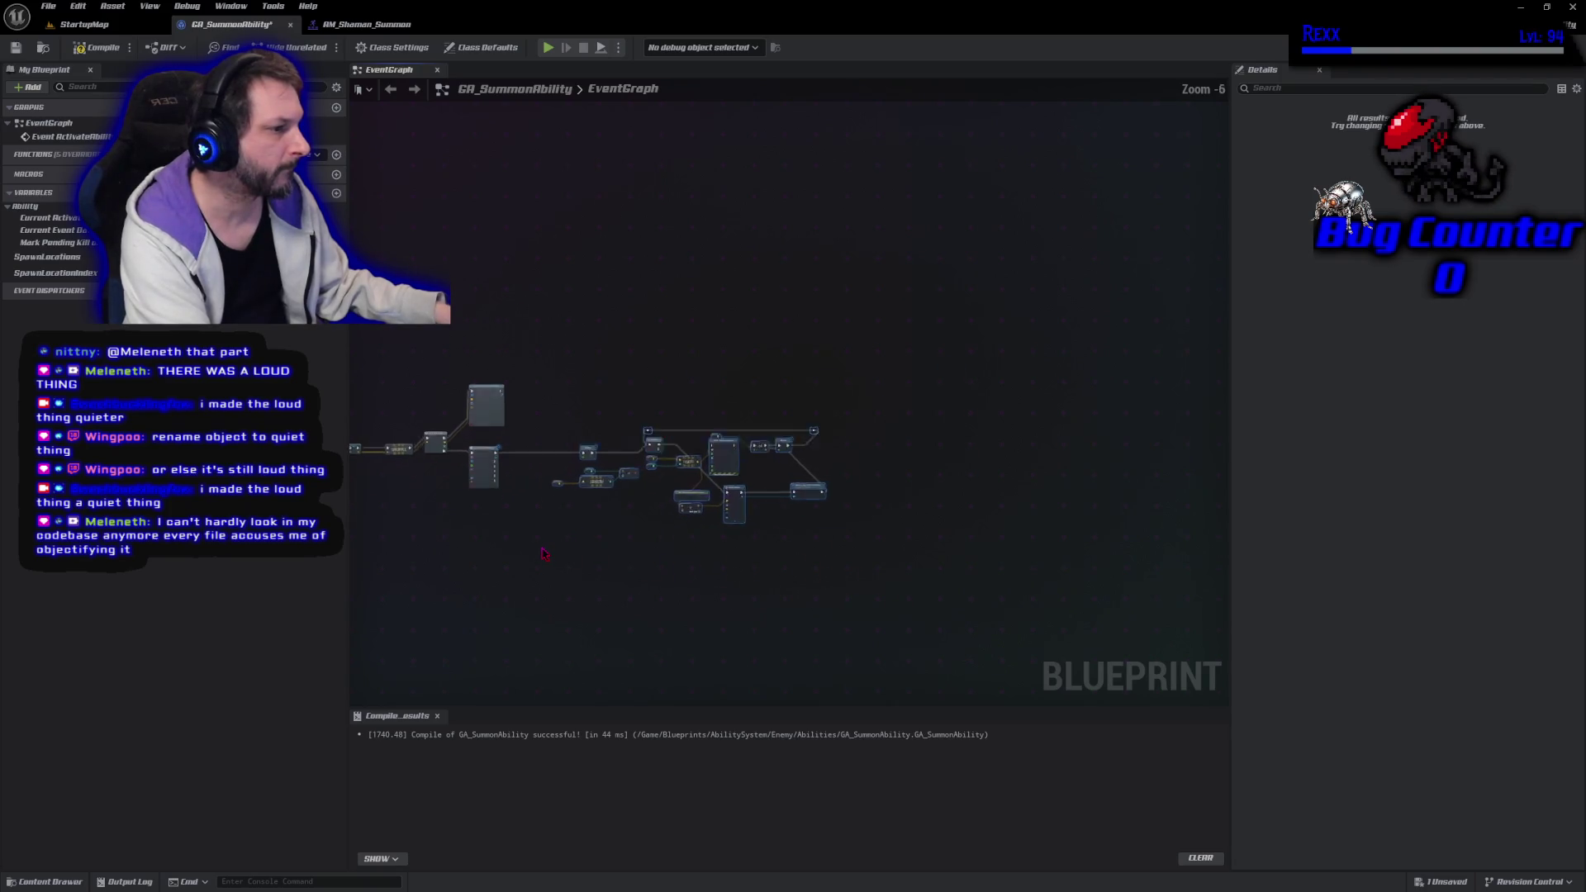
scroll(537, 553, "up", 4)
left_click_drag(656, 294, 768, 310)
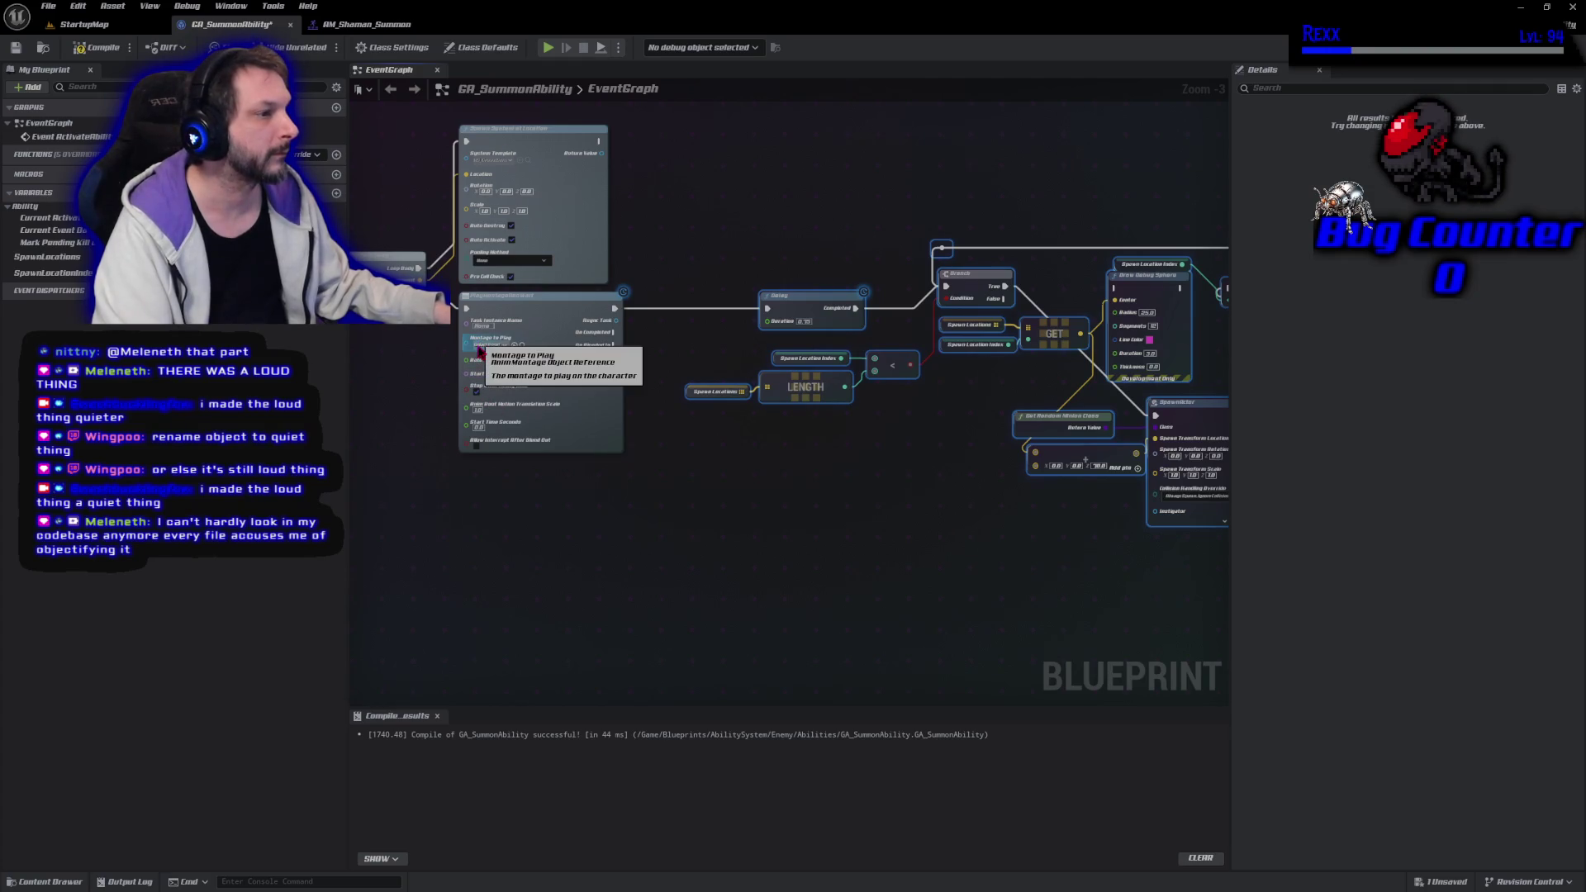
Set PlayMontageAndWait's Montage to Play to AM_Shaman_Summon via a 'summon' search
left_click(480, 345)
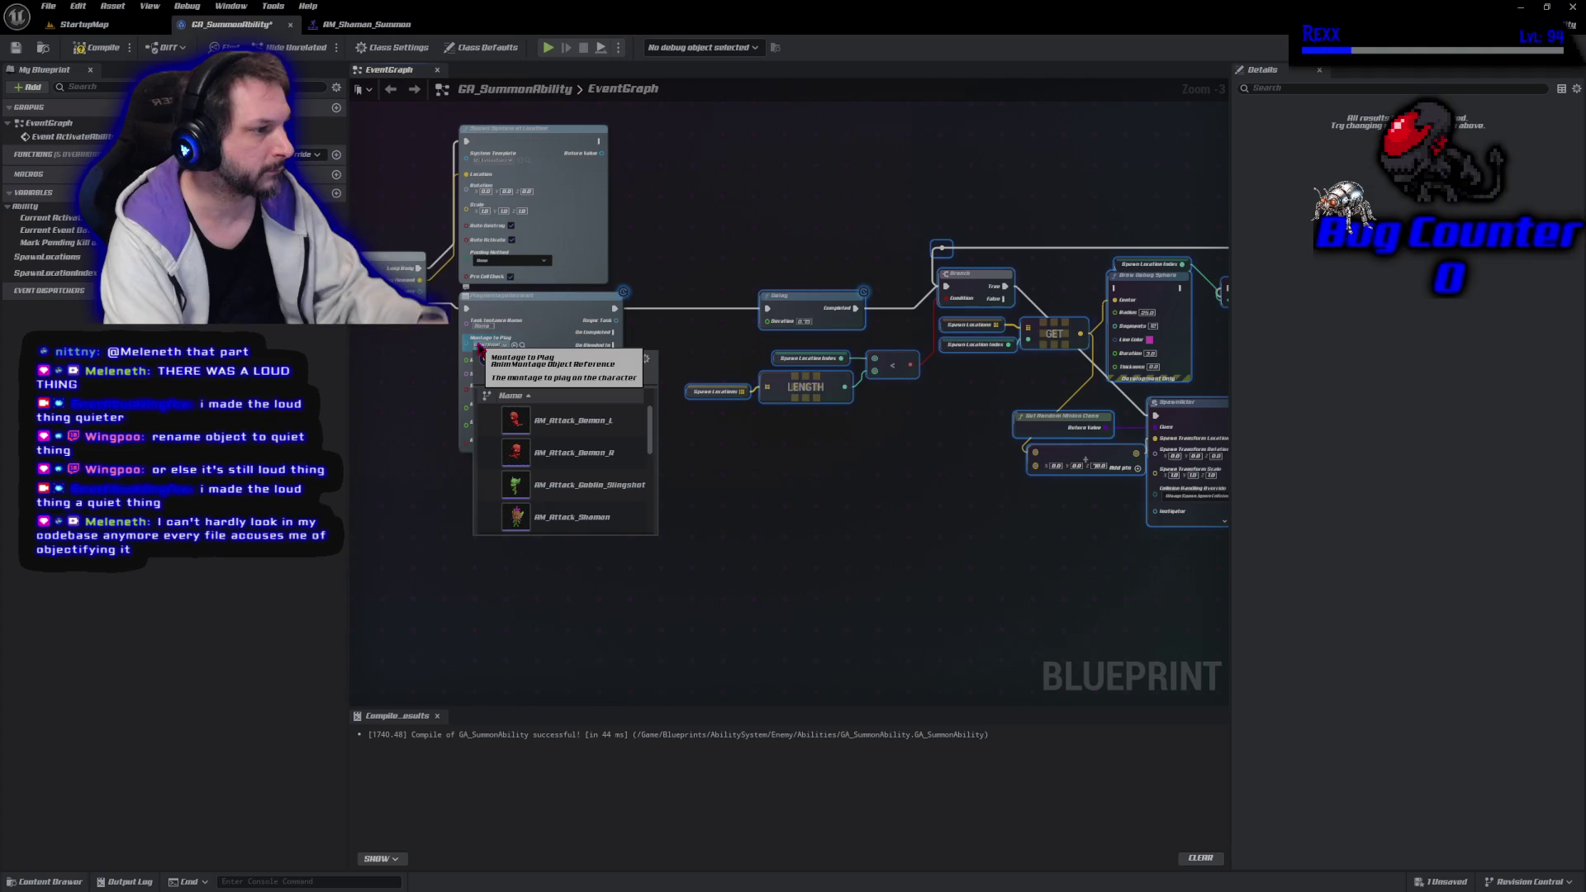
scroll(558, 529, "down", 1)
scroll(558, 531, "down", 5)
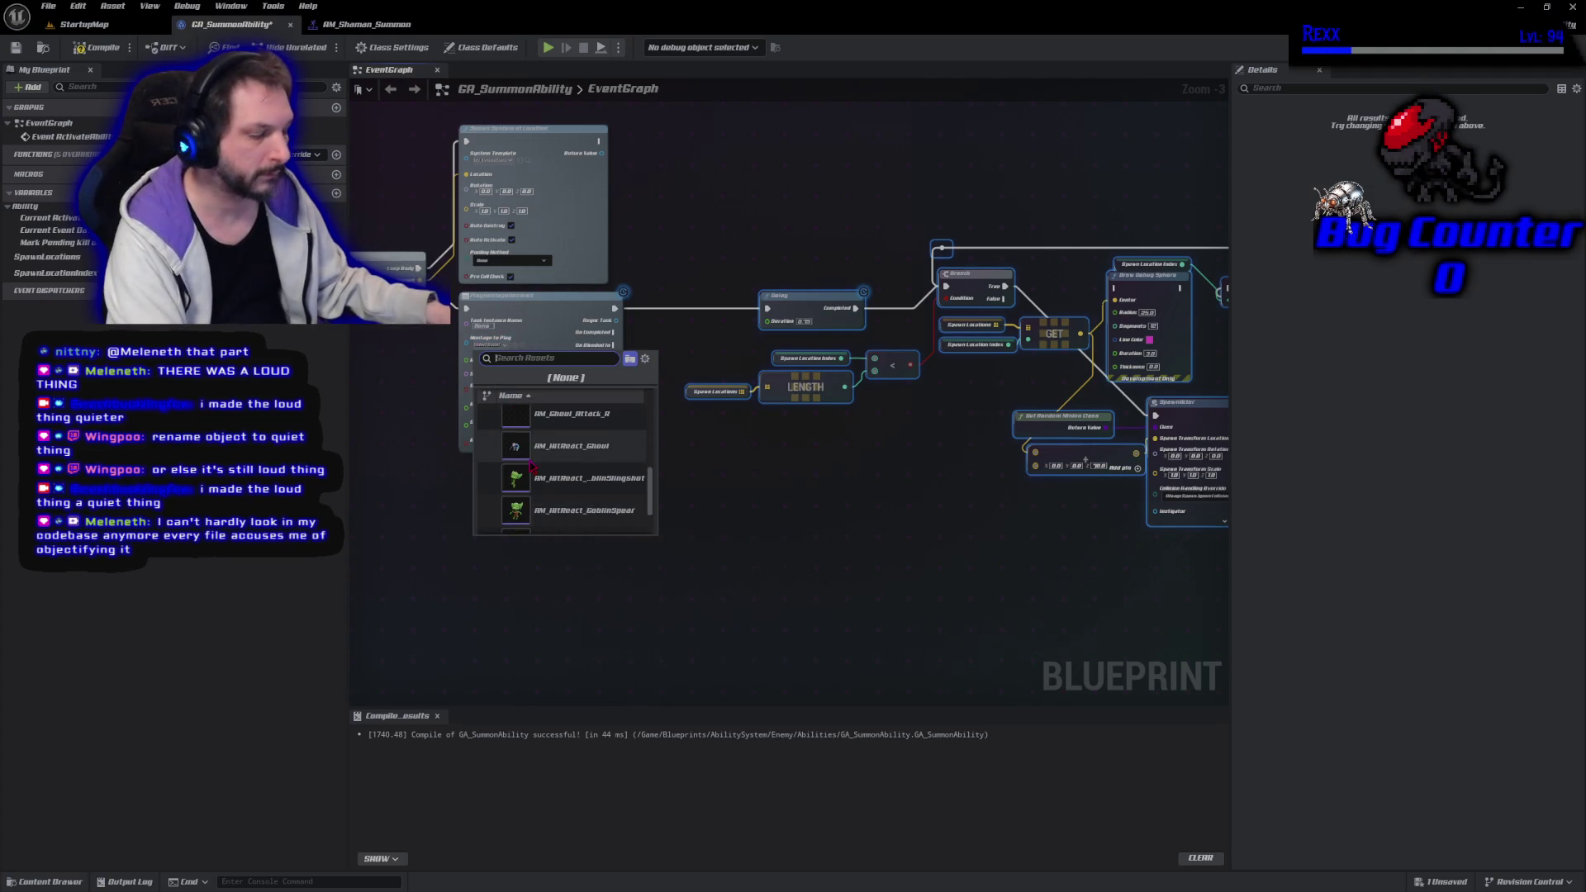
type("slsummon")
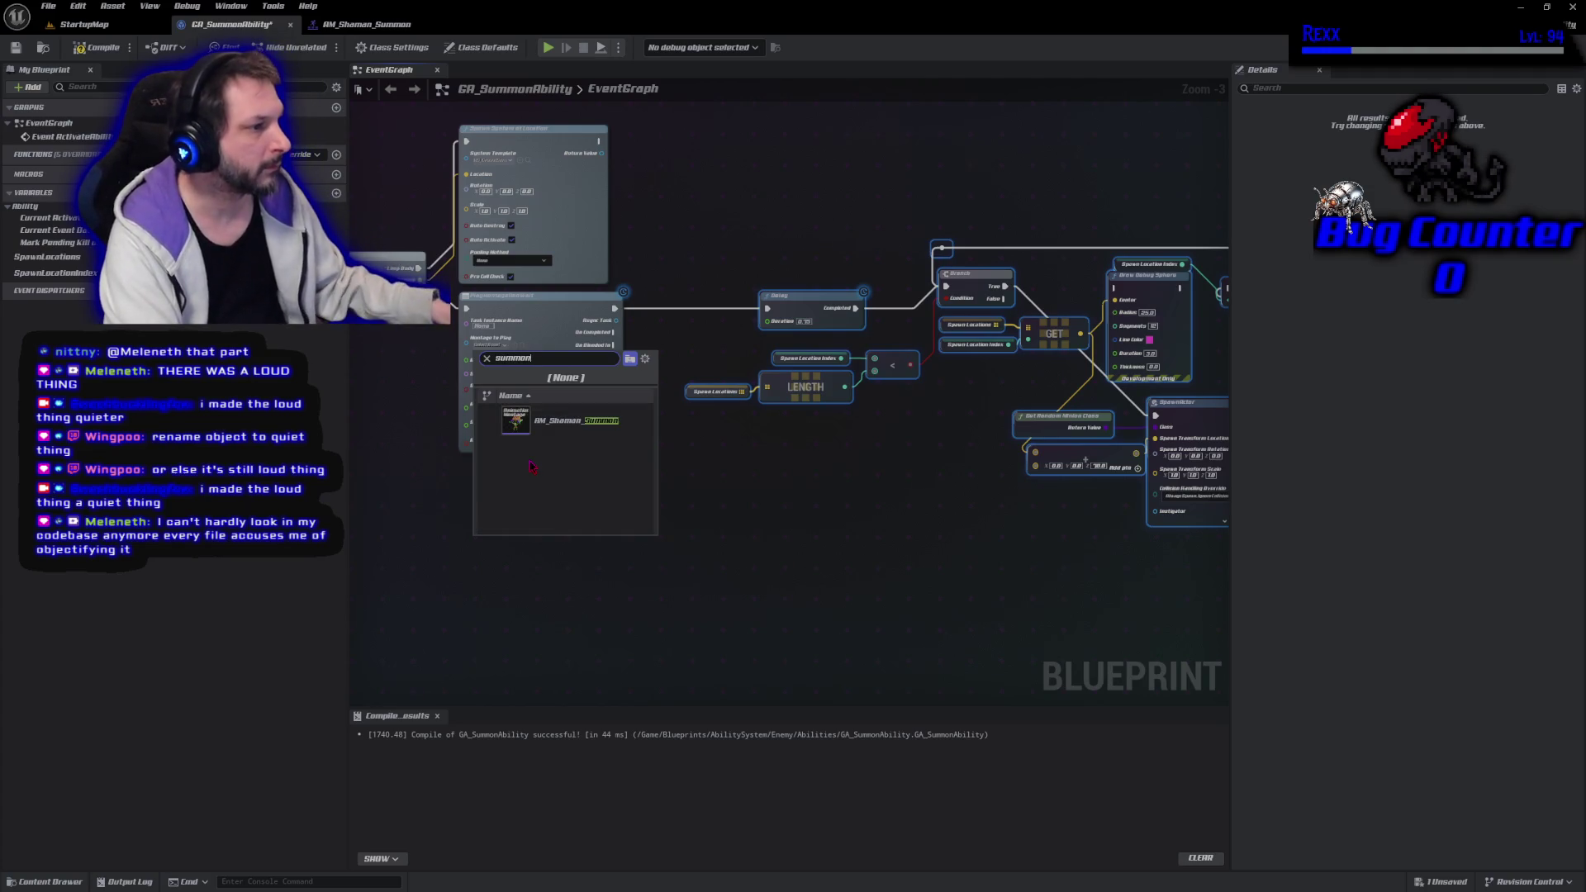
left_click(576, 421)
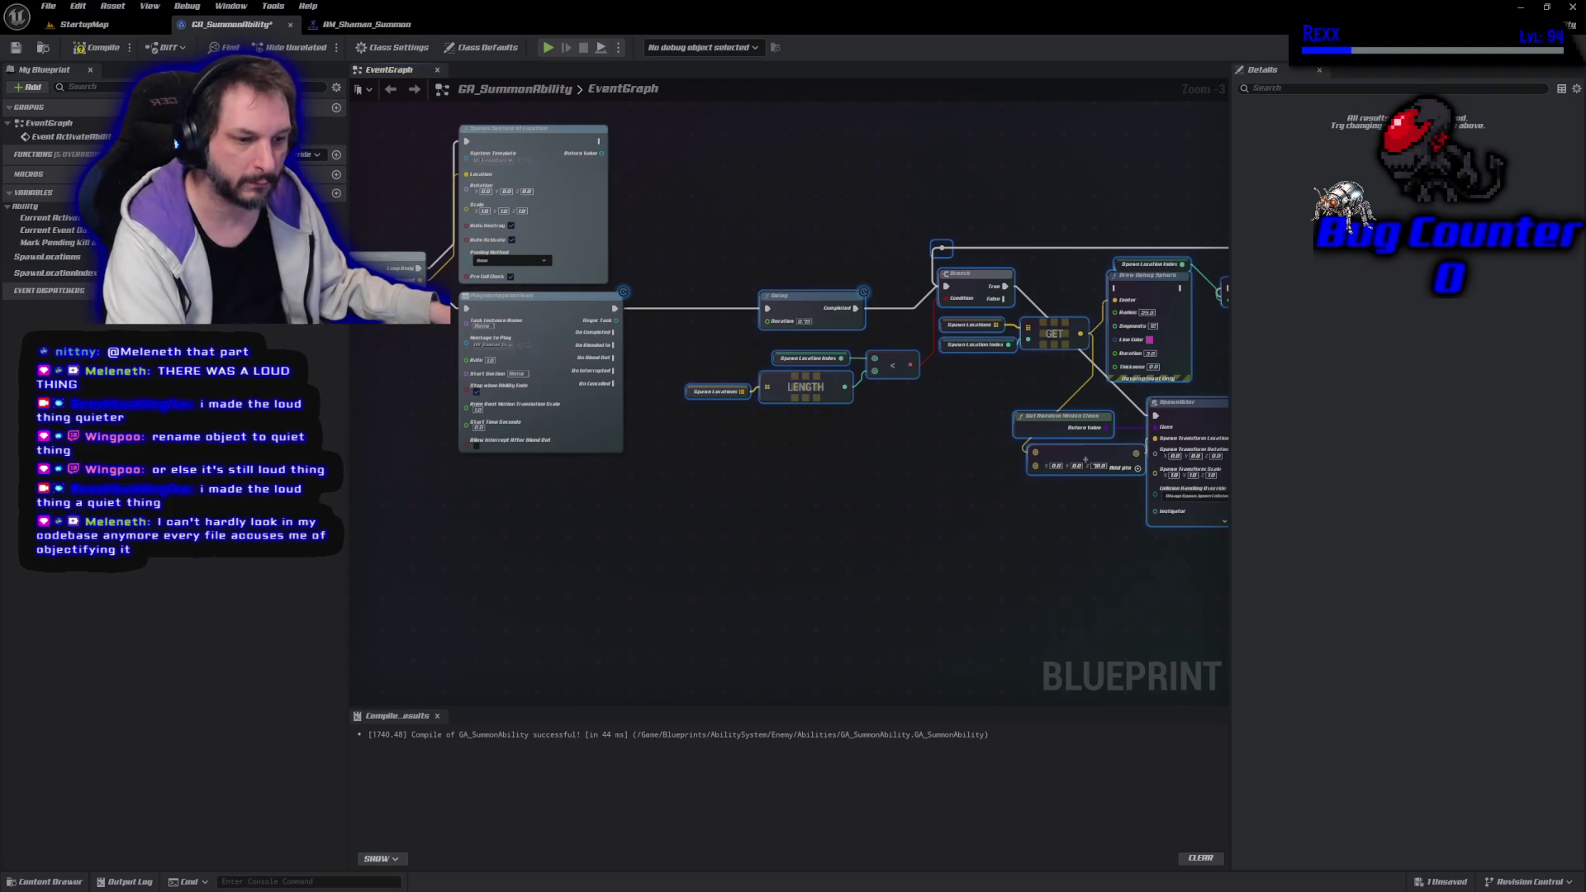
Centre the montage node and drag a new connection from its output pin
left_click(552, 510)
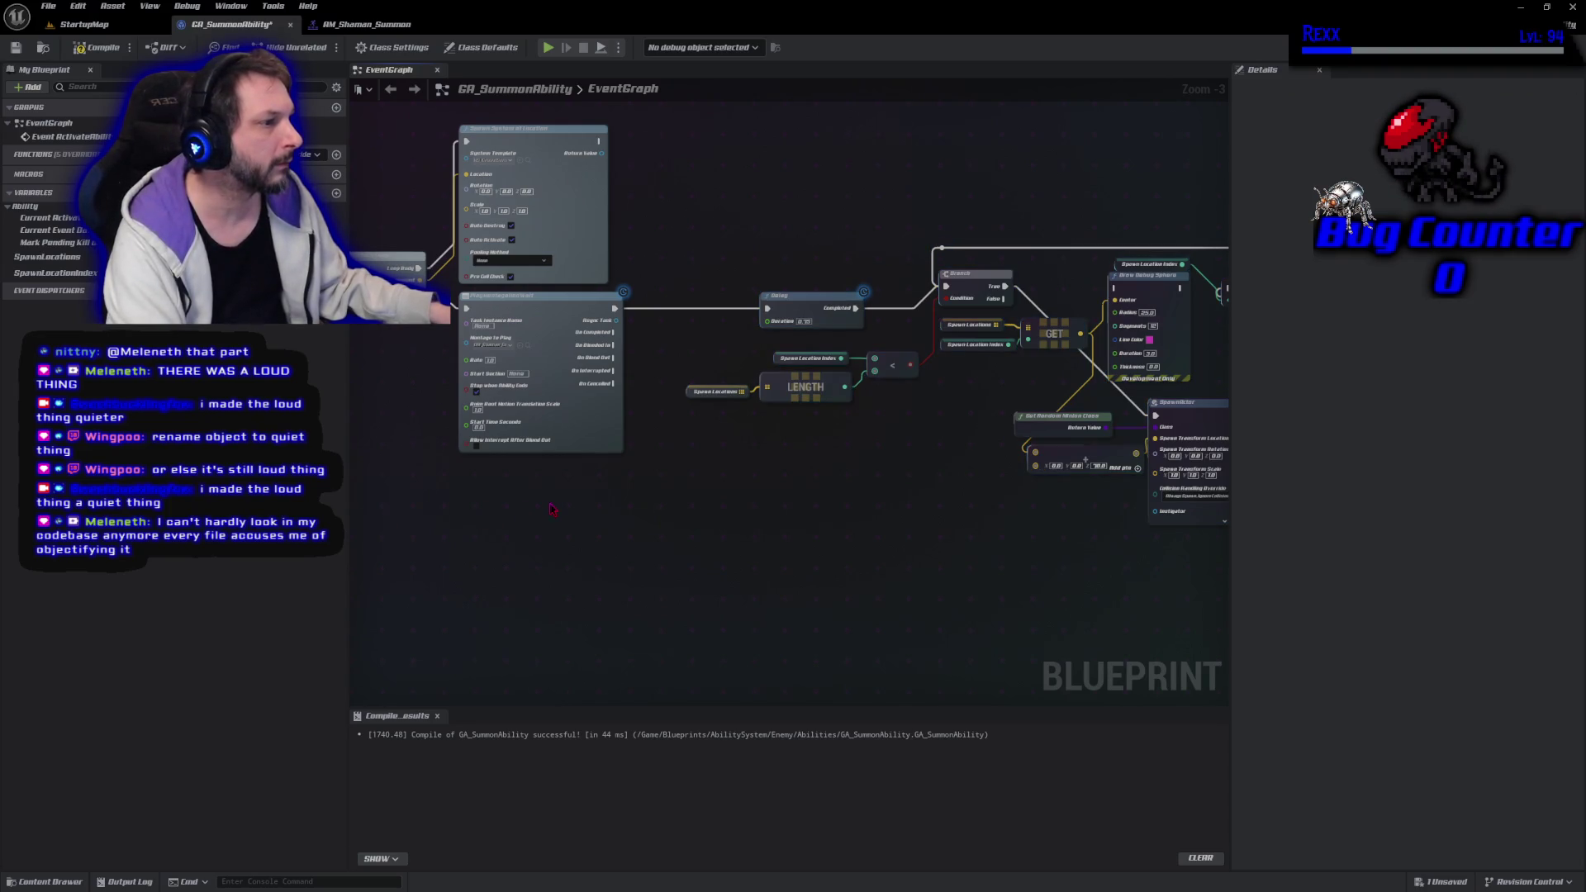
left_click_drag(552, 510, 610, 628)
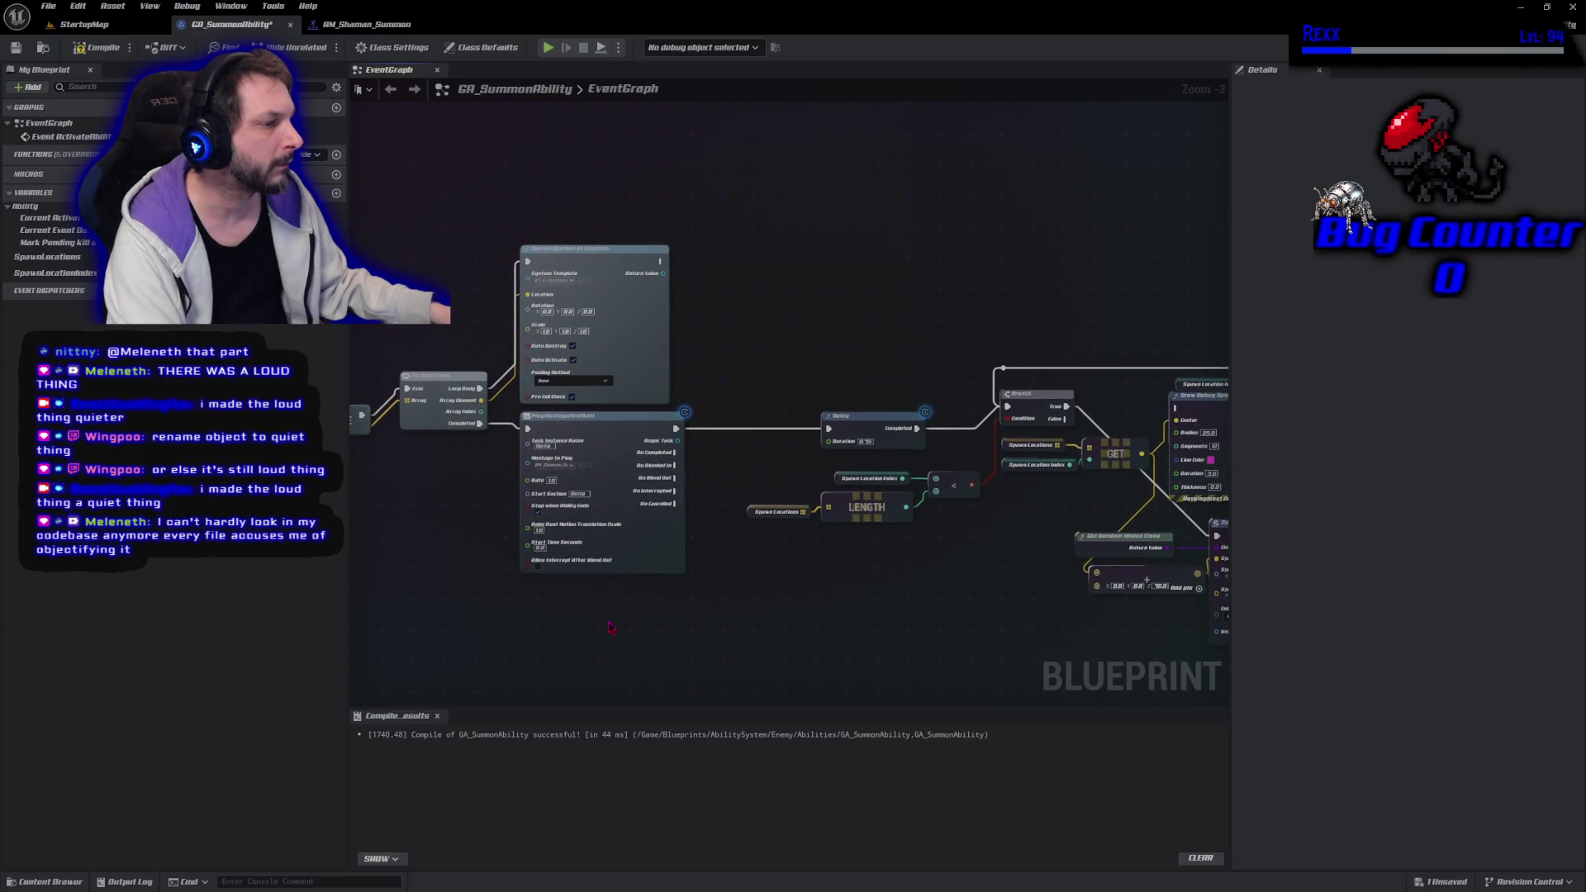
scroll(583, 606, "up", 3)
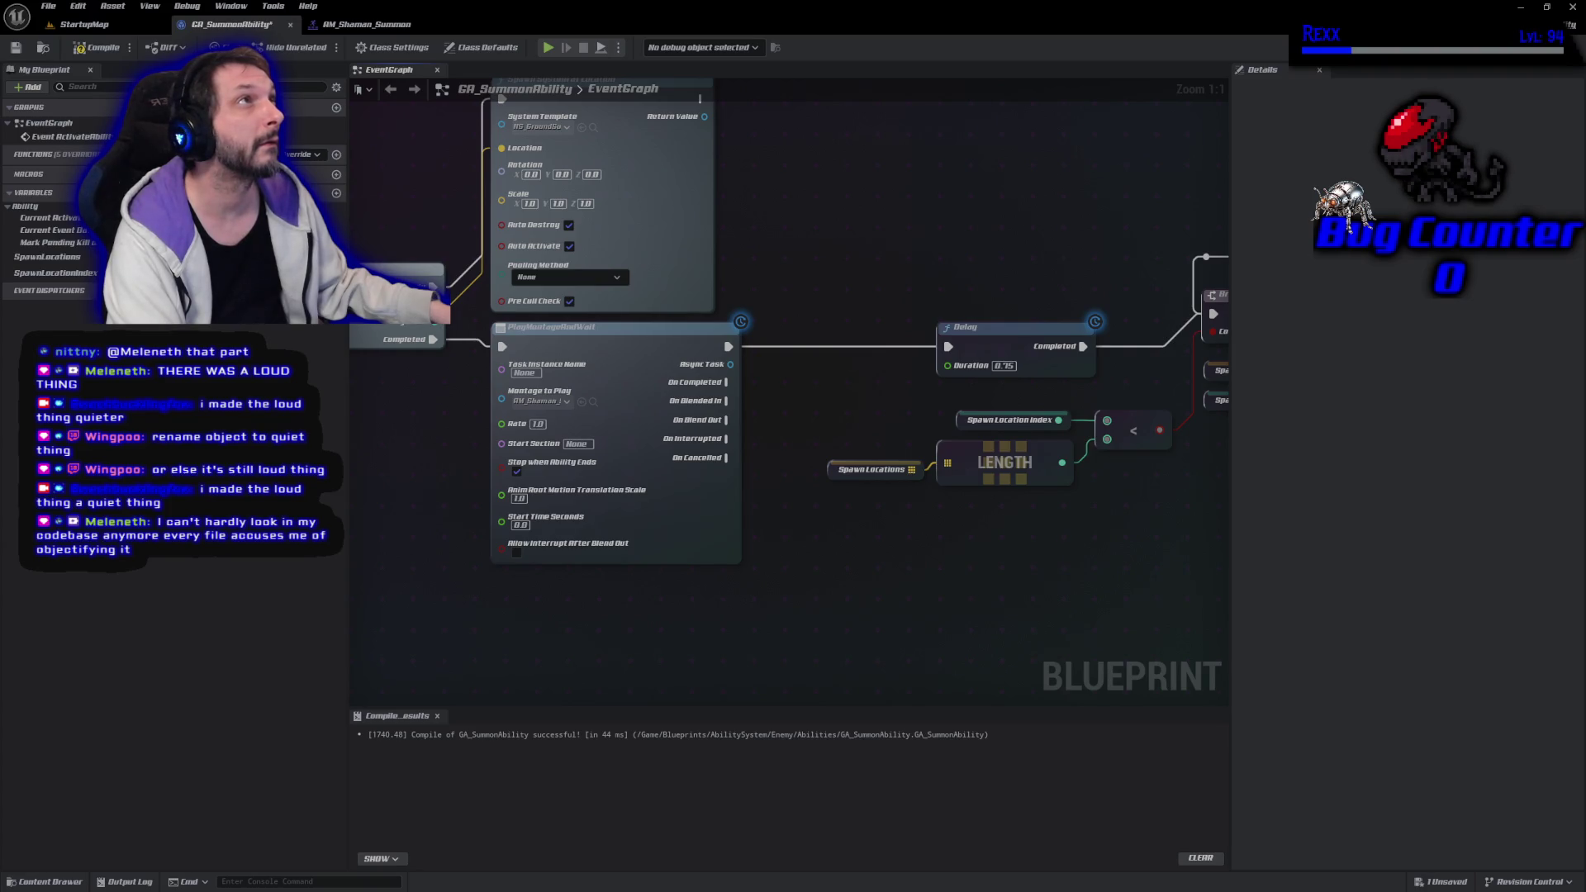
left_click_drag(728, 346, 785, 339)
Add a Wait Gameplay Event node beside the montage node and shift the spawn-loop nodes right
type("wait gamepl")
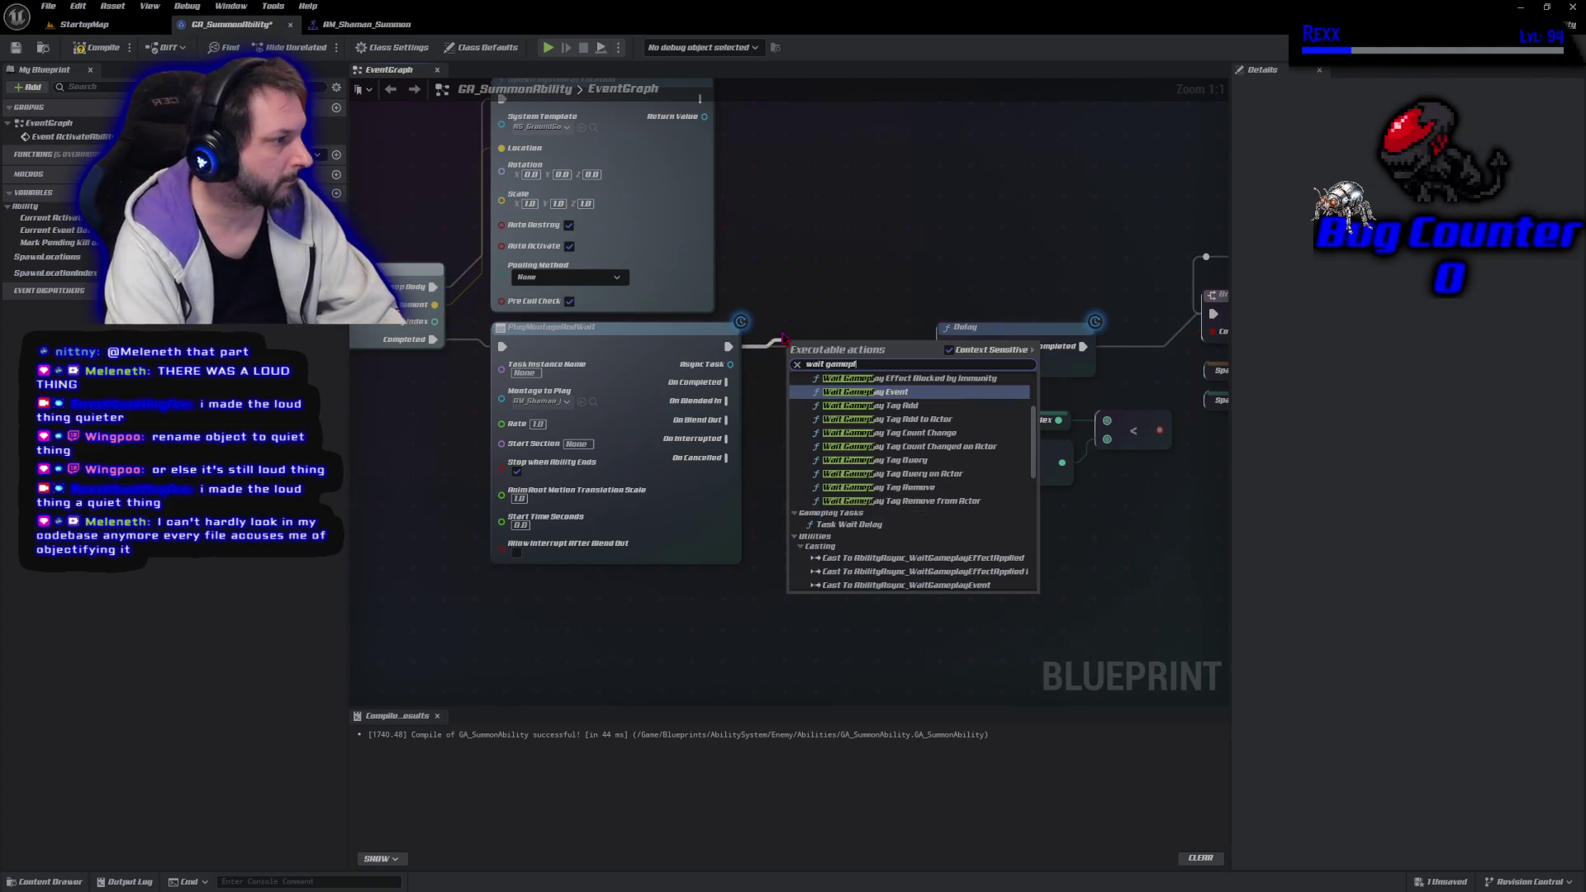
key("Return")
mouse_move(837, 352)
left_mouse_down()
mouse_move(814, 347)
mouse_move(729, 559)
mouse_move(612, 543)
left_mouse_up()
scroll(519, 171, "down", 4)
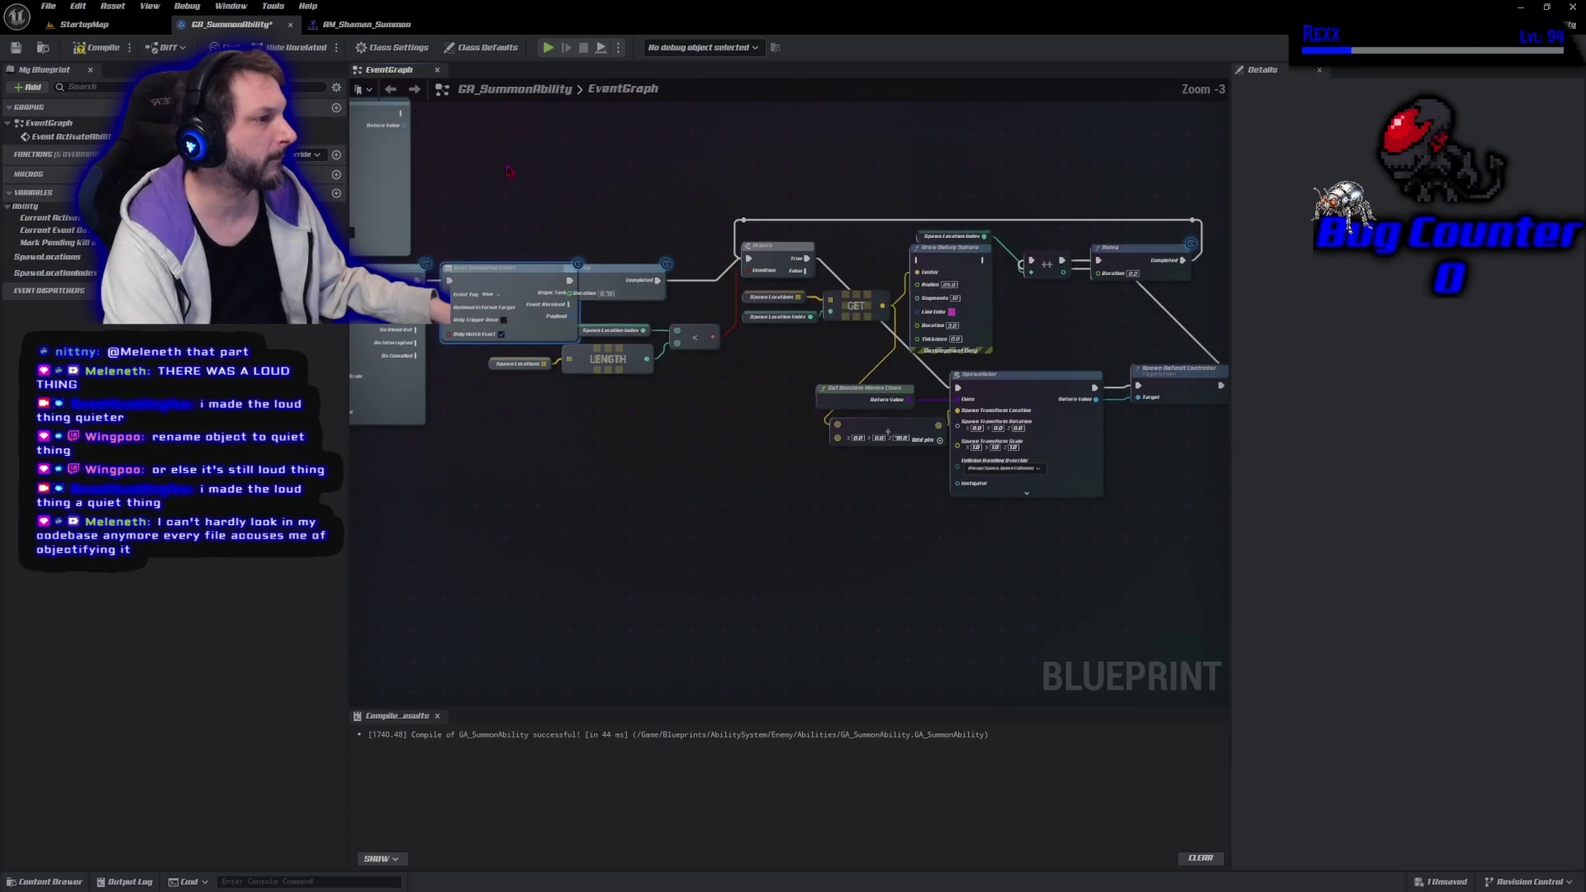
left_click_drag(504, 161, 976, 480)
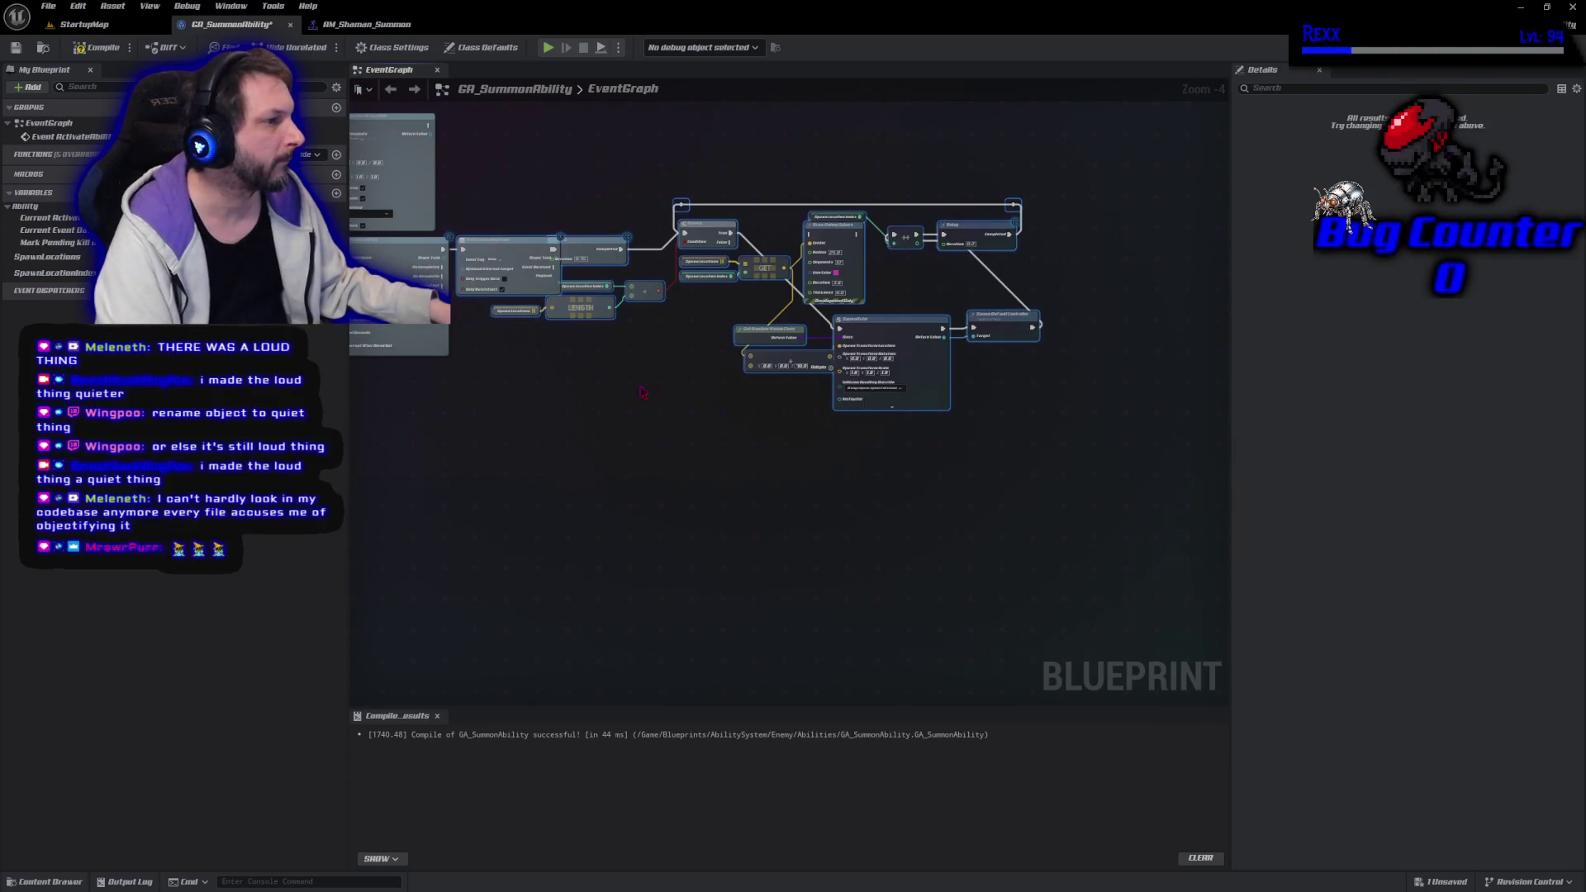
key("Right")
key("Right")
key("Right")
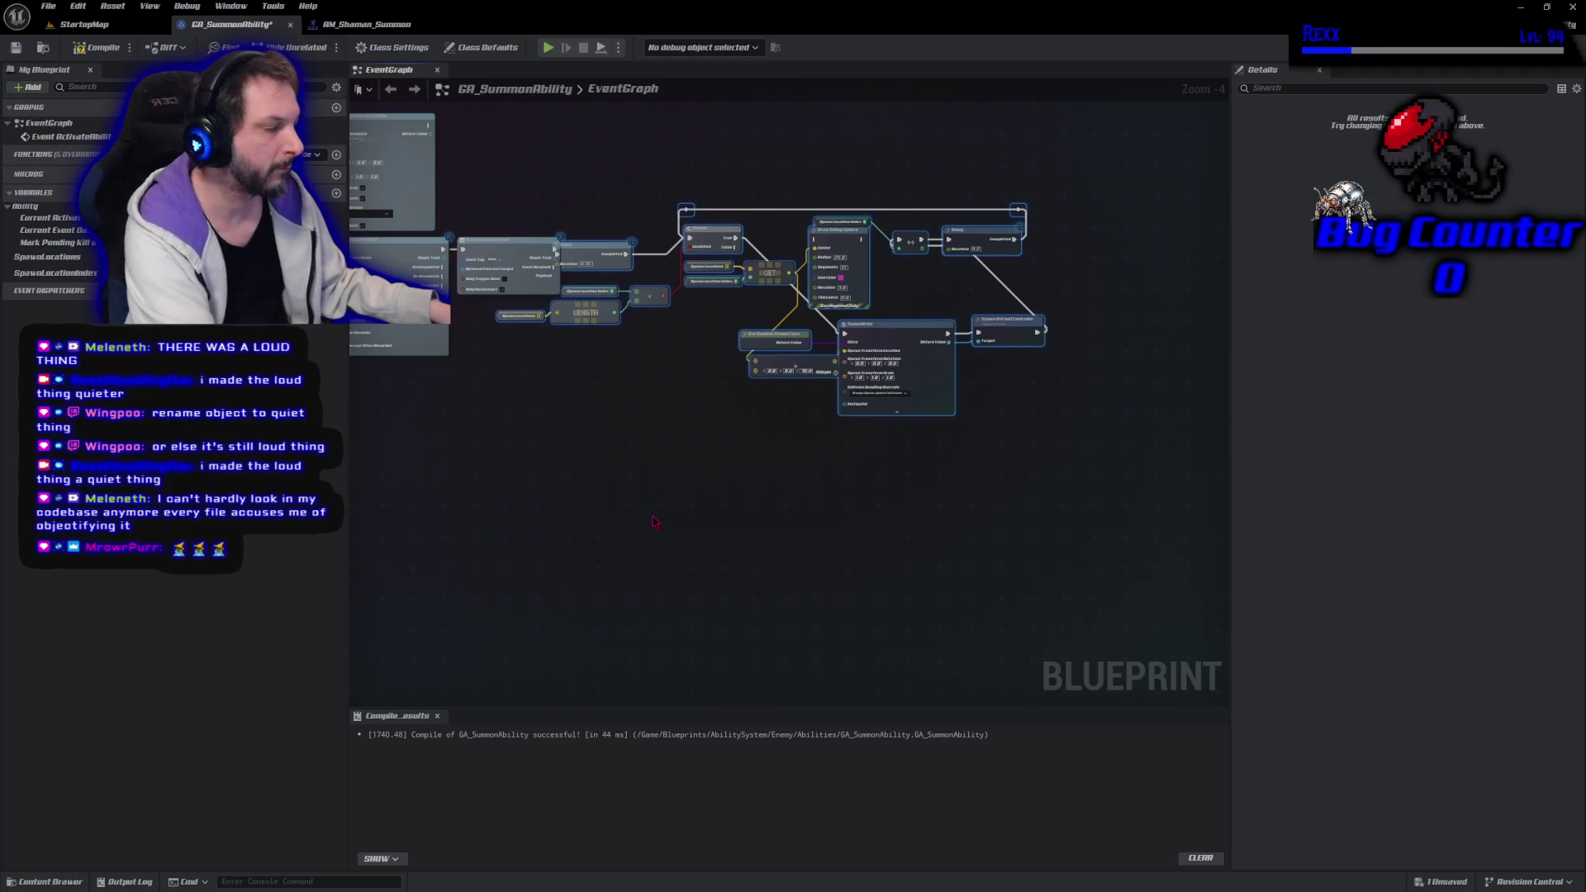
key("Right")
key("Right")
key("Right")
key("Right")
key("Right")
key("Right")
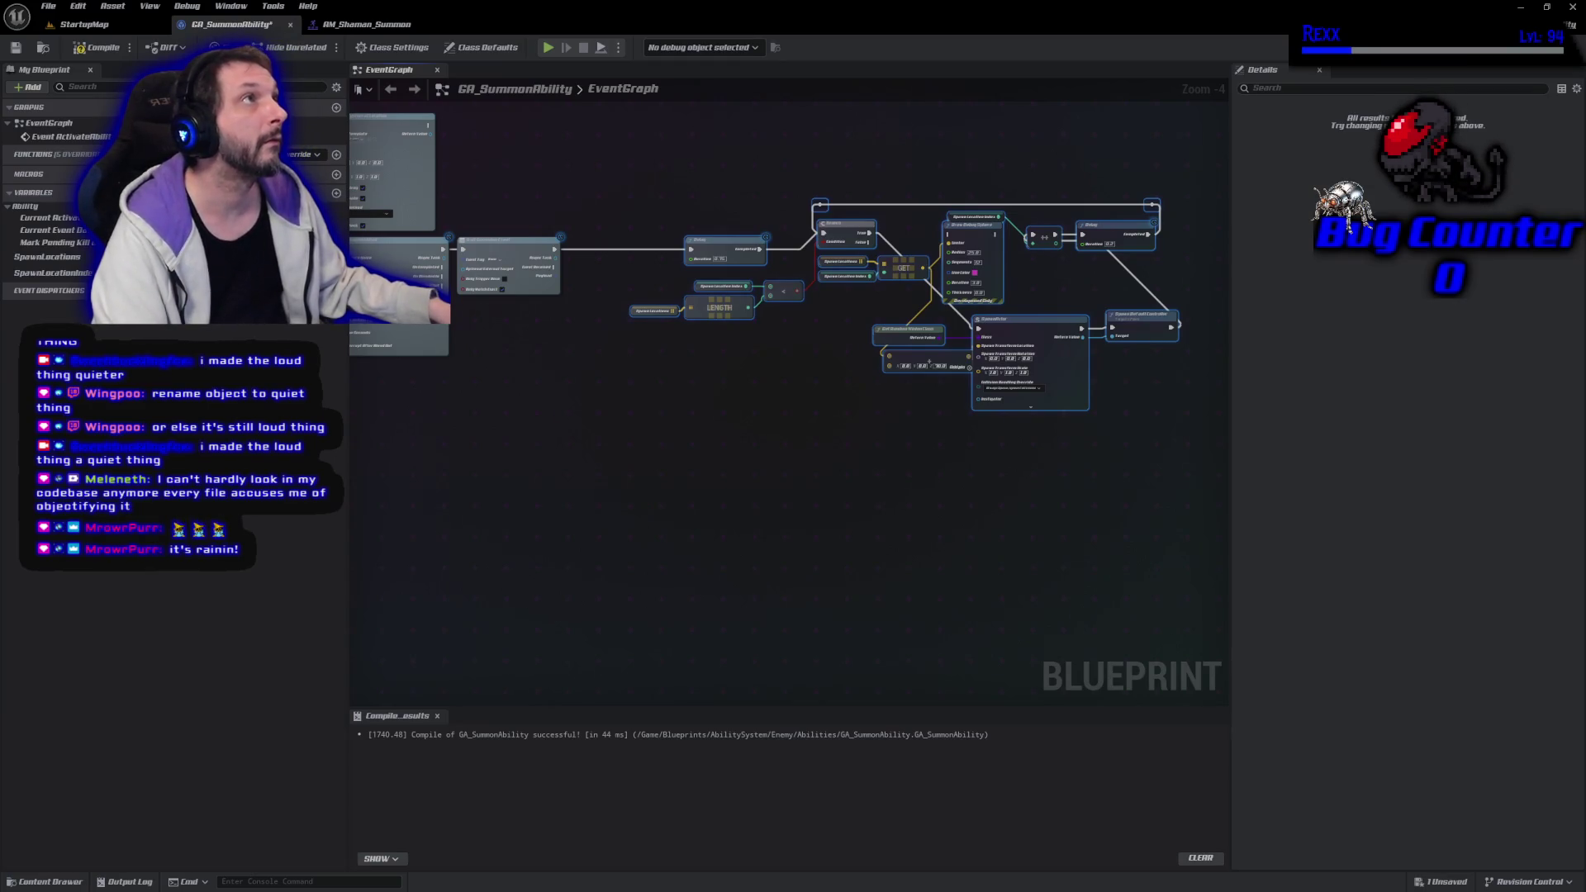
Drive the Delay from Event Received, tag the wait node Montage.Attack.1, and compile and save
left_click_drag(552, 248, 556, 267)
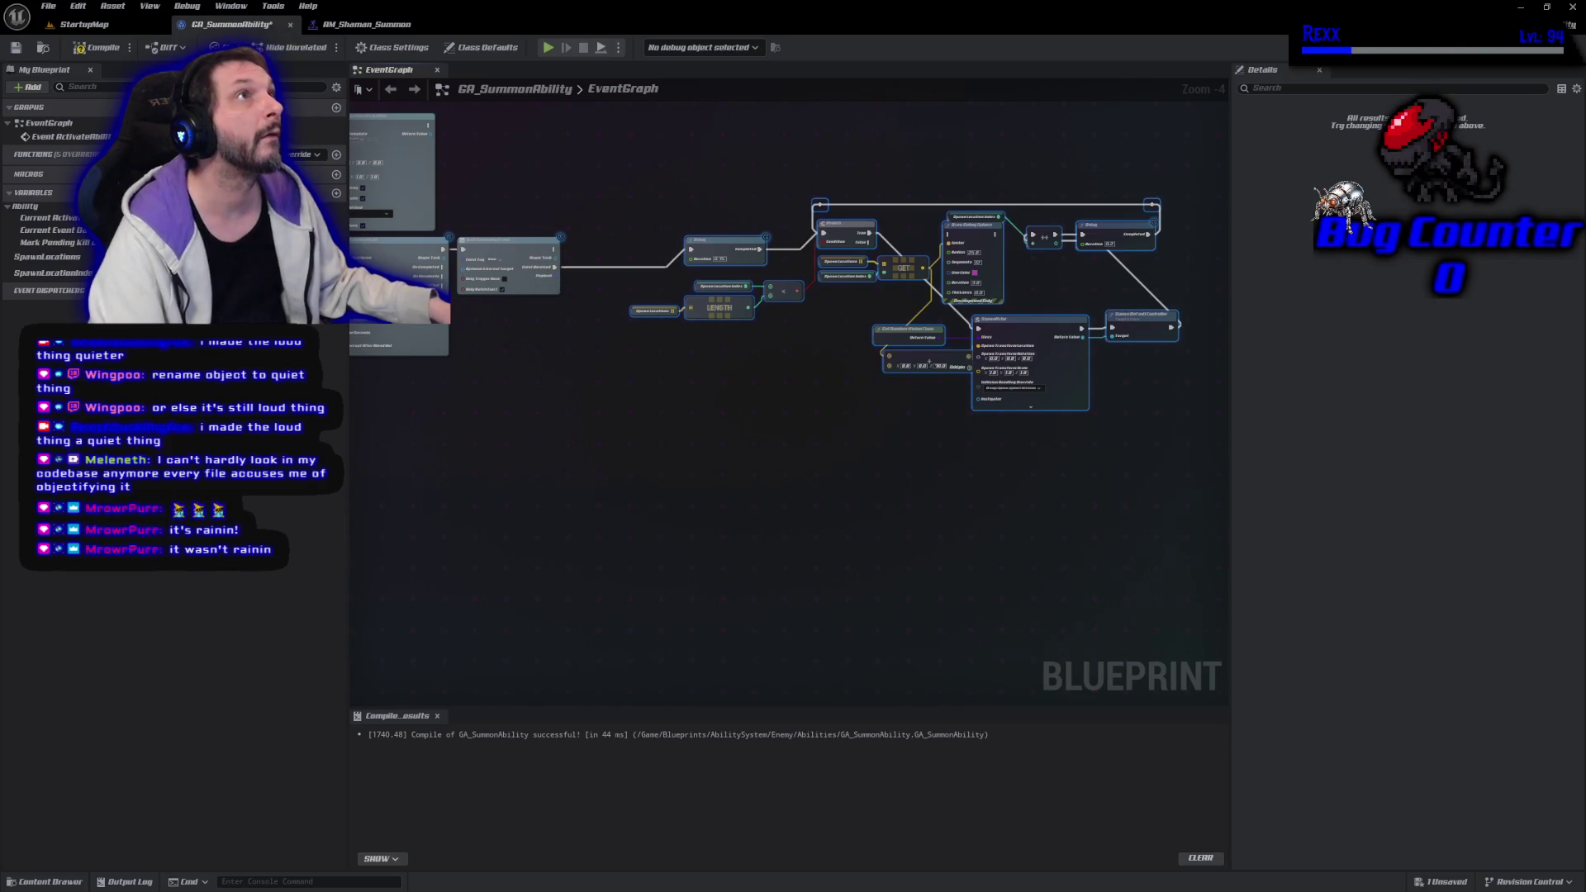
left_click(493, 260)
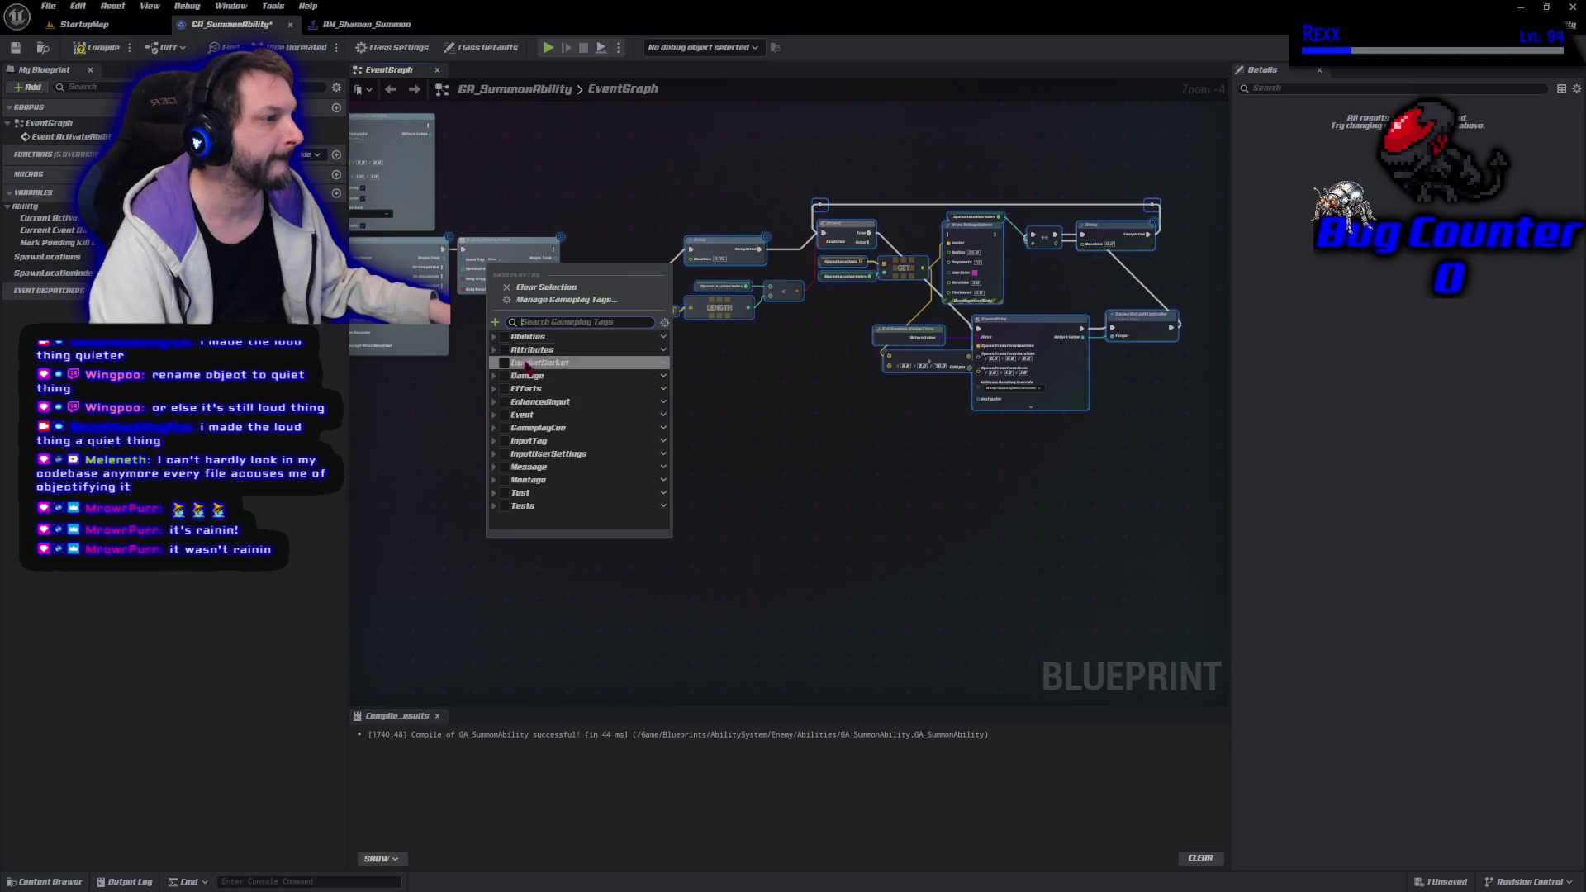
left_click(493, 480)
left_click(516, 505)
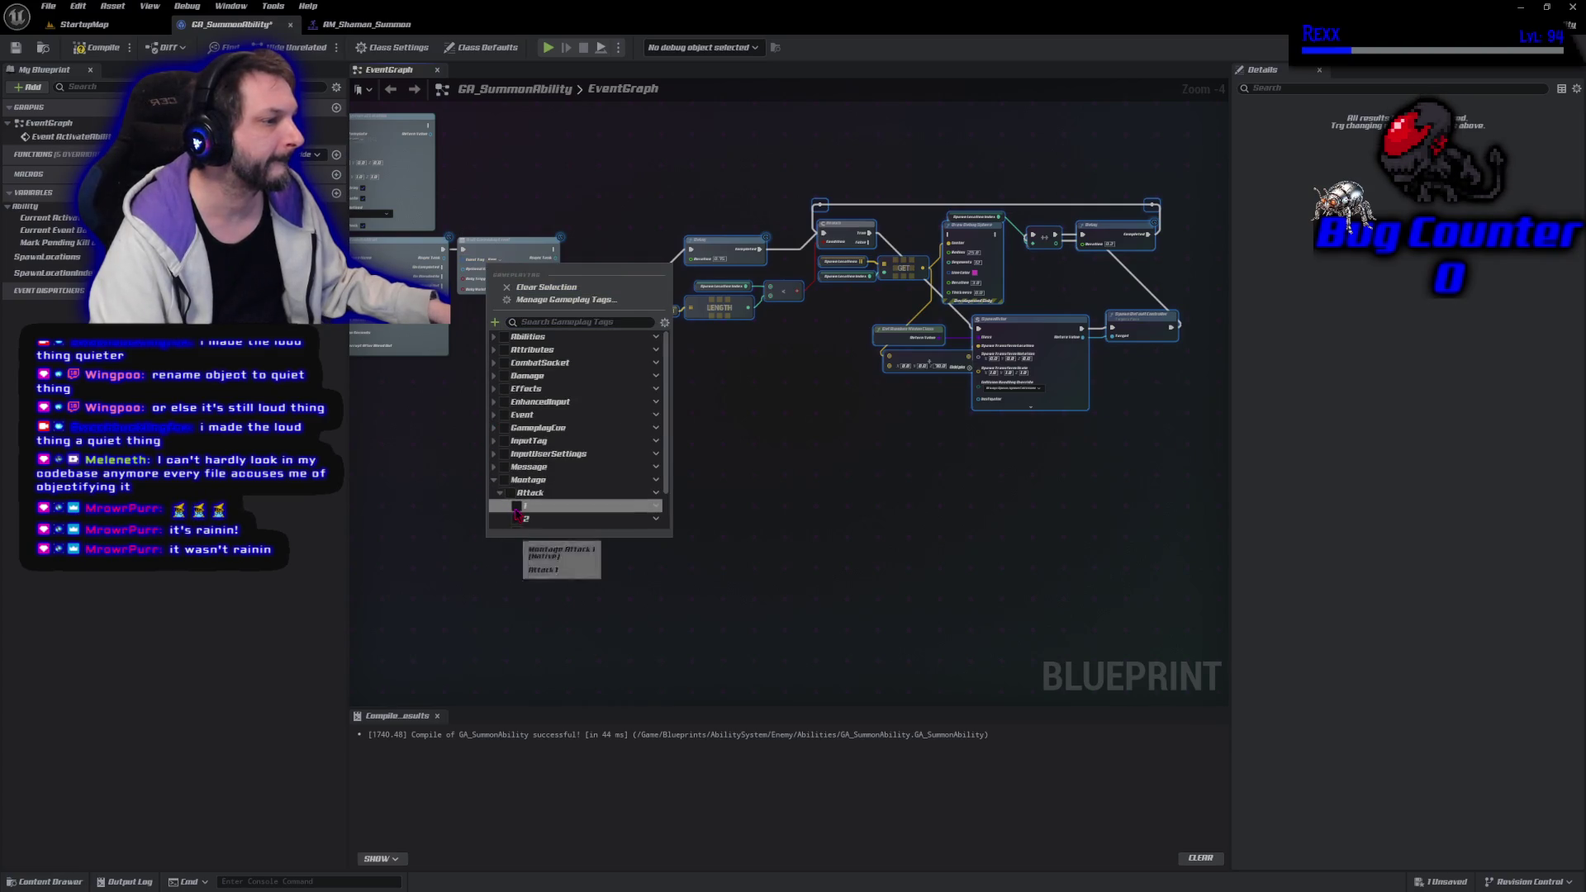
left_click(422, 504)
key("ctrl+s")
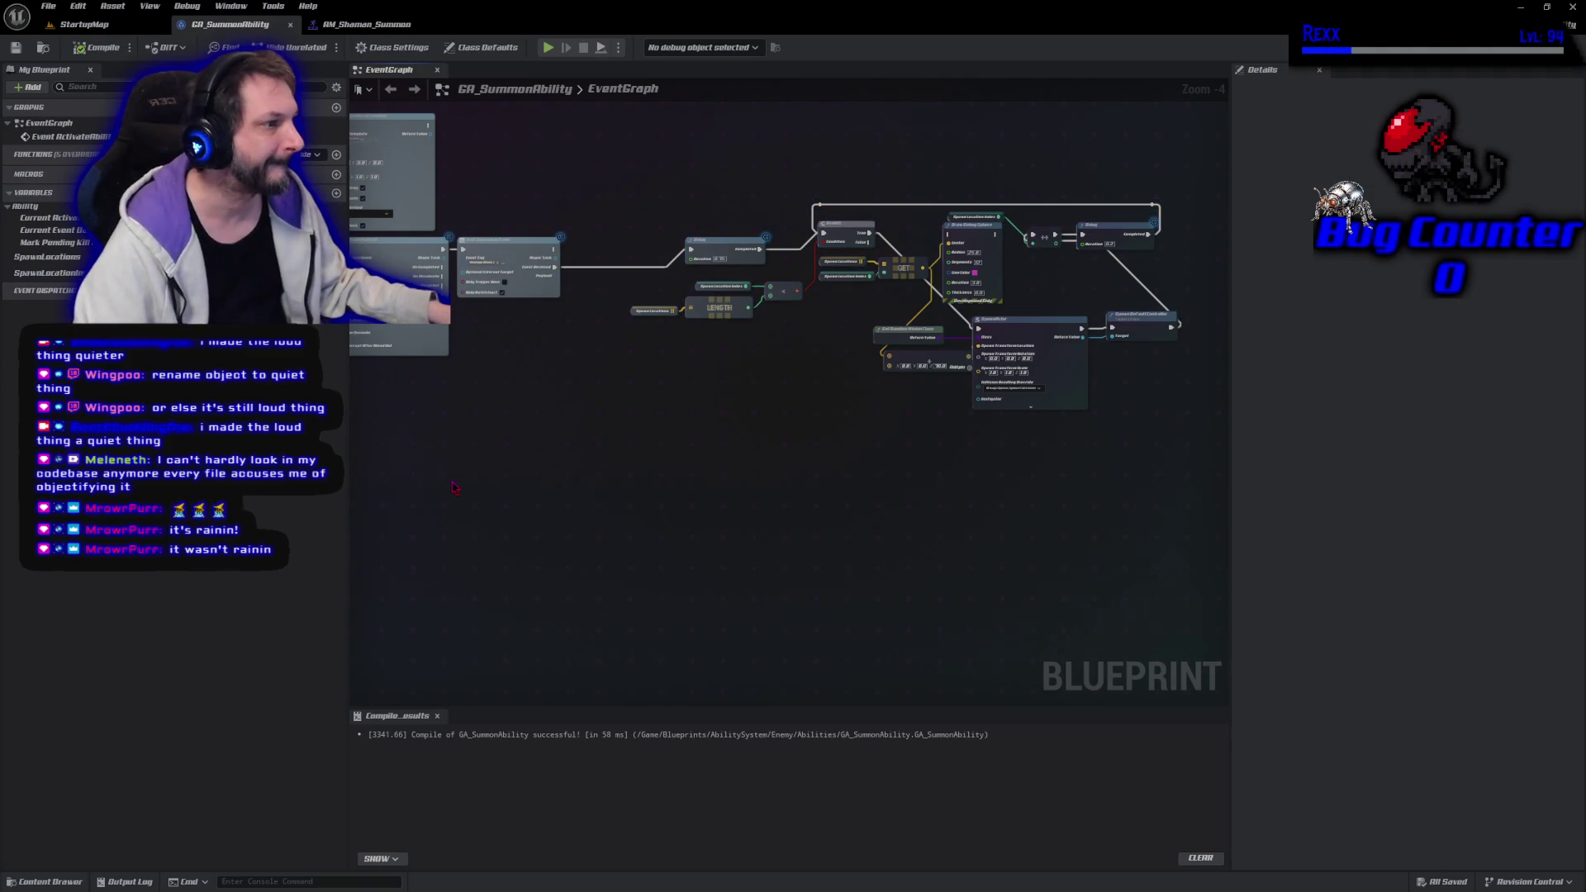
mouse_move(650, 113)
left_mouse_down()
mouse_move(1054, 463)
mouse_move(1190, 523)
left_mouse_up()
Nudge the selected node group left and down to tidy the graph layout
key("Down")
key("Down")
key("Down")
key("Left")
key("Left")
key("Left")
key("Left")
key("Left")
key("Left")
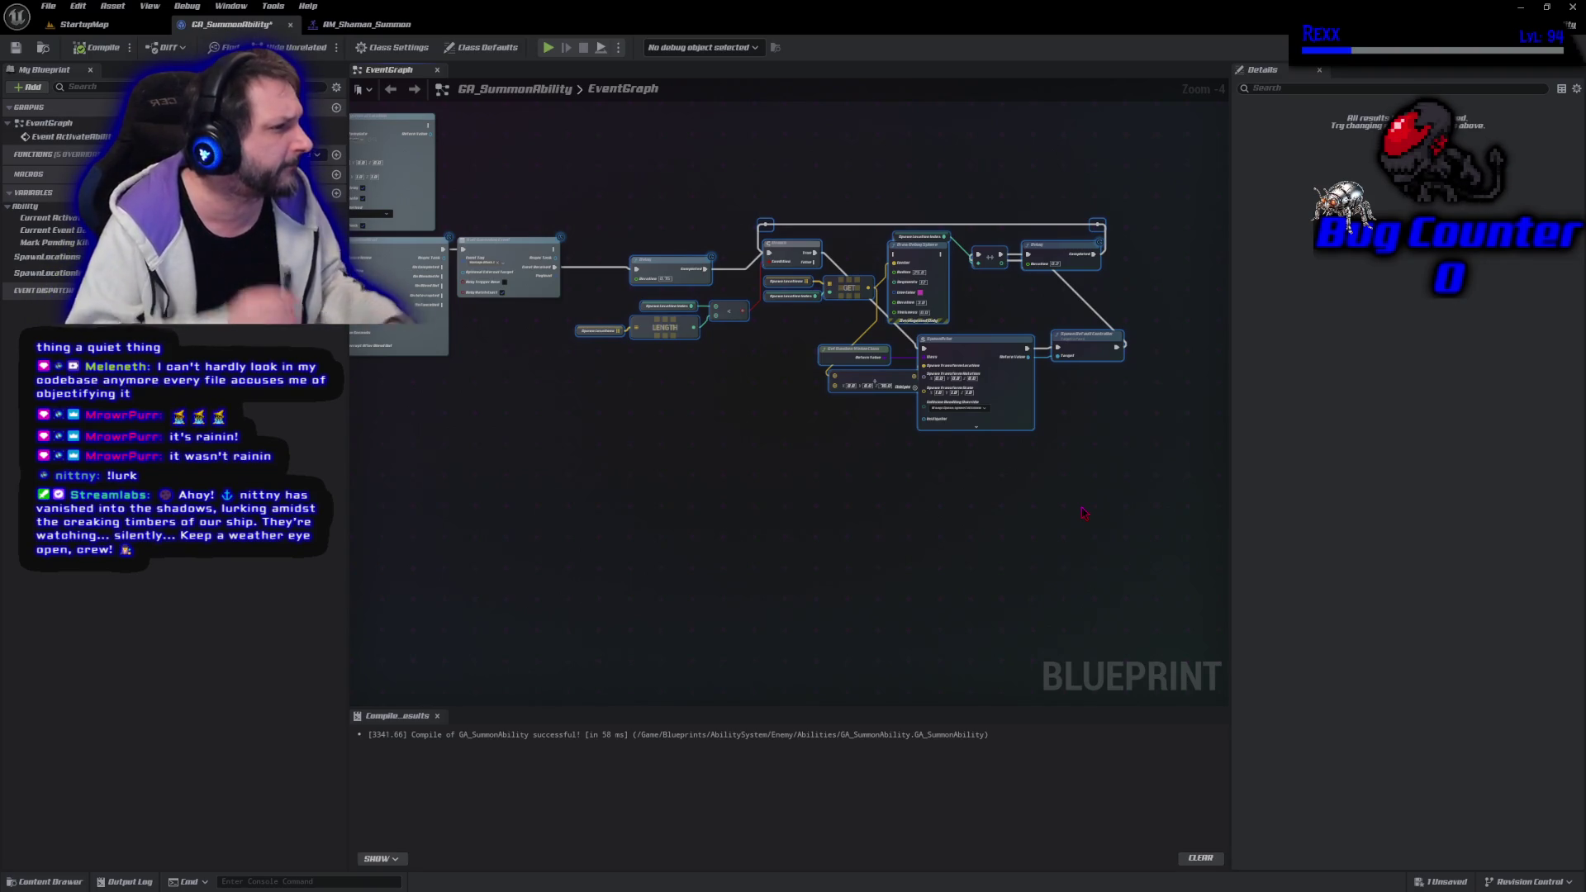
left_click(923, 511)
scroll(923, 510, "up", 1)
left_click_drag(924, 511, 724, 589)
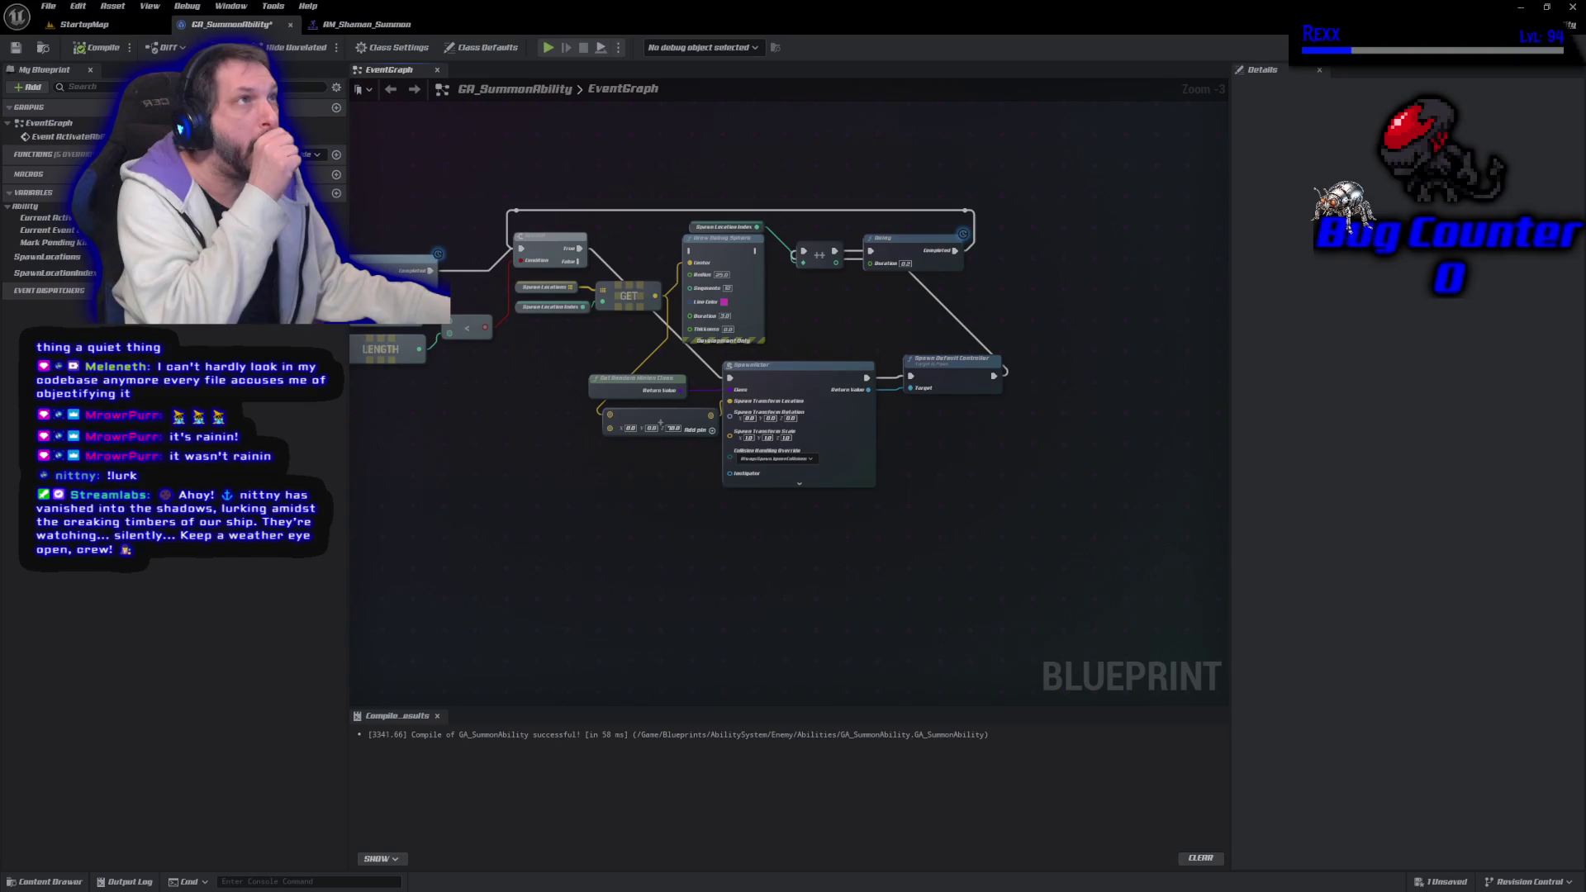
mouse_move(397, 443)
left_mouse_down()
mouse_move(637, 592)
mouse_move(893, 548)
mouse_move(873, 551)
left_mouse_up()
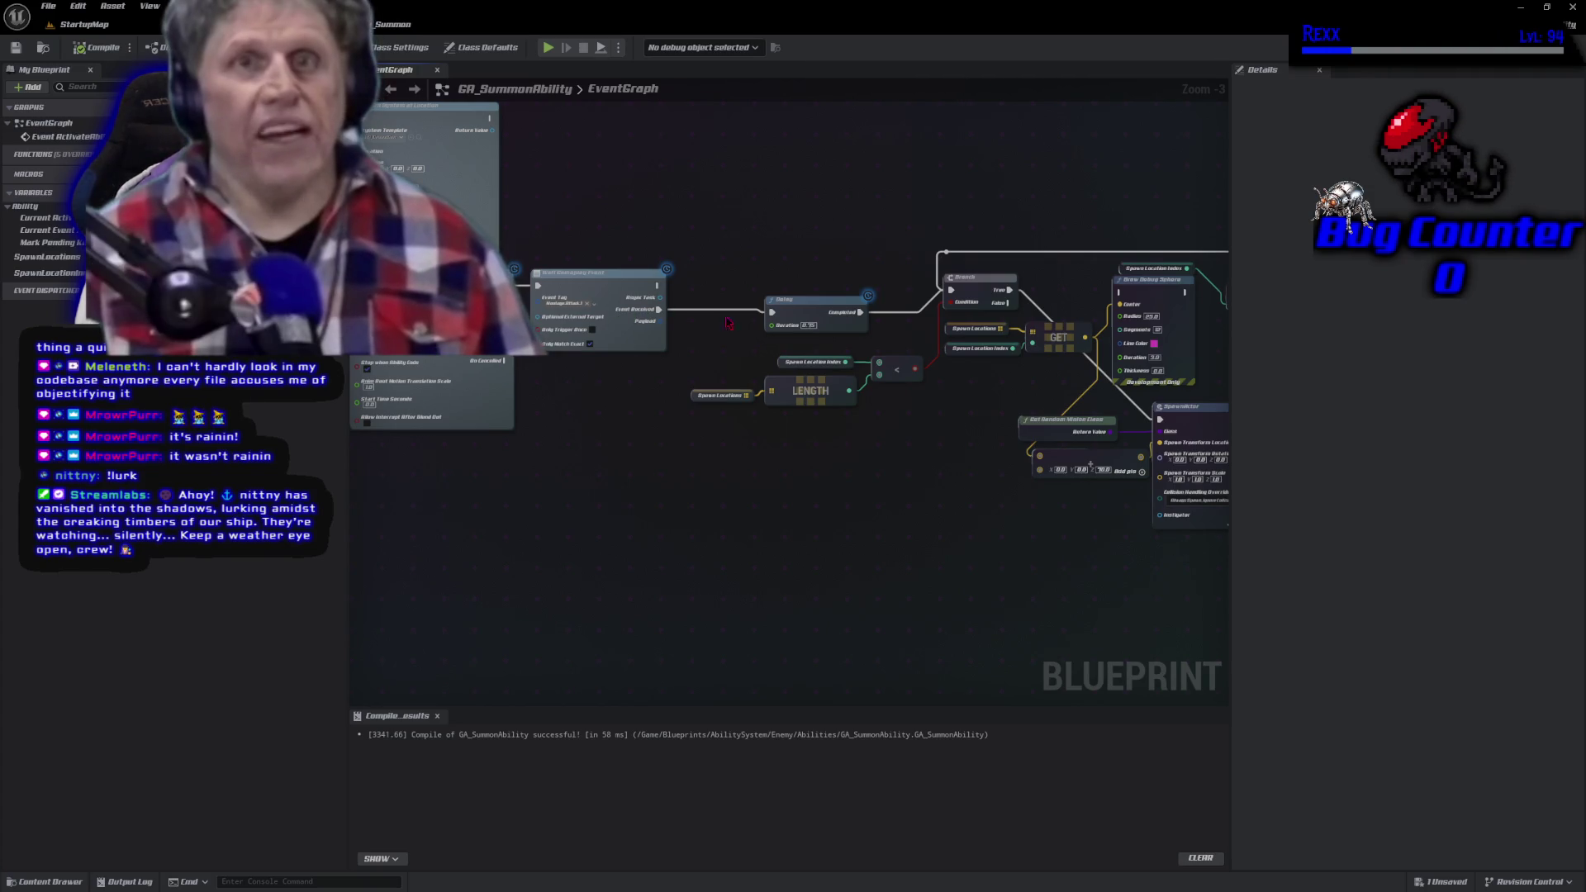
Delete the Delay node, wire Event Received into the Branch, then compile and save
key("Delete")
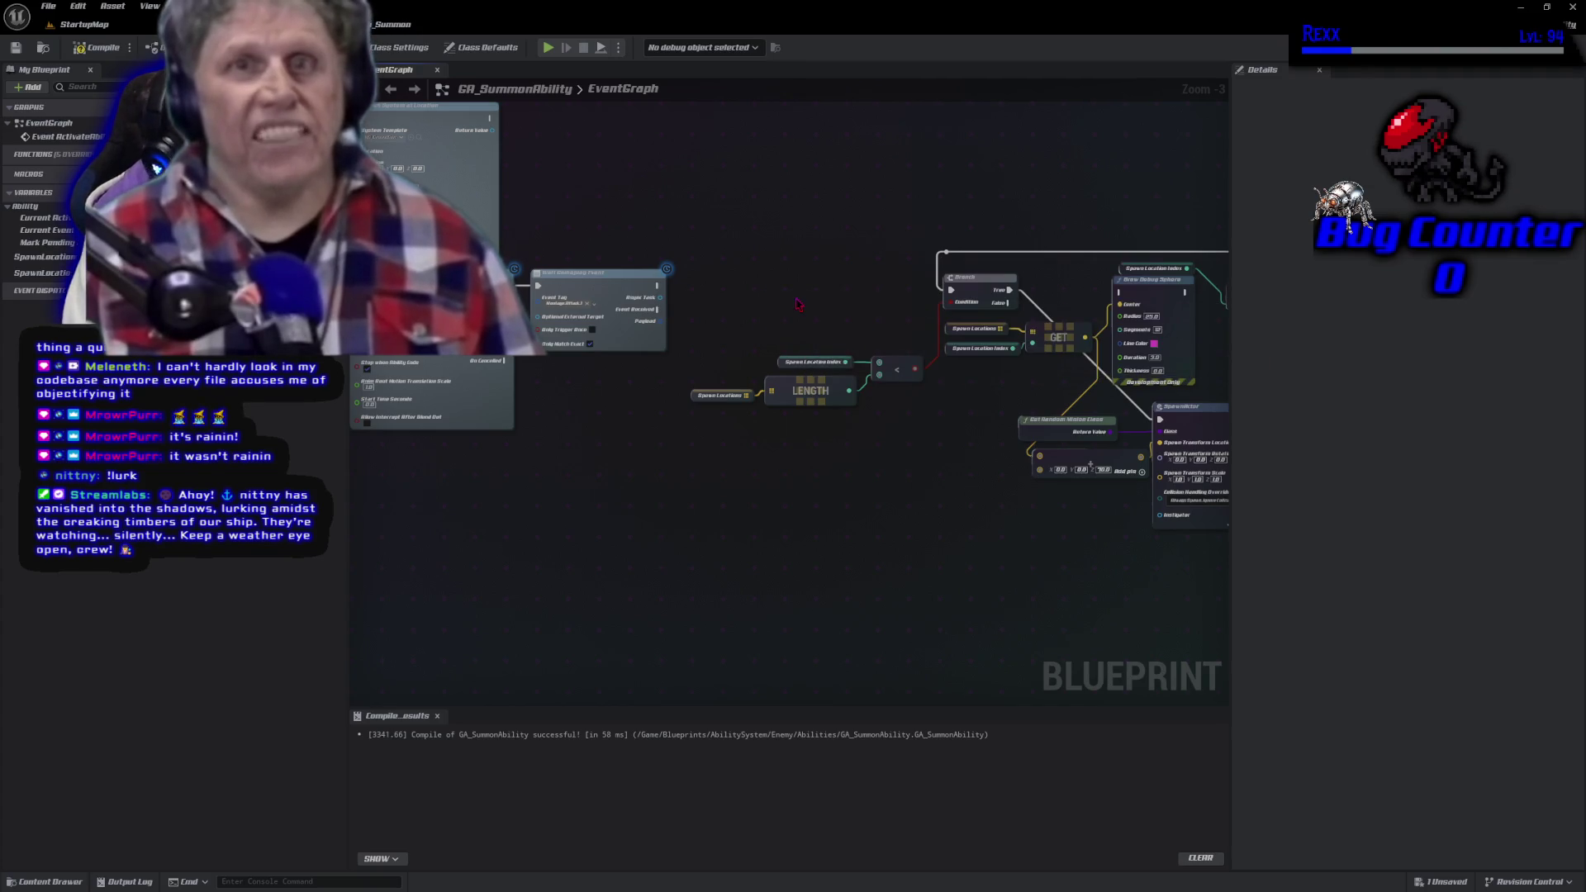
mouse_move(658, 309)
left_mouse_down()
mouse_move(942, 326)
mouse_move(951, 290)
left_mouse_up()
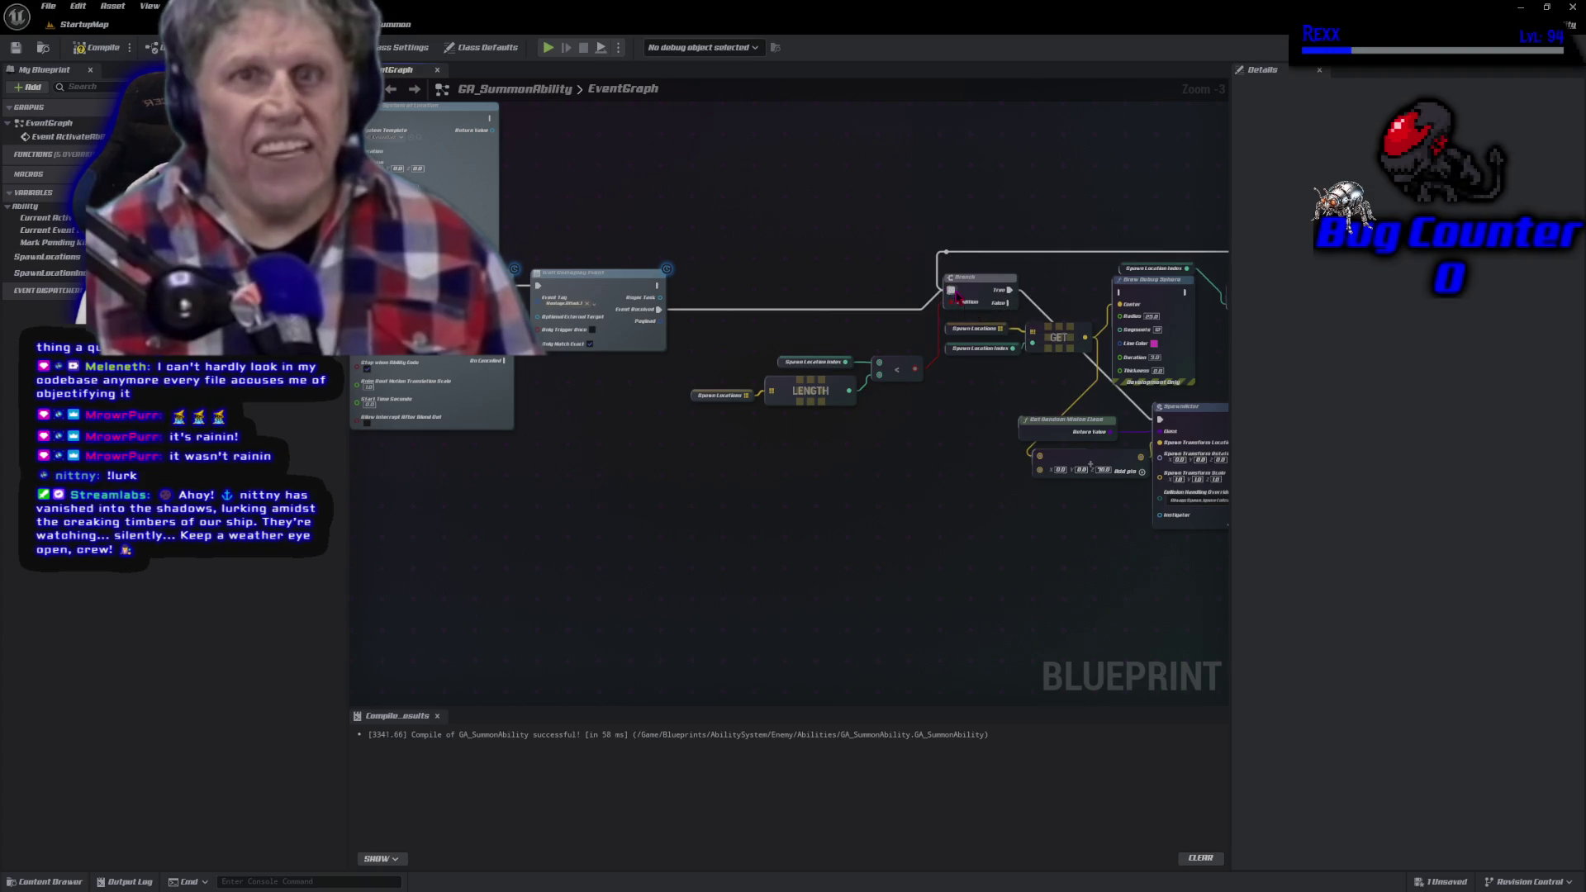
left_click(95, 47)
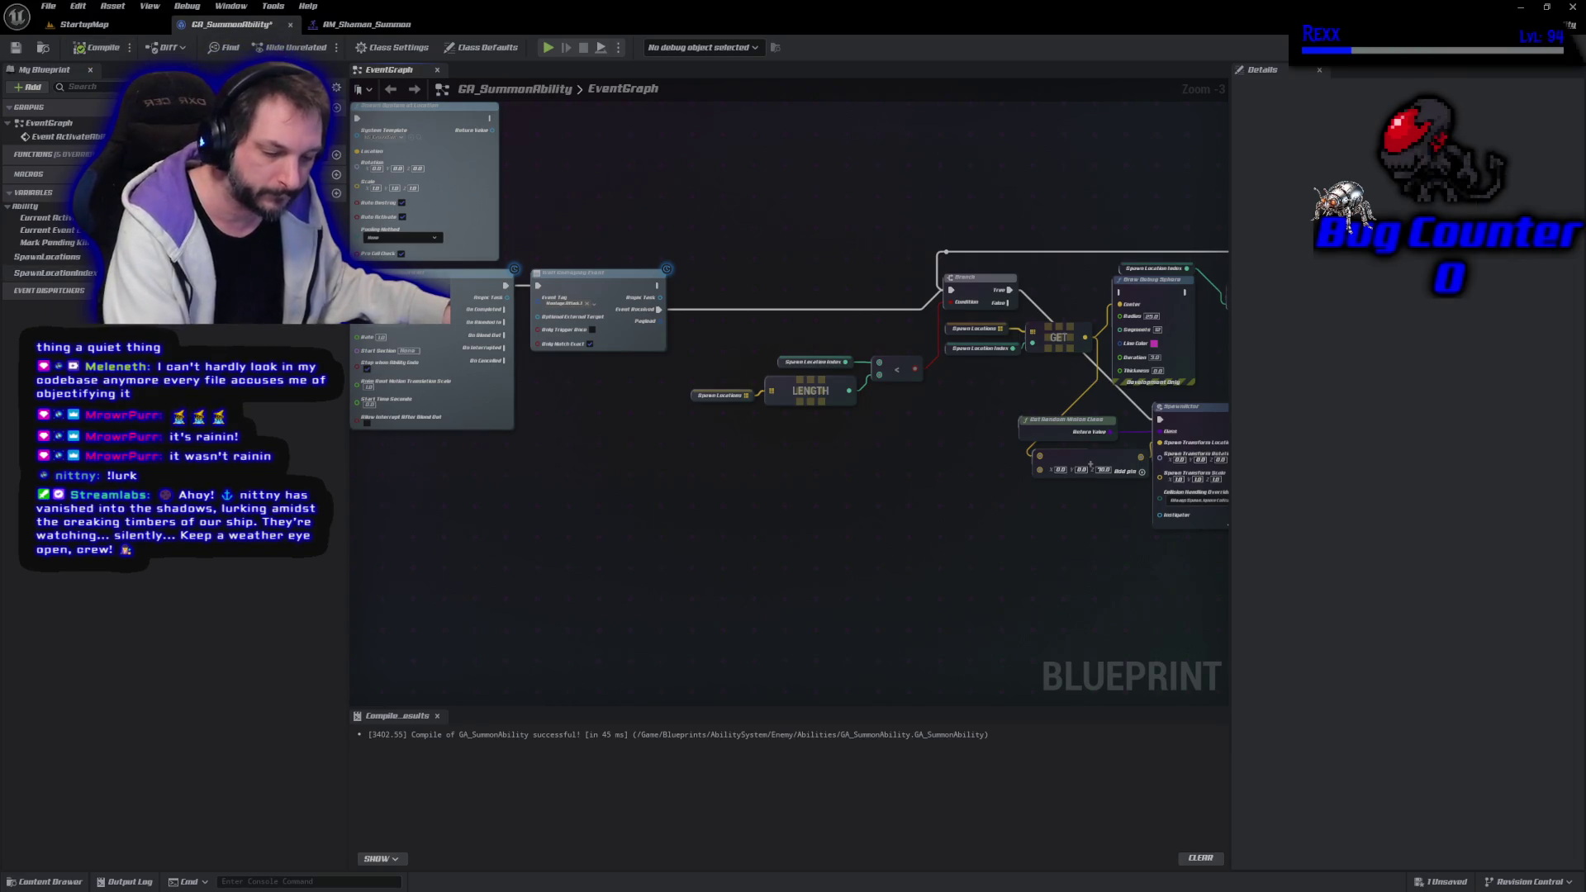
key("ctrl+s")
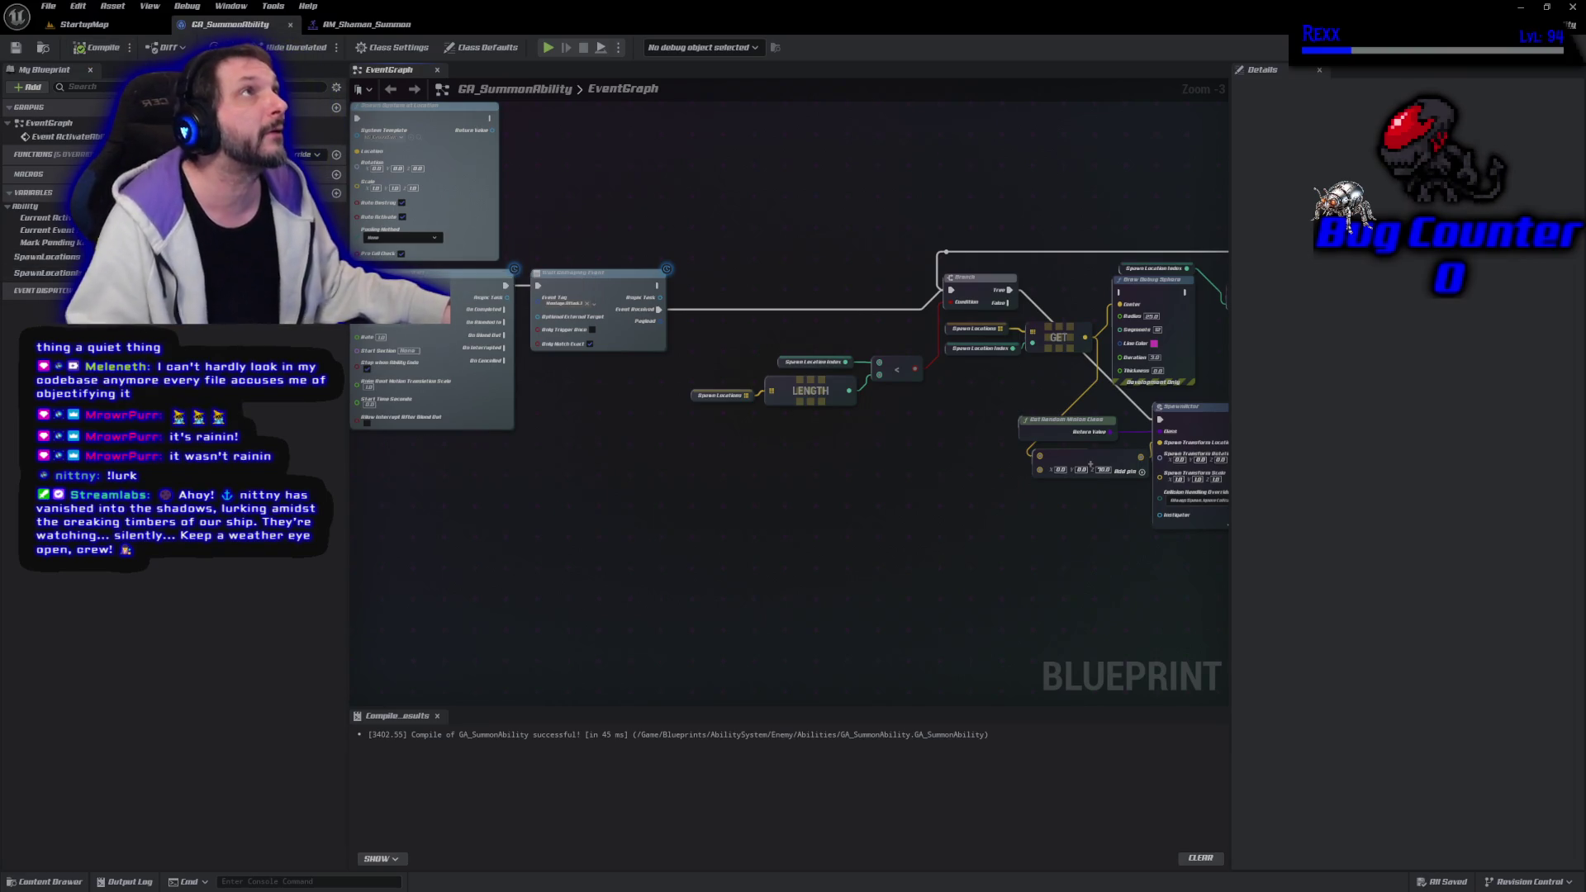
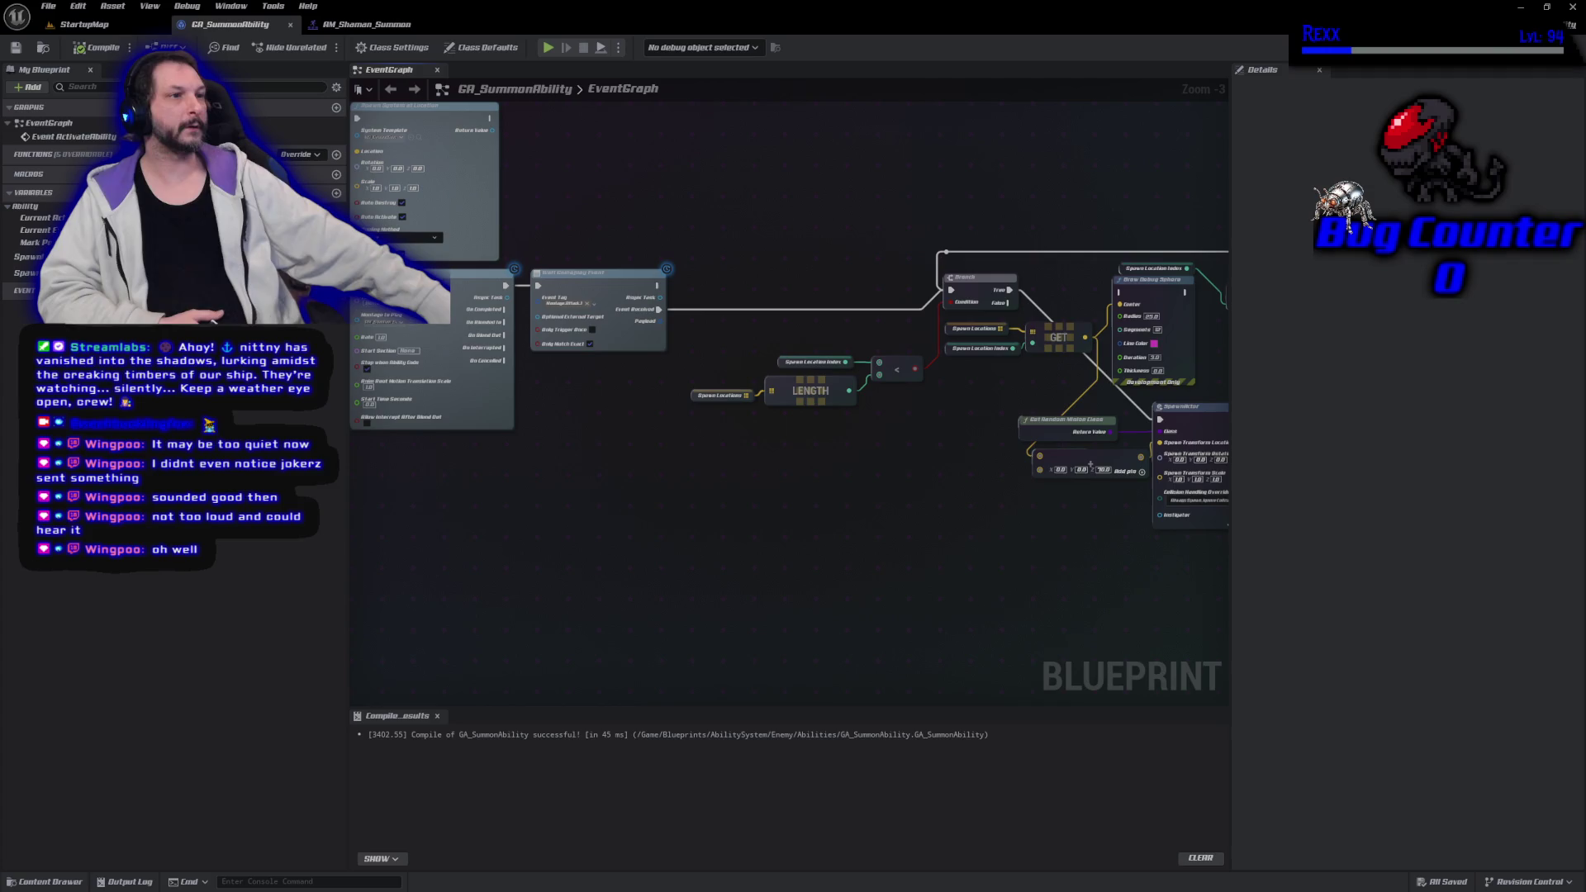
Playtest StartupMap to watch the shaman summon demon minions
left_click(110, 28)
left_click(315, 48)
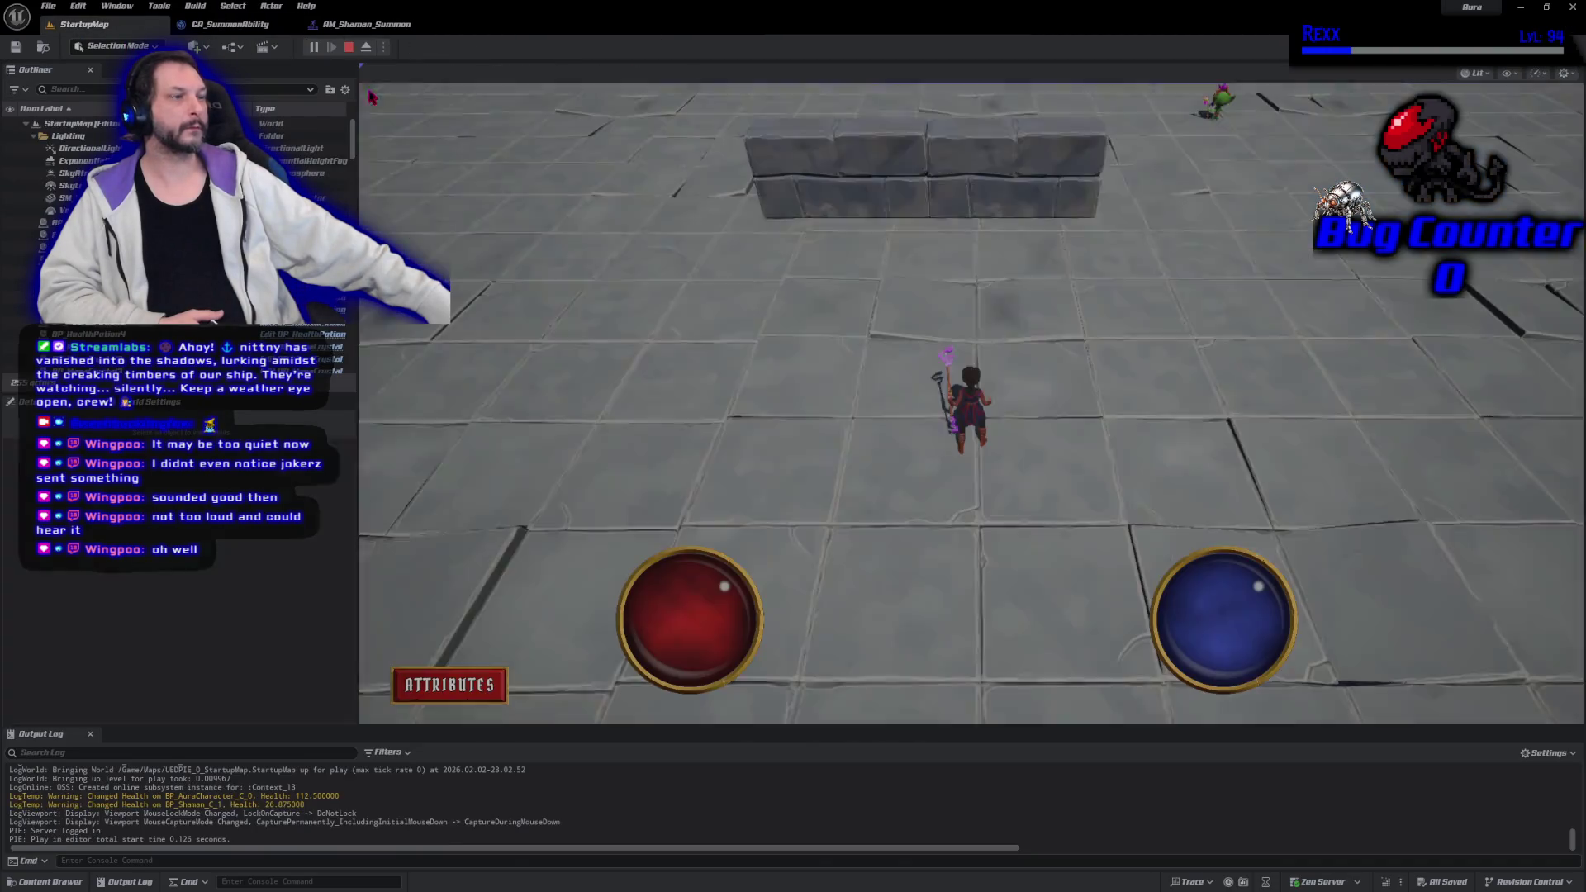
left_click(1231, 233)
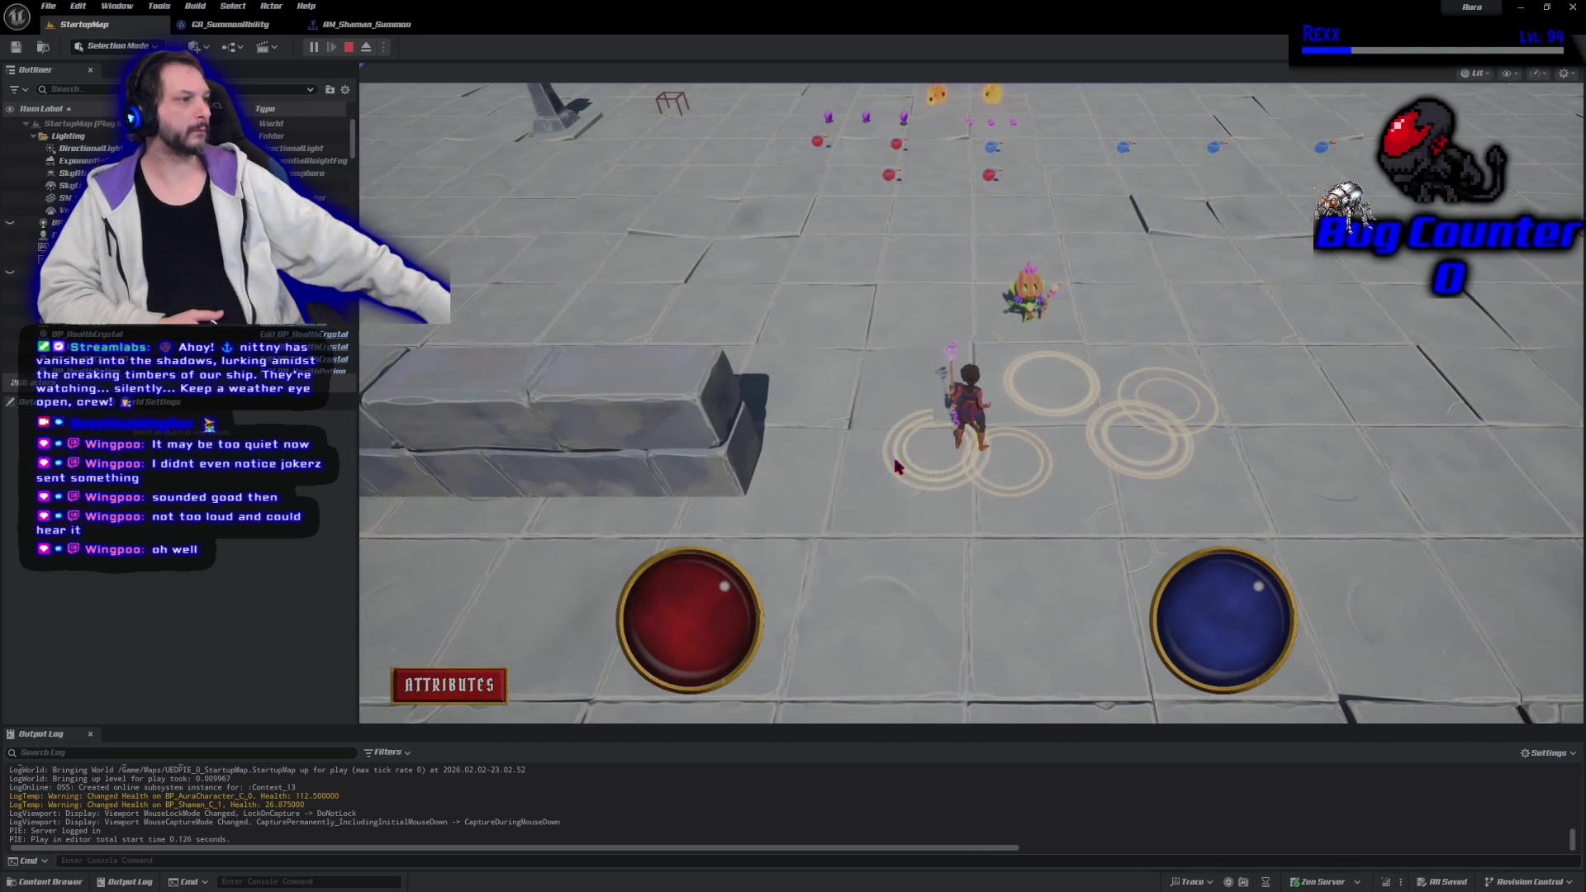
left_click(349, 47)
Bring up the AM_Shaman_Summon montage editor
left_click(353, 27)
left_click(238, 26)
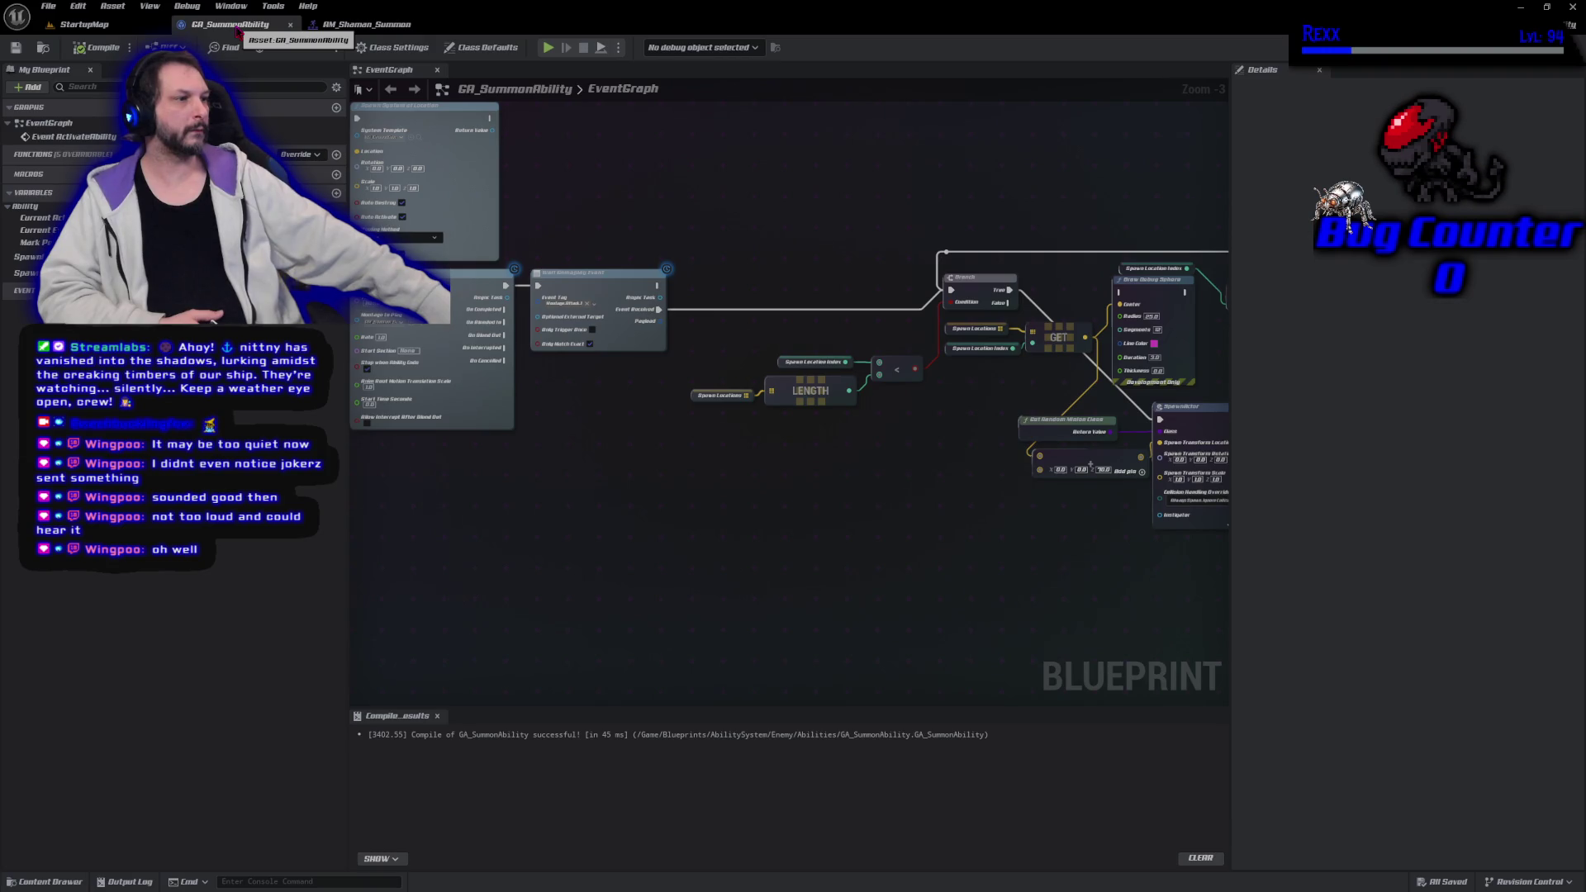
left_click(317, 31)
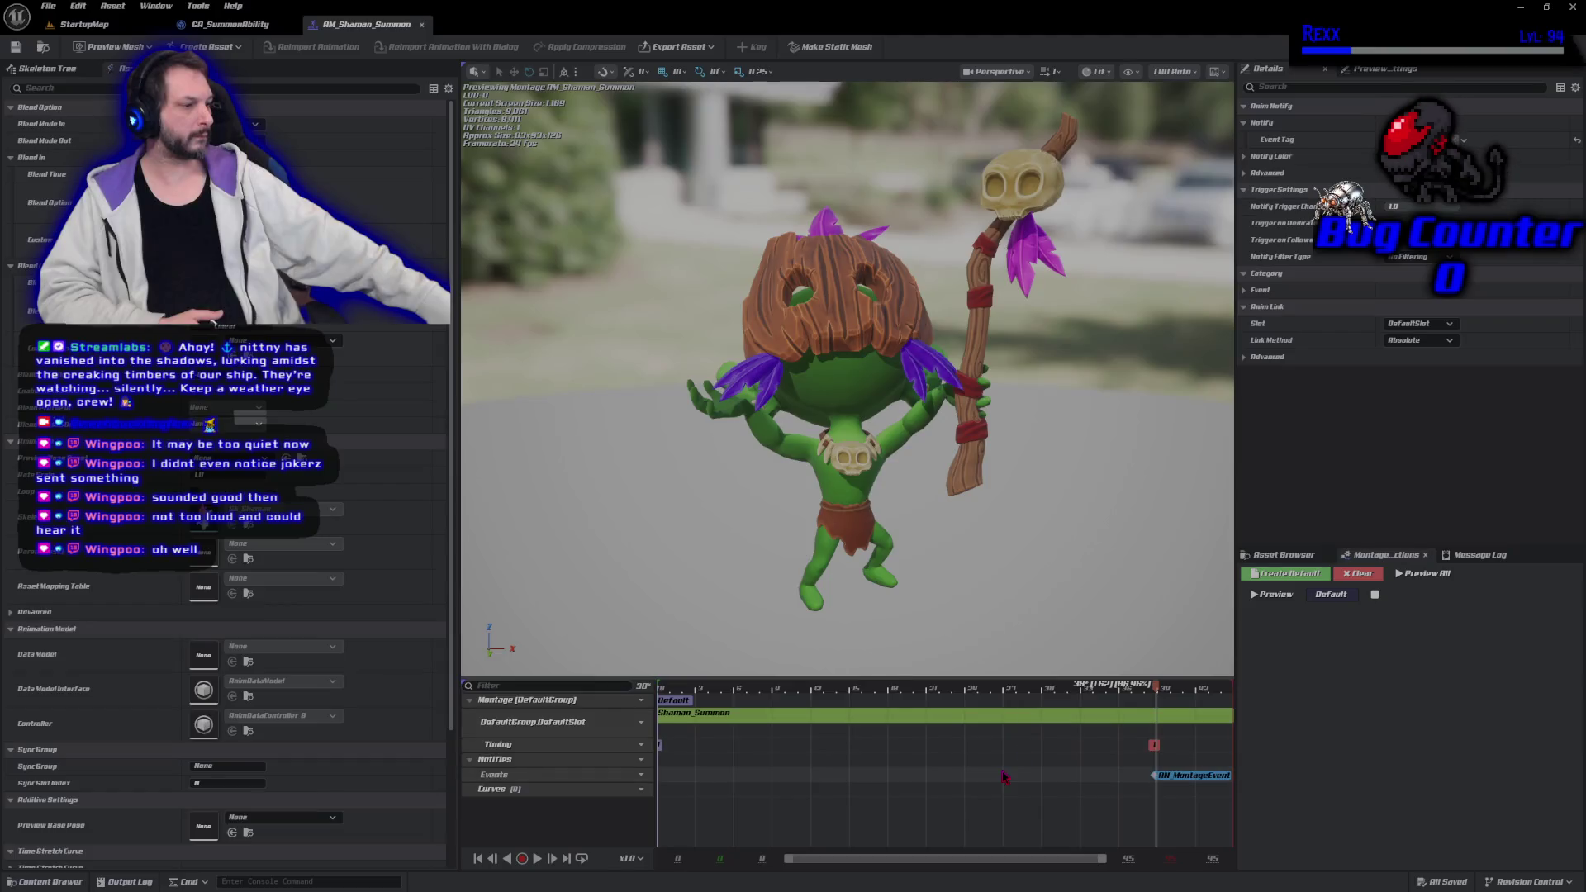
Move the AN_MontageEvent notify earlier to about frame 31 and save the montage
left_click_drag(855, 693, 1045, 699)
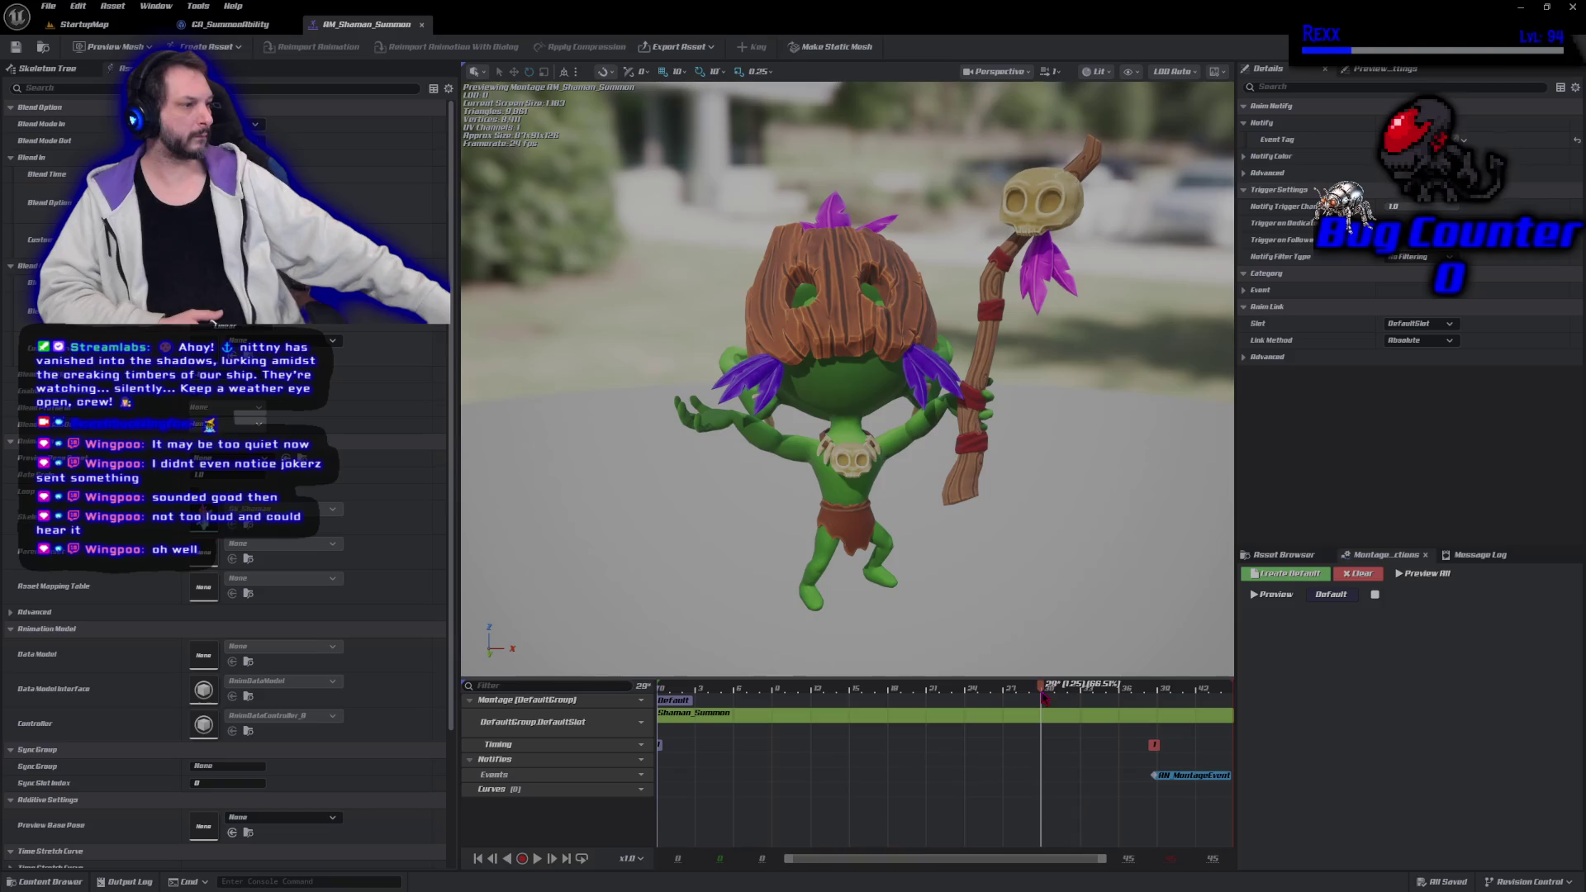
left_click_drag(1205, 780, 1096, 784)
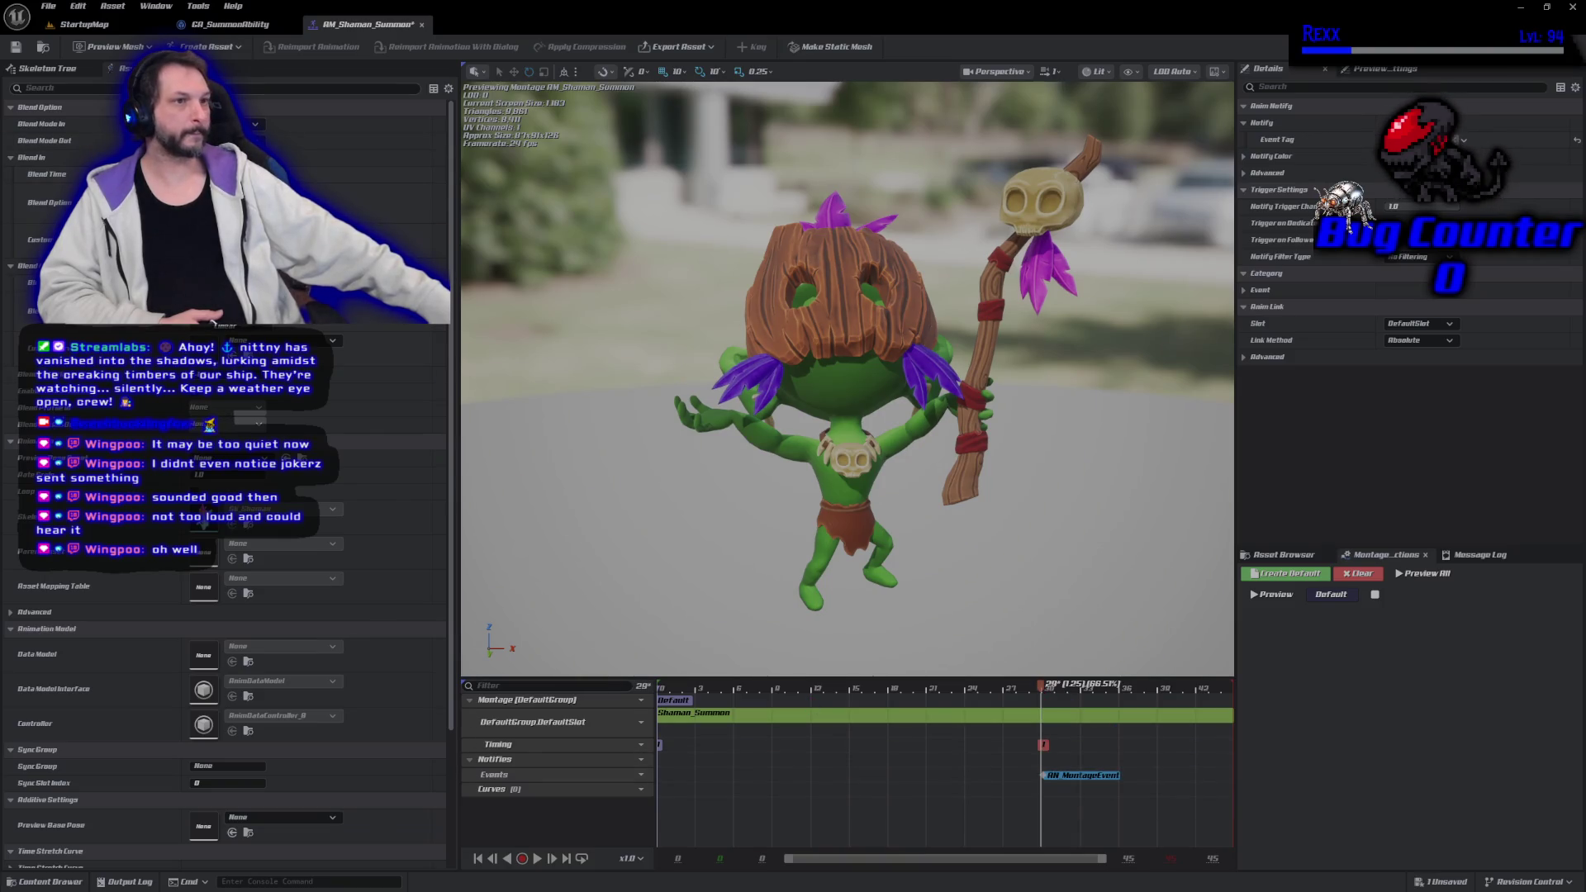
left_click(16, 47)
Playtest StartupMap to check the new summon timing
left_click(79, 27)
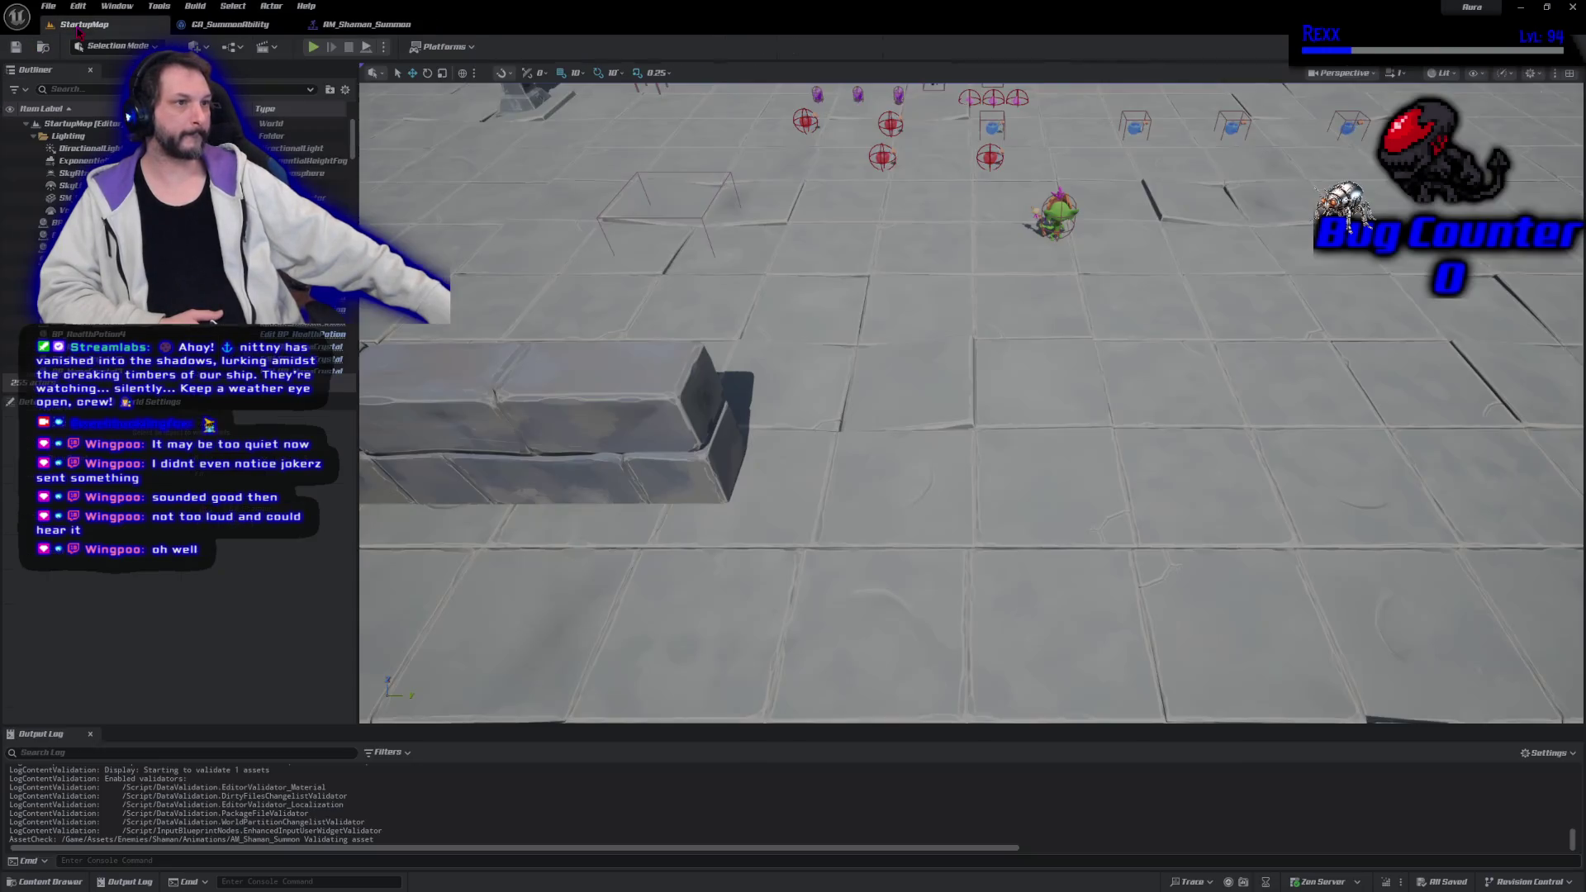
left_click(315, 48)
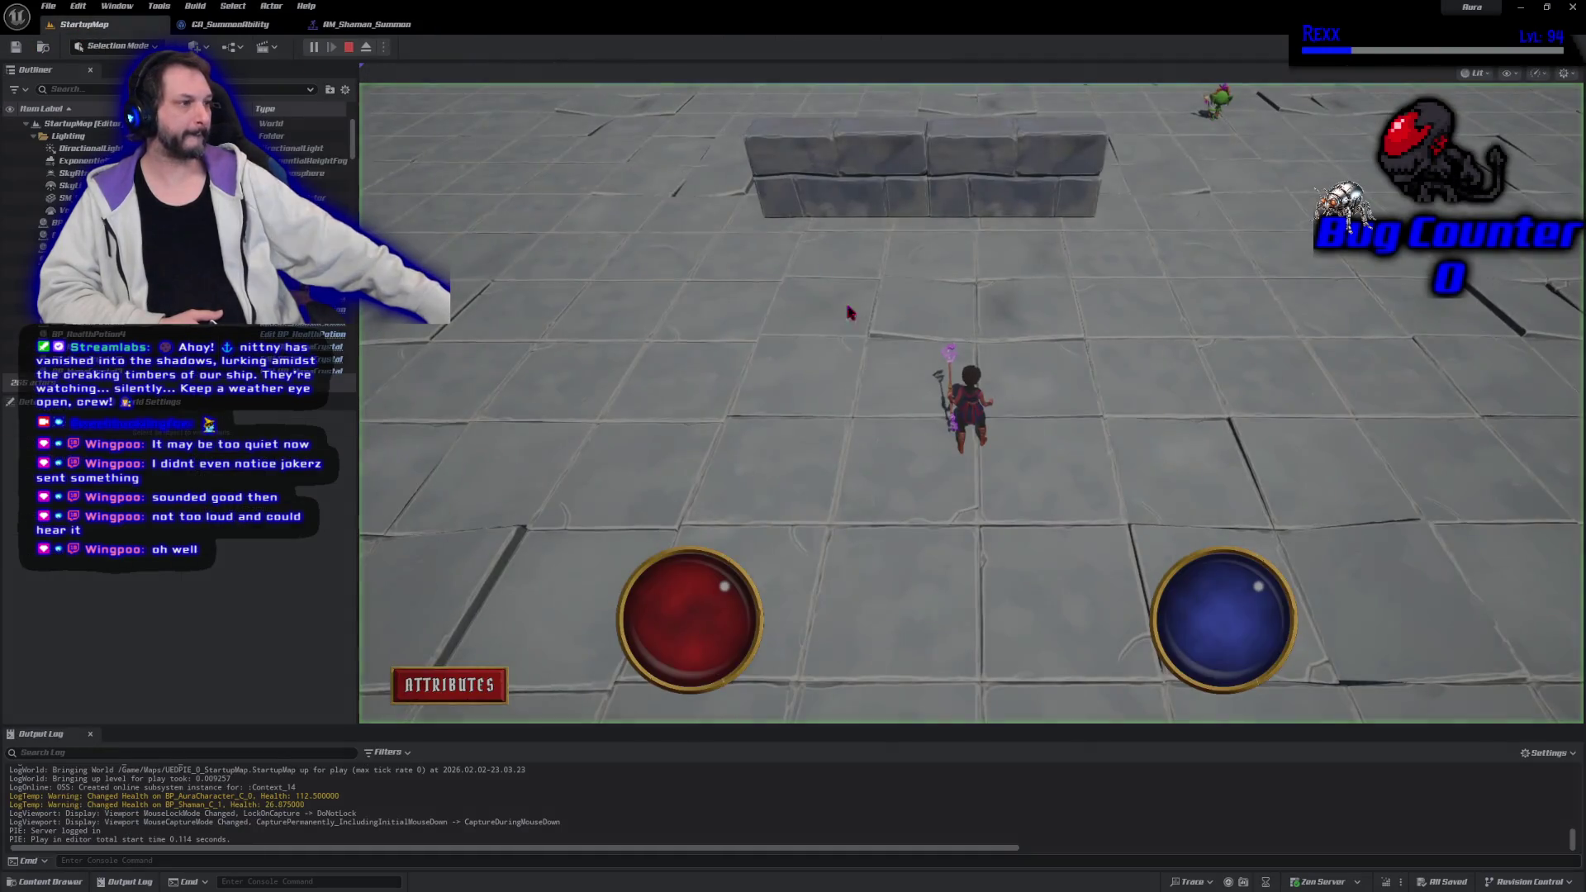
left_click(1180, 264)
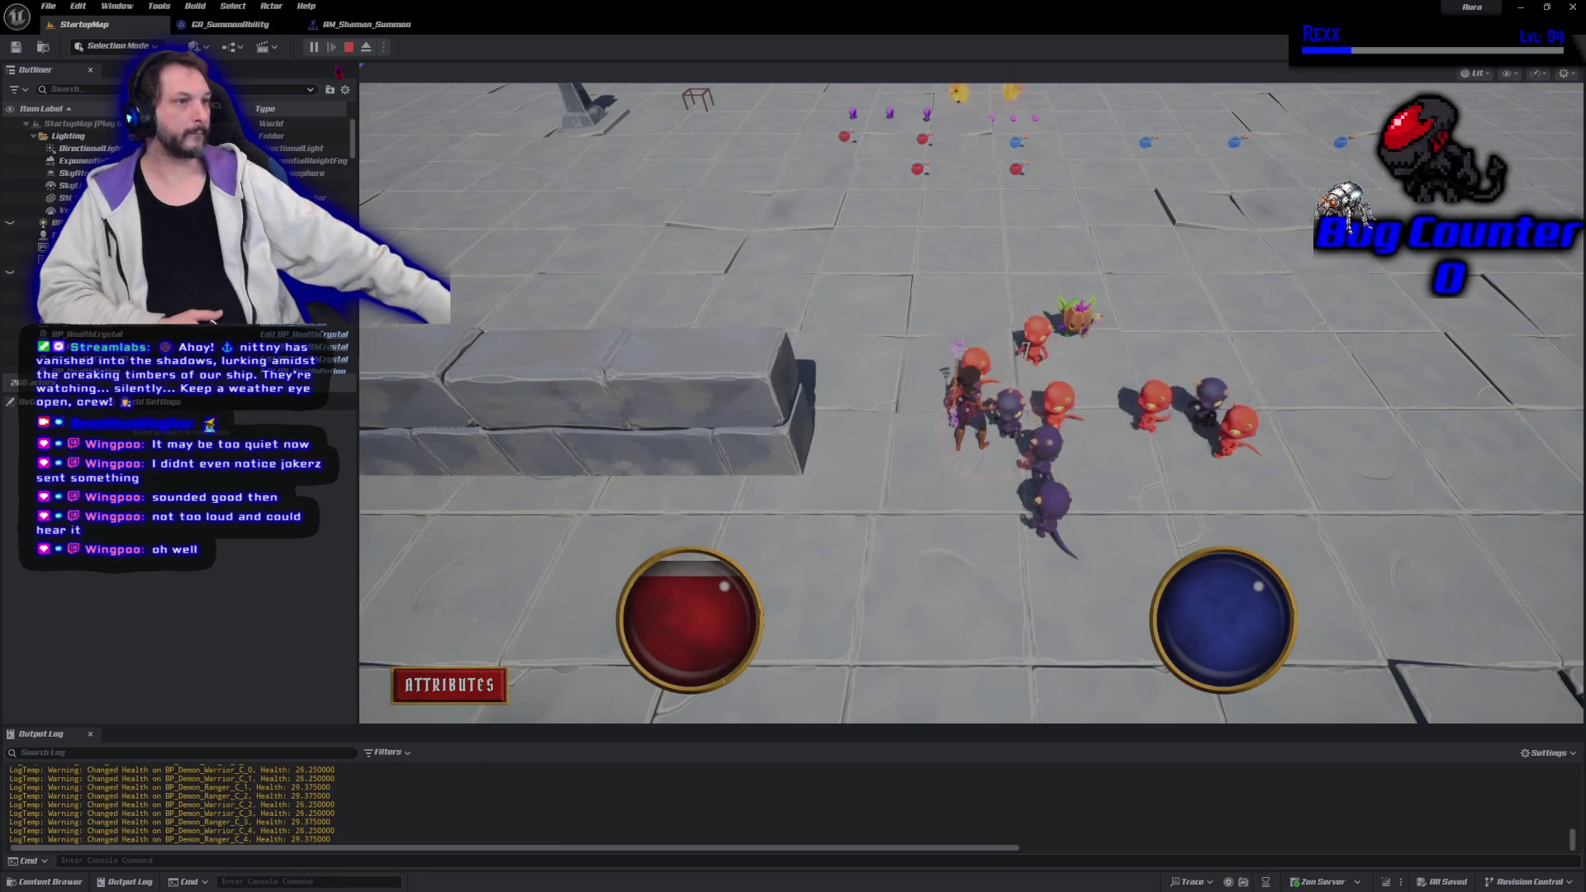
key("Escape")
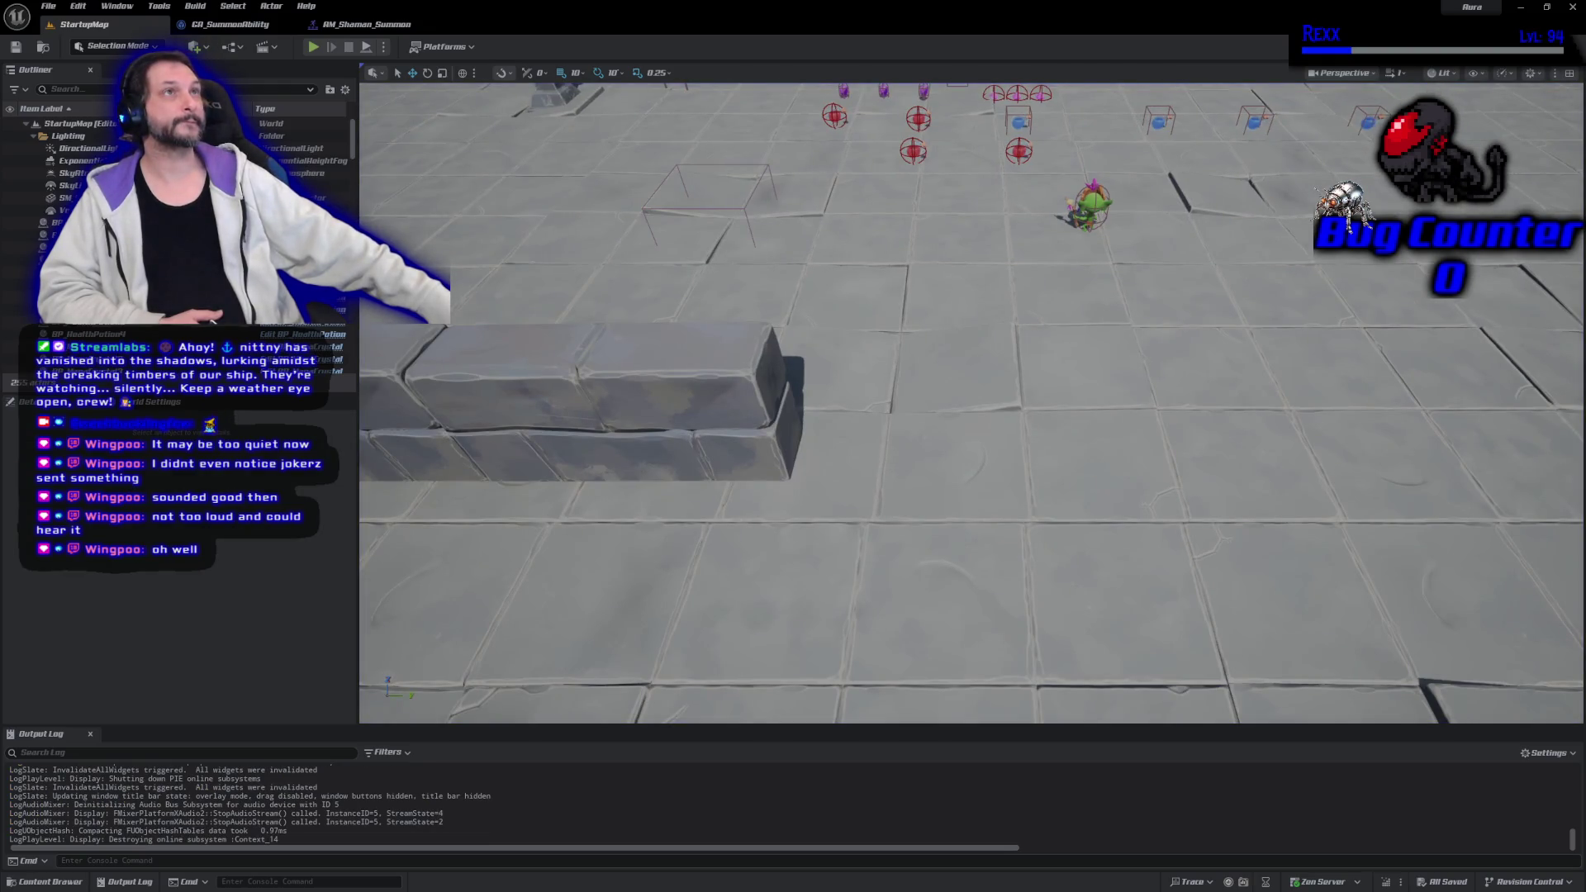
In AM_Shaman_Summon, shift the AN_MontageEvent notify slightly earlier
left_click(374, 26)
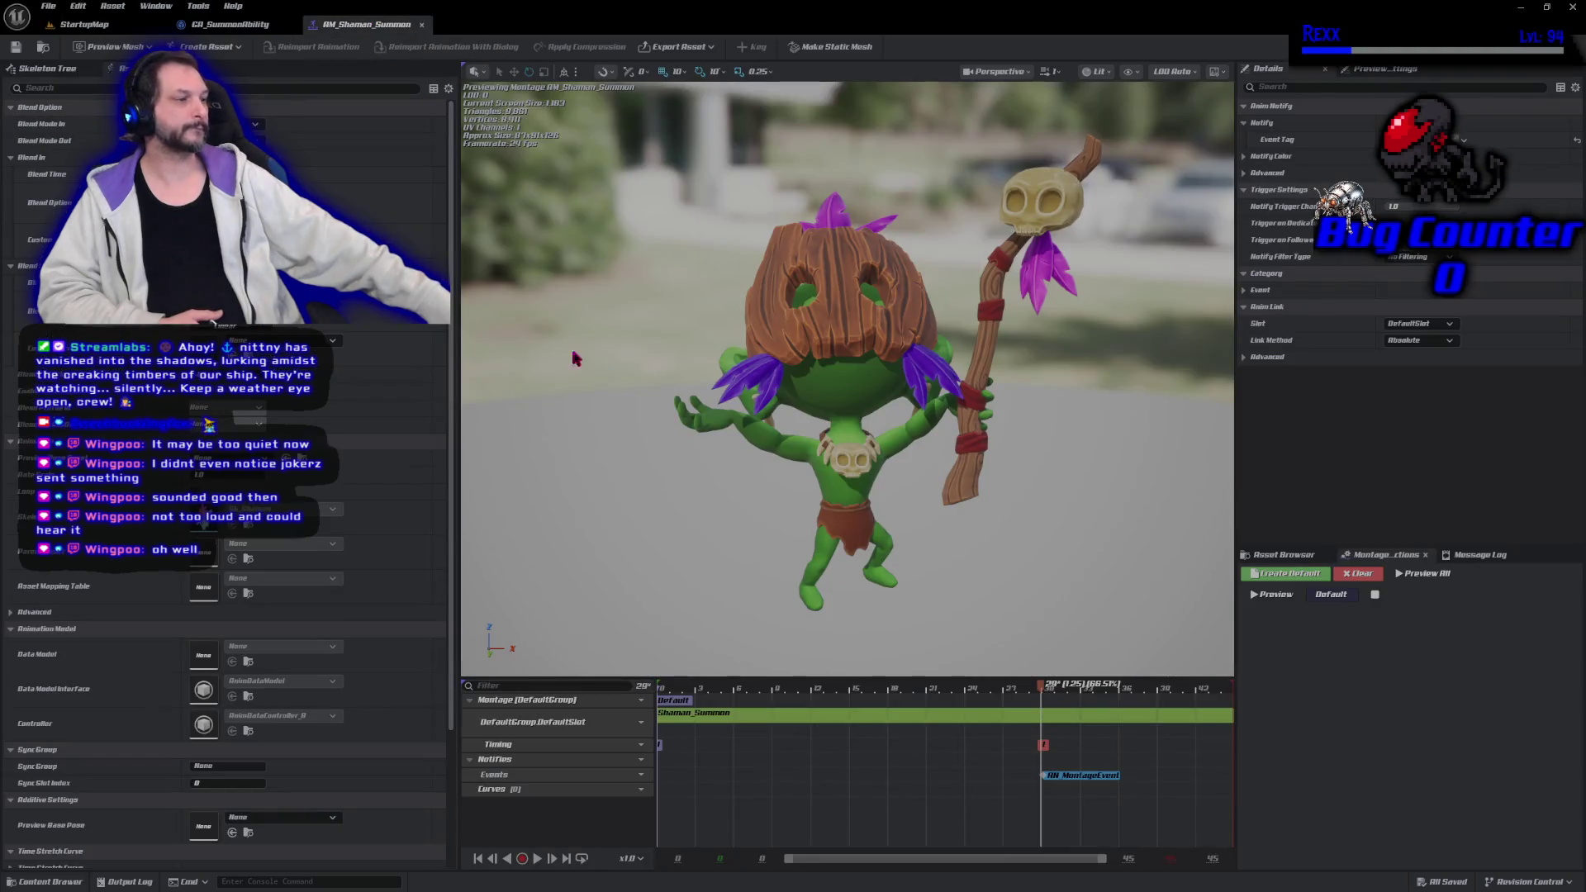
mouse_move(1047, 697)
left_mouse_down()
mouse_move(664, 676)
mouse_move(997, 700)
left_mouse_up()
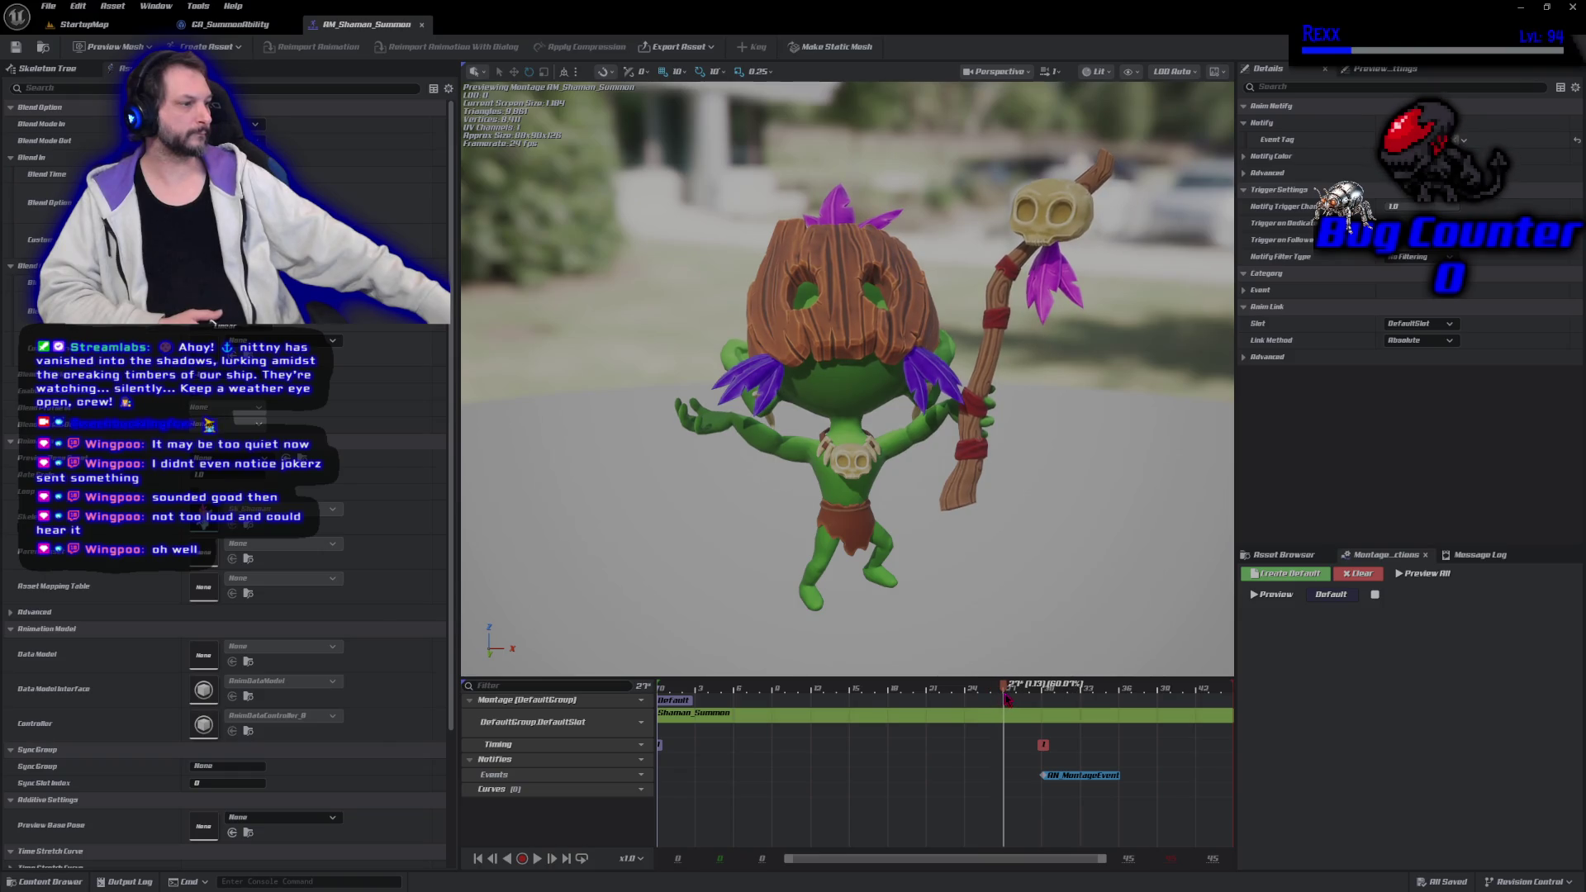
left_click_drag(1060, 781, 1019, 785)
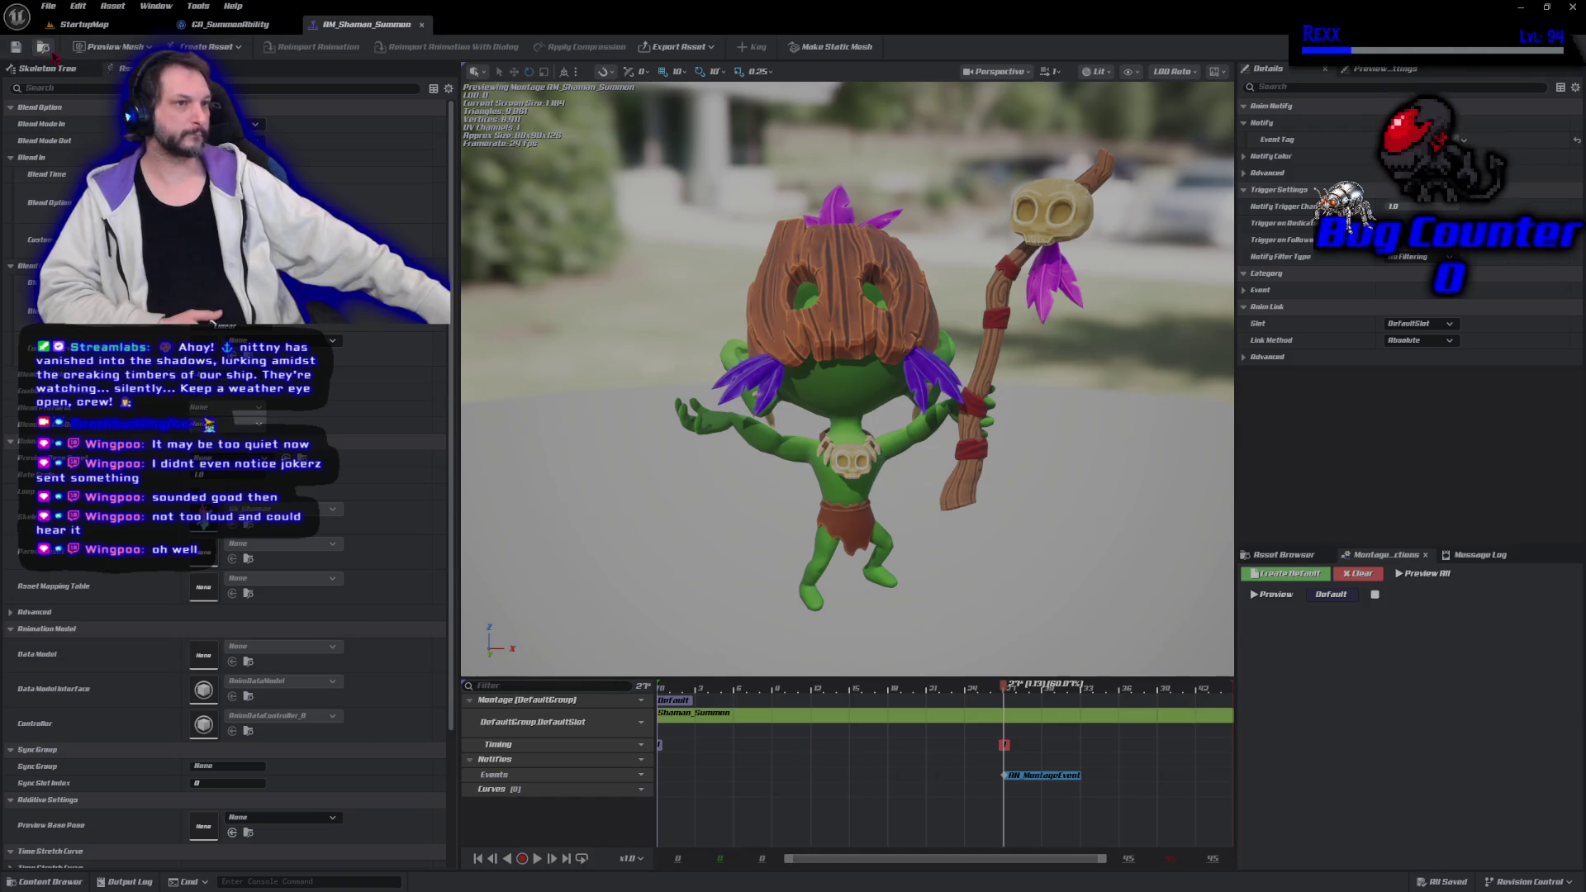
Run two more StartupMap playtests of the summon, then return to the montage
left_click(87, 26)
left_click(327, 50)
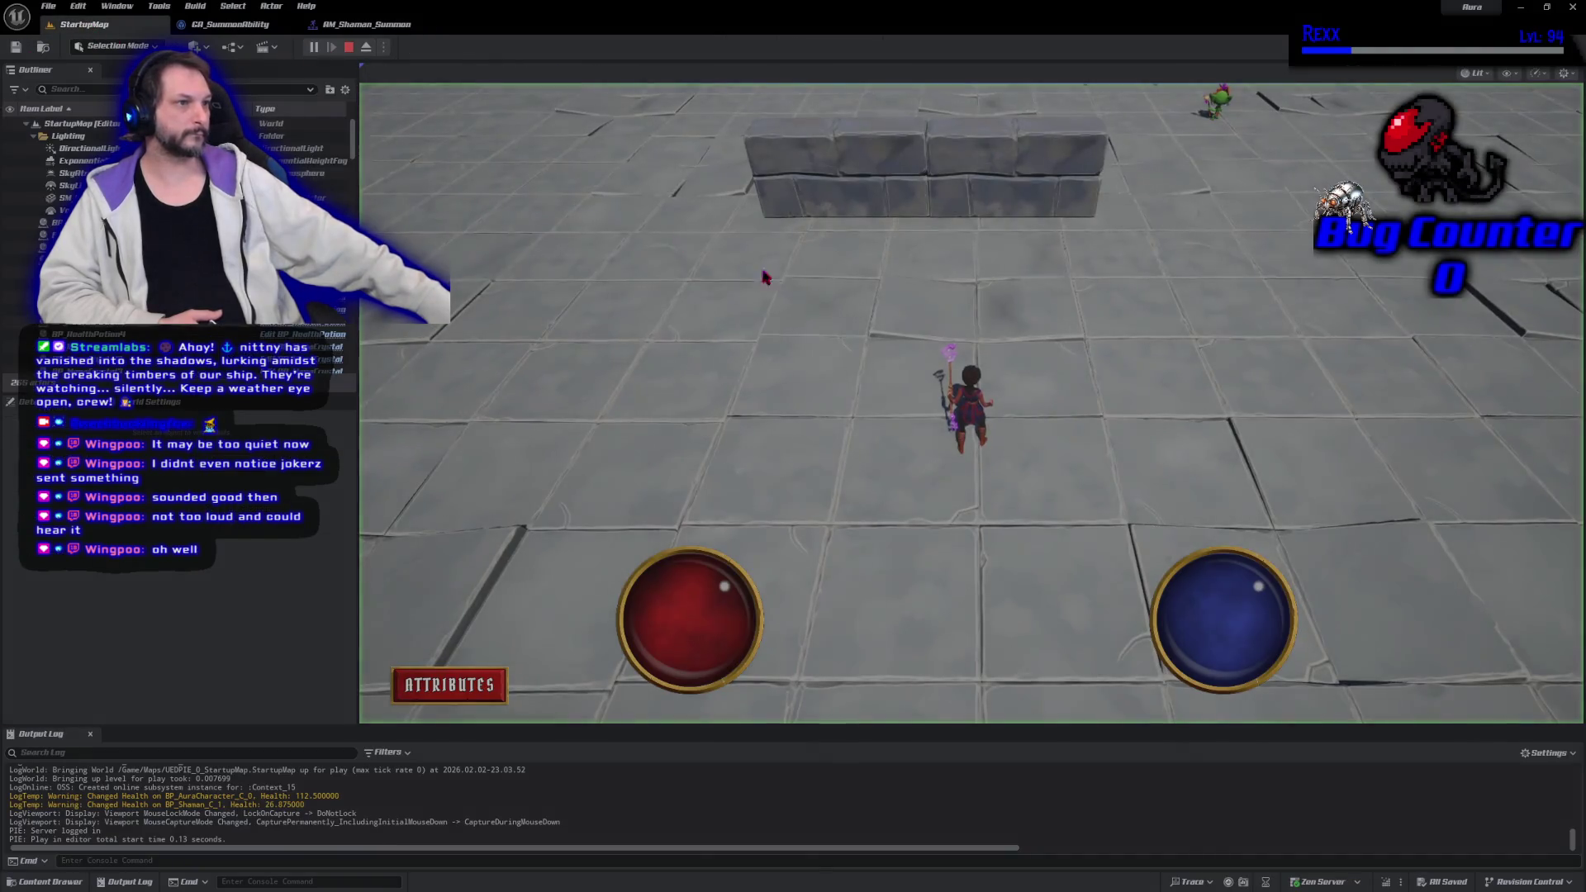
left_click(1165, 176)
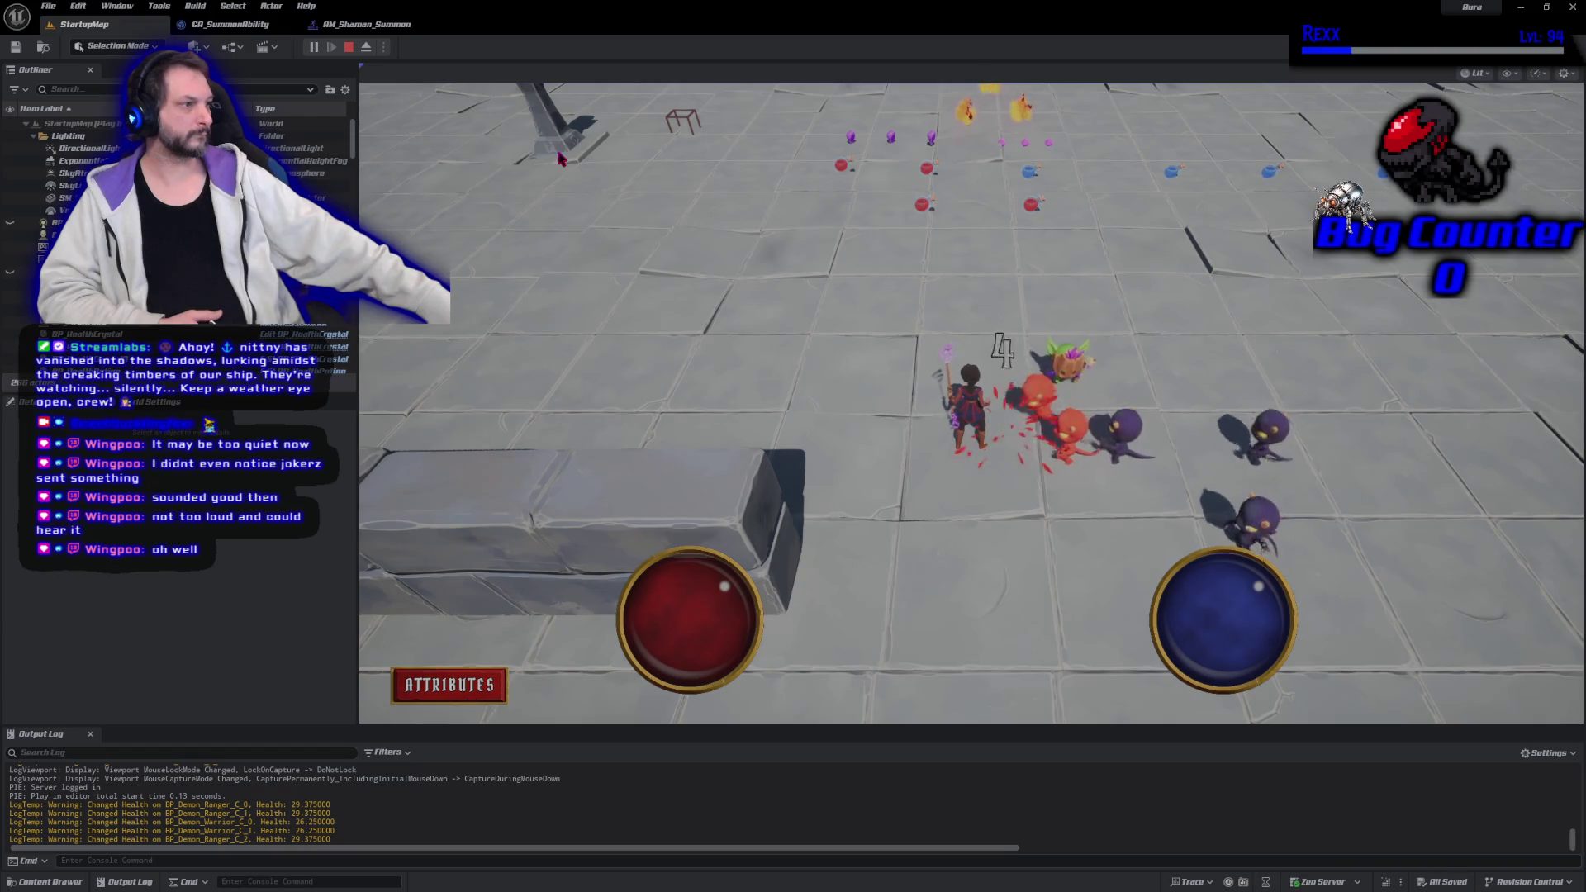
left_click(348, 47)
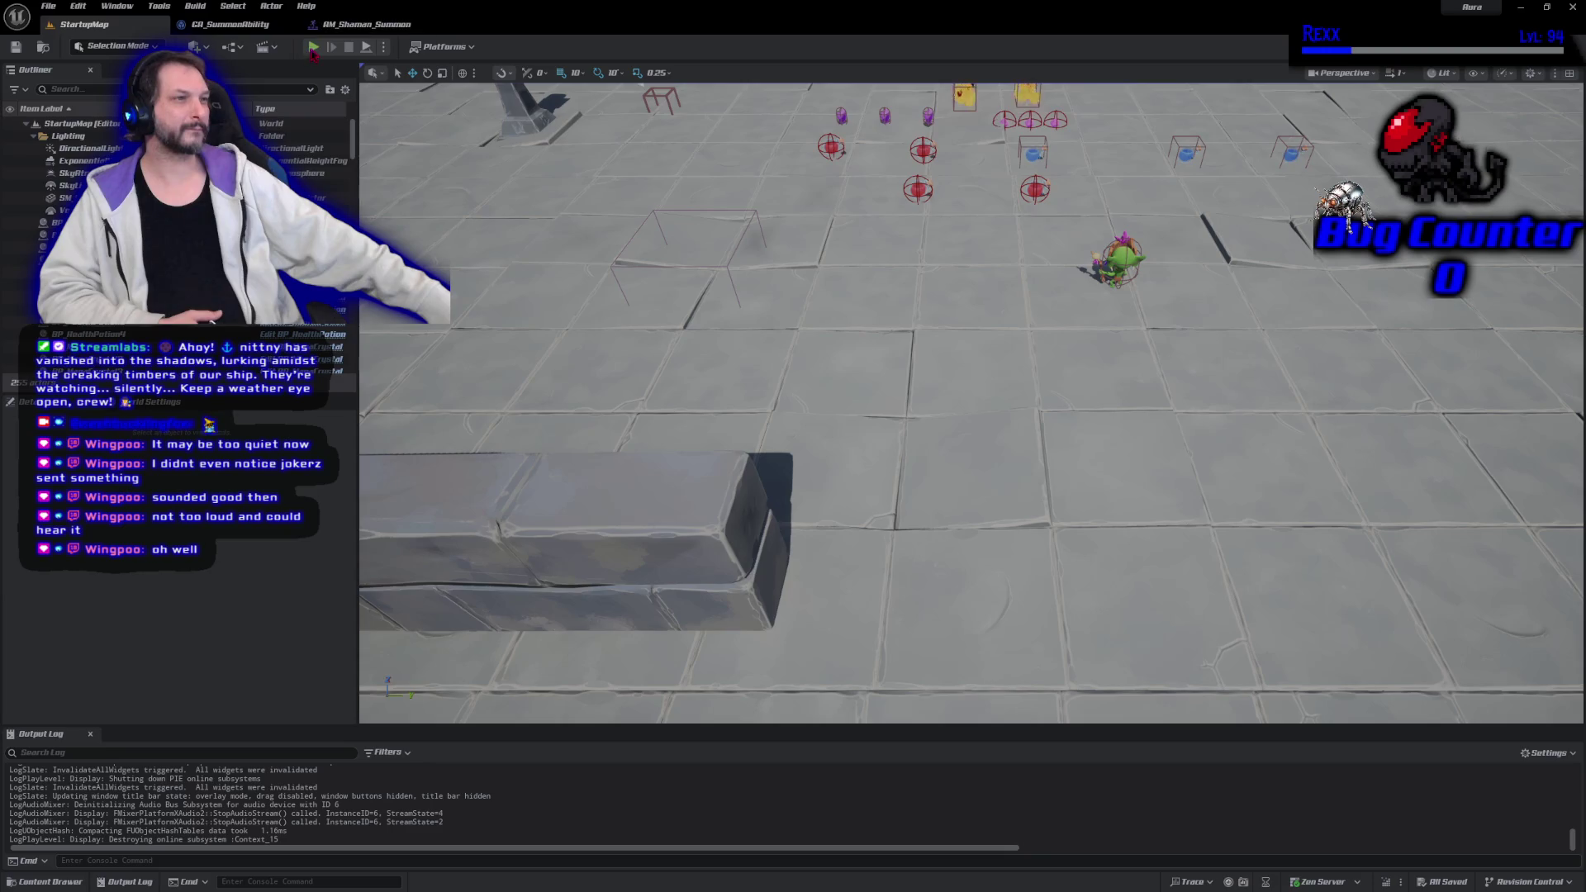
left_click(314, 47)
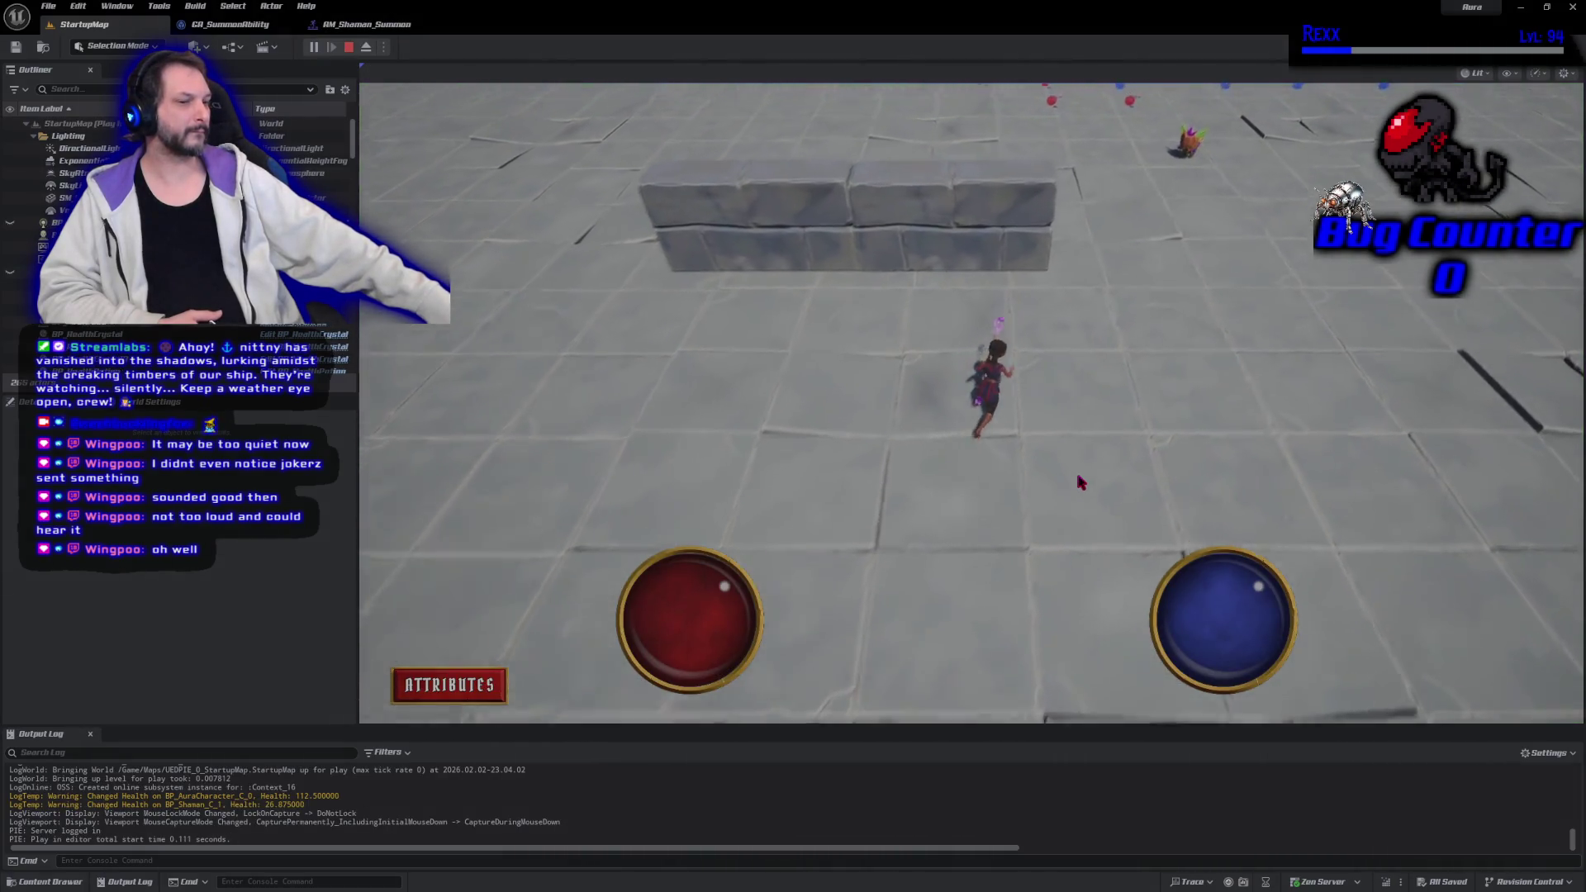
key("w")
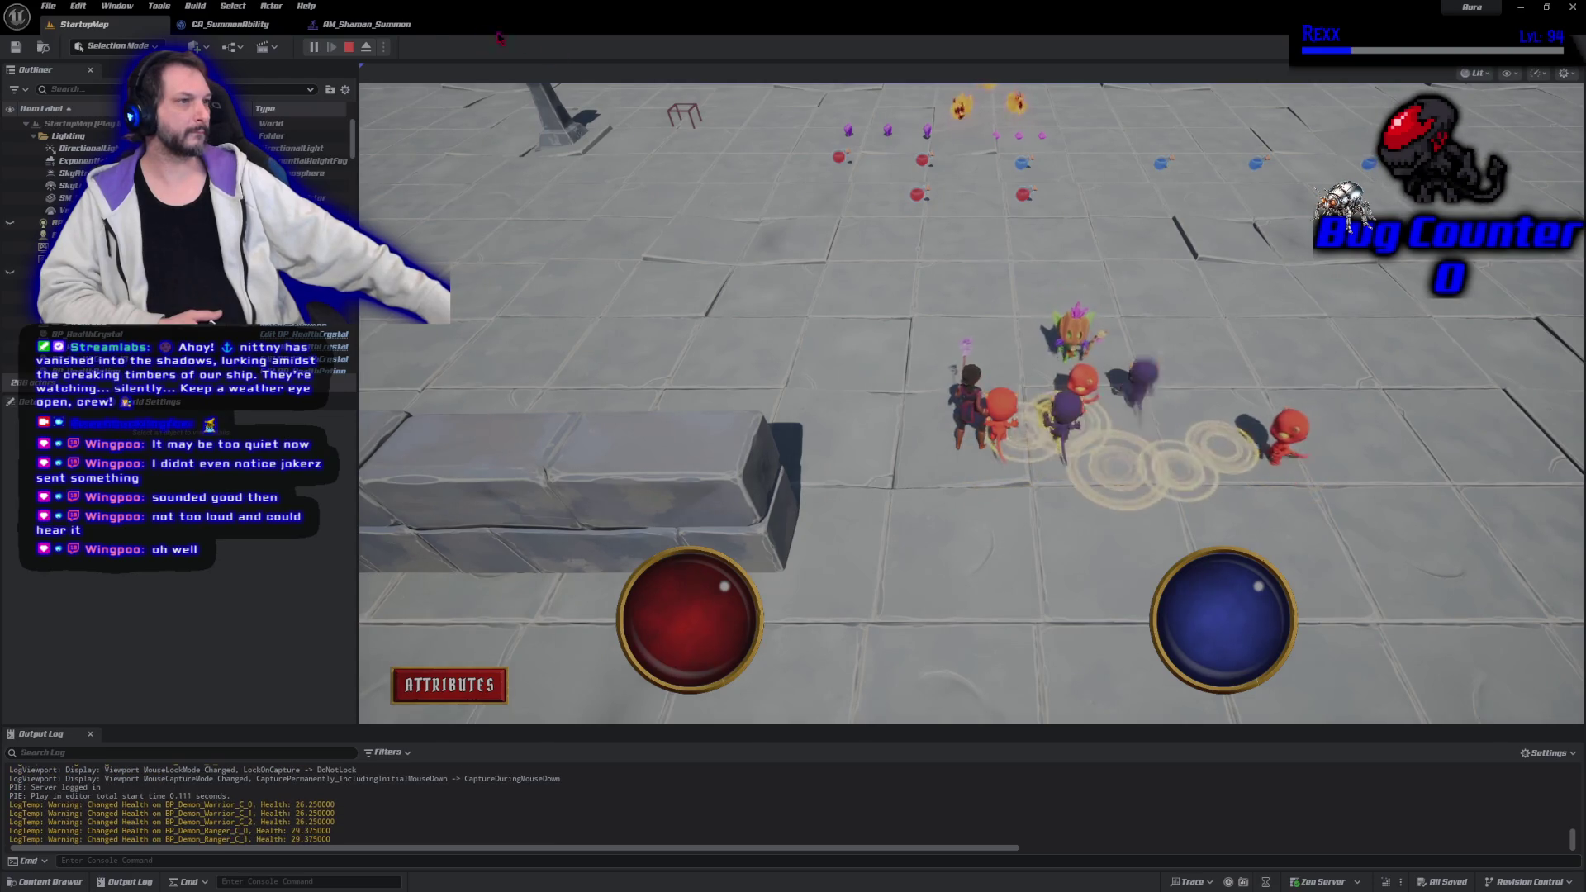
left_click(347, 48)
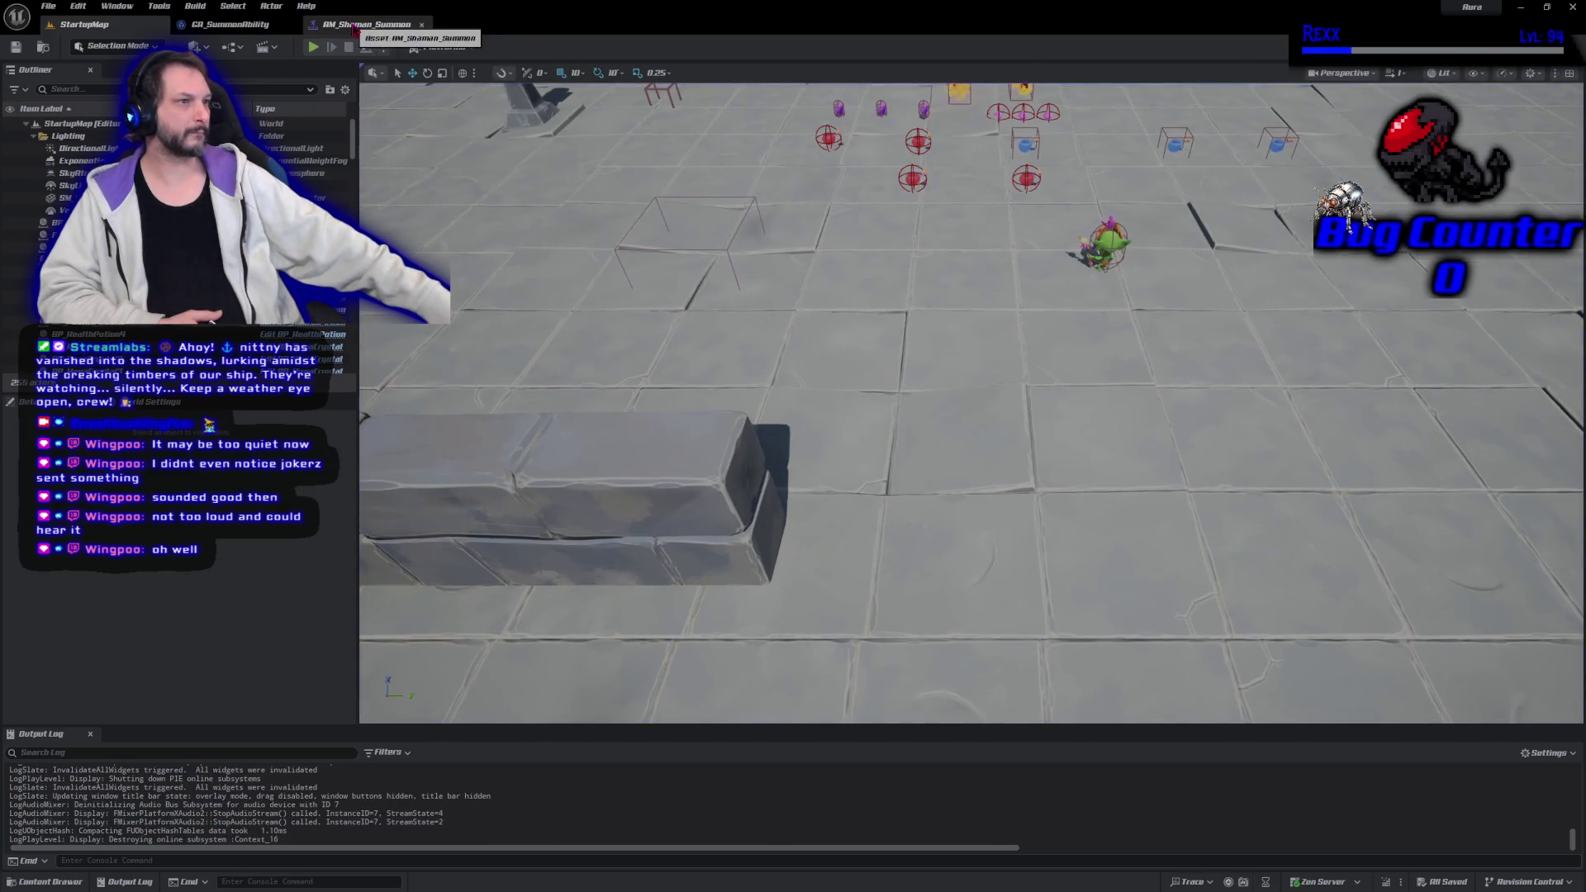
left_click(354, 28)
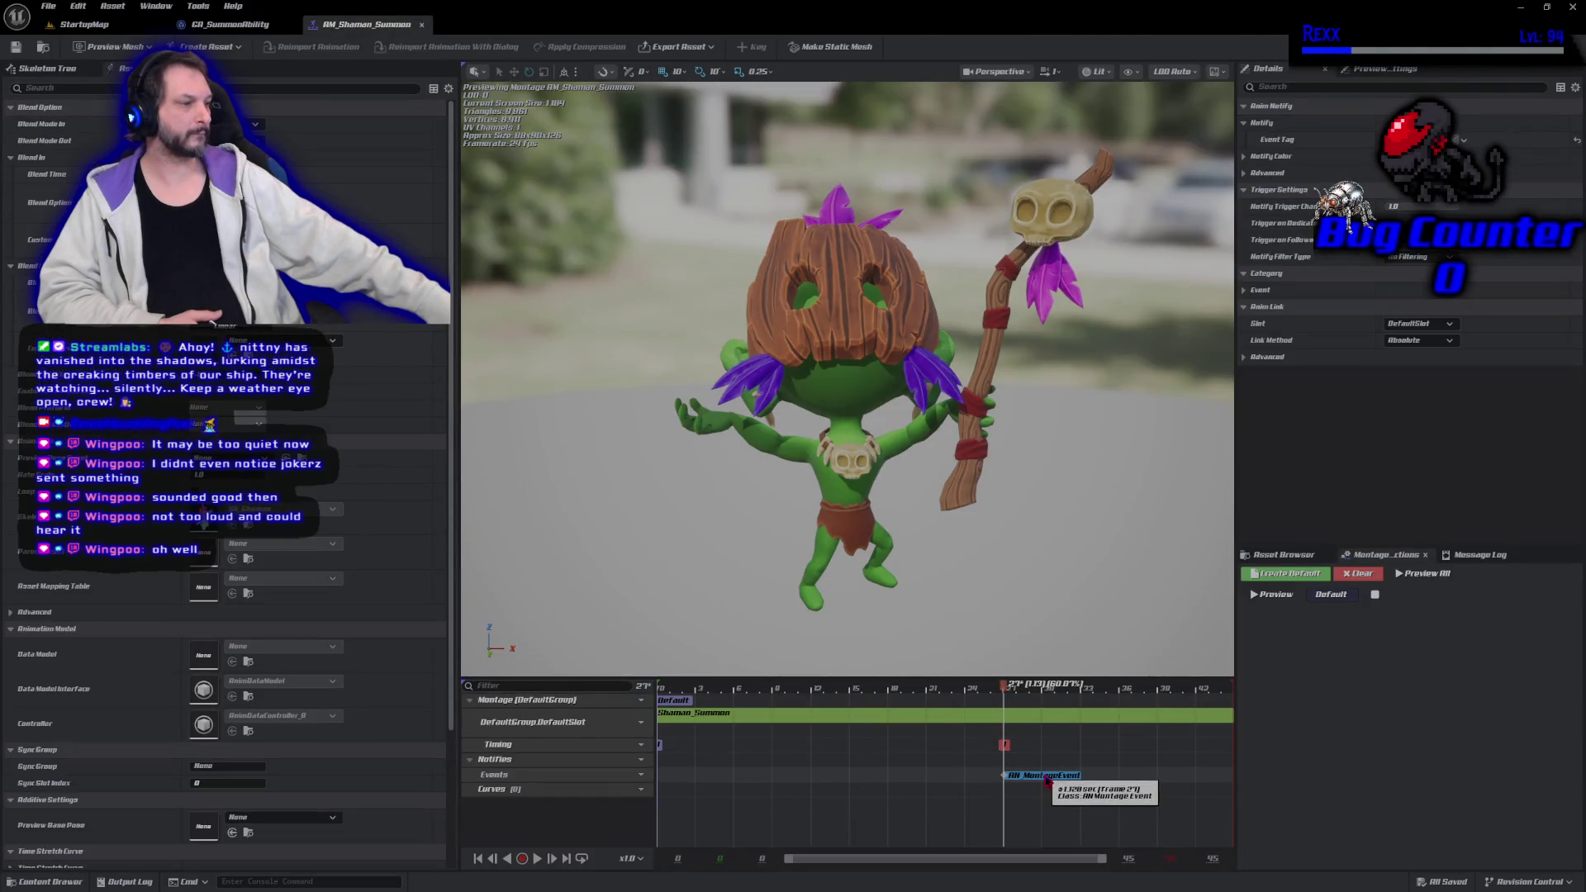
Reposition the AN_MontageEvent notify and playtest the shaman summon twice
left_click_drag(1002, 774, 963, 696)
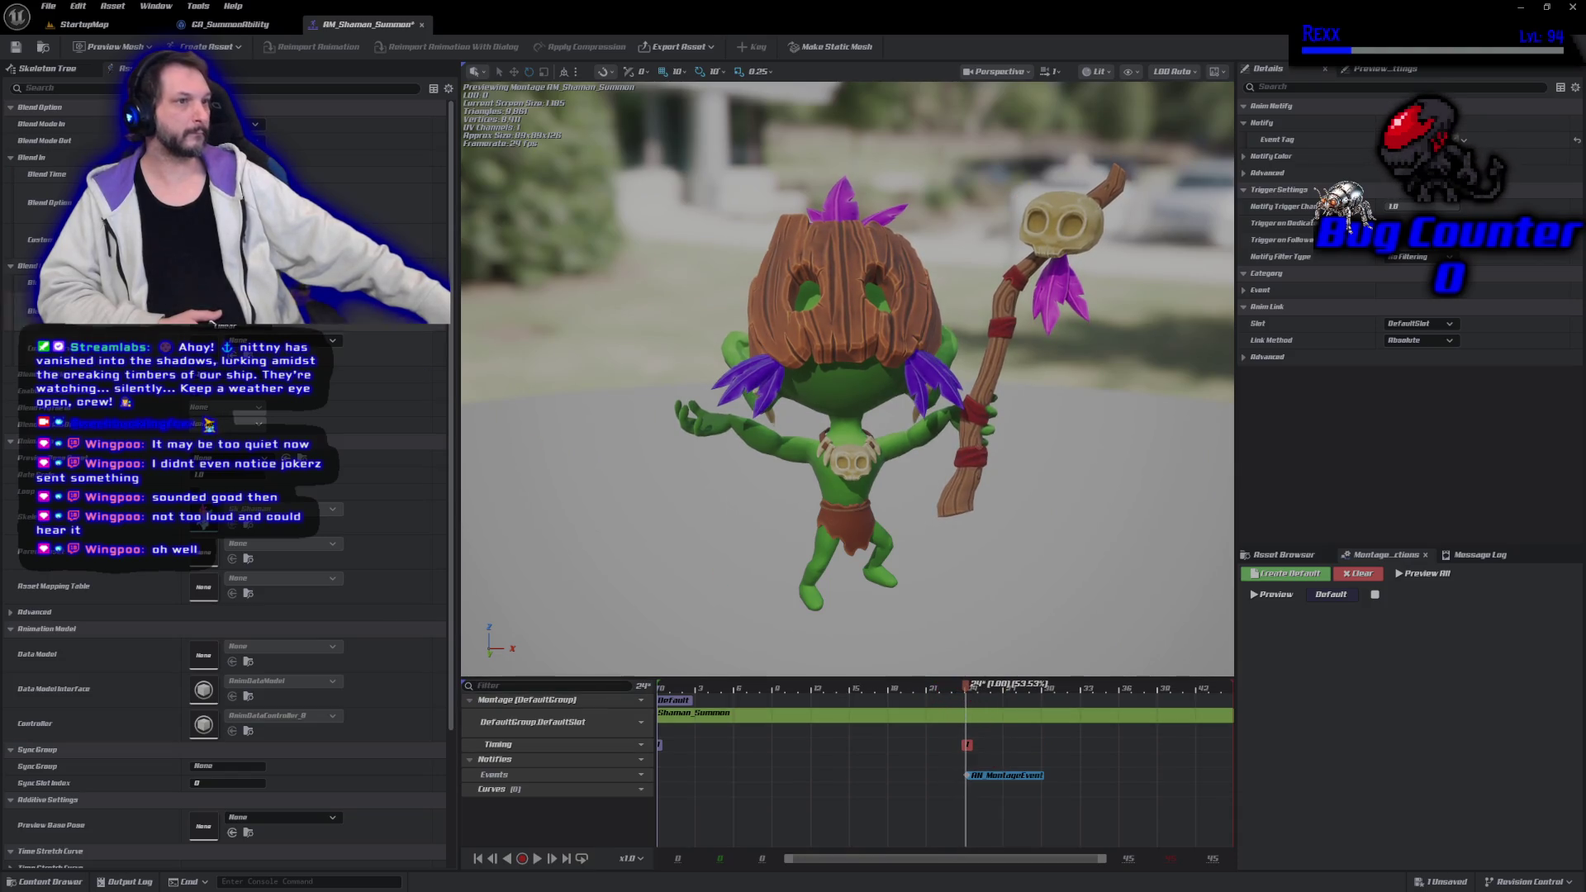
left_click(84, 24)
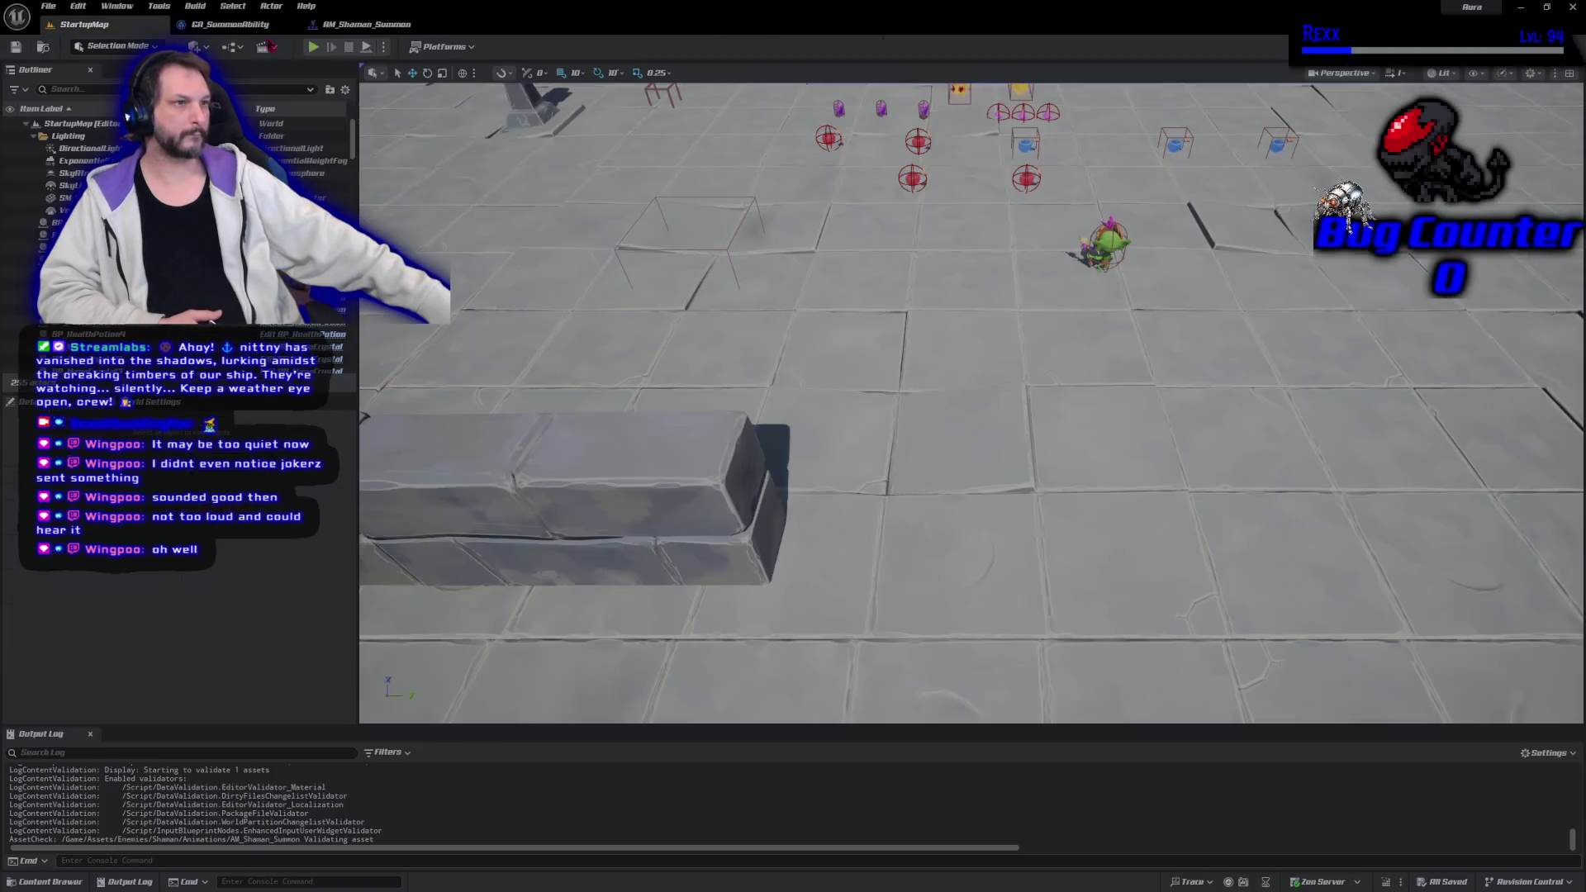
key("alt+p")
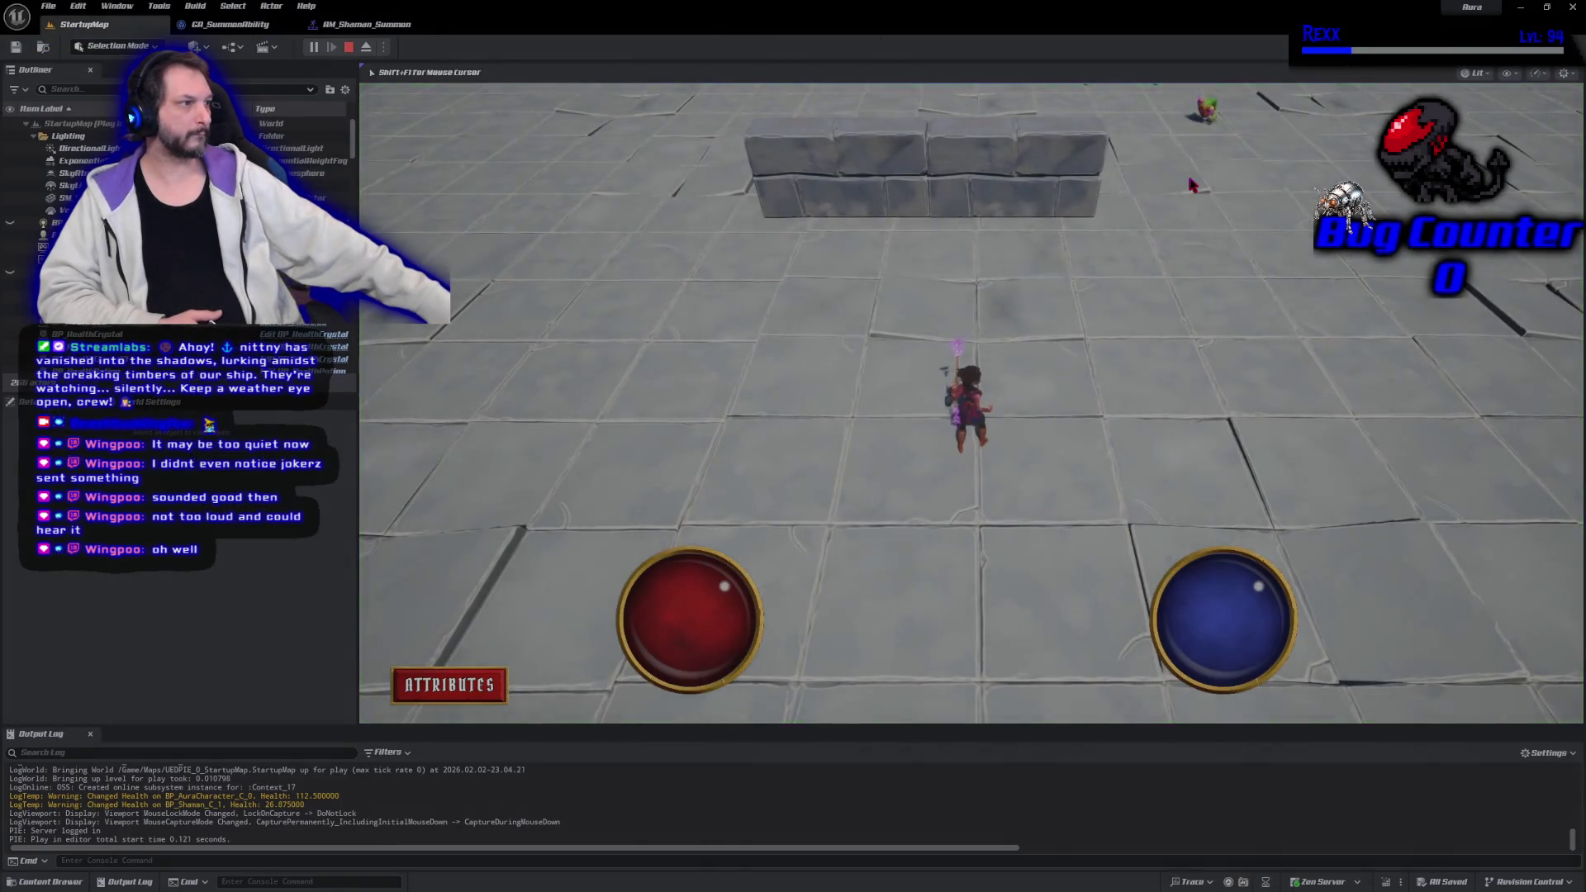
left_click(1193, 185)
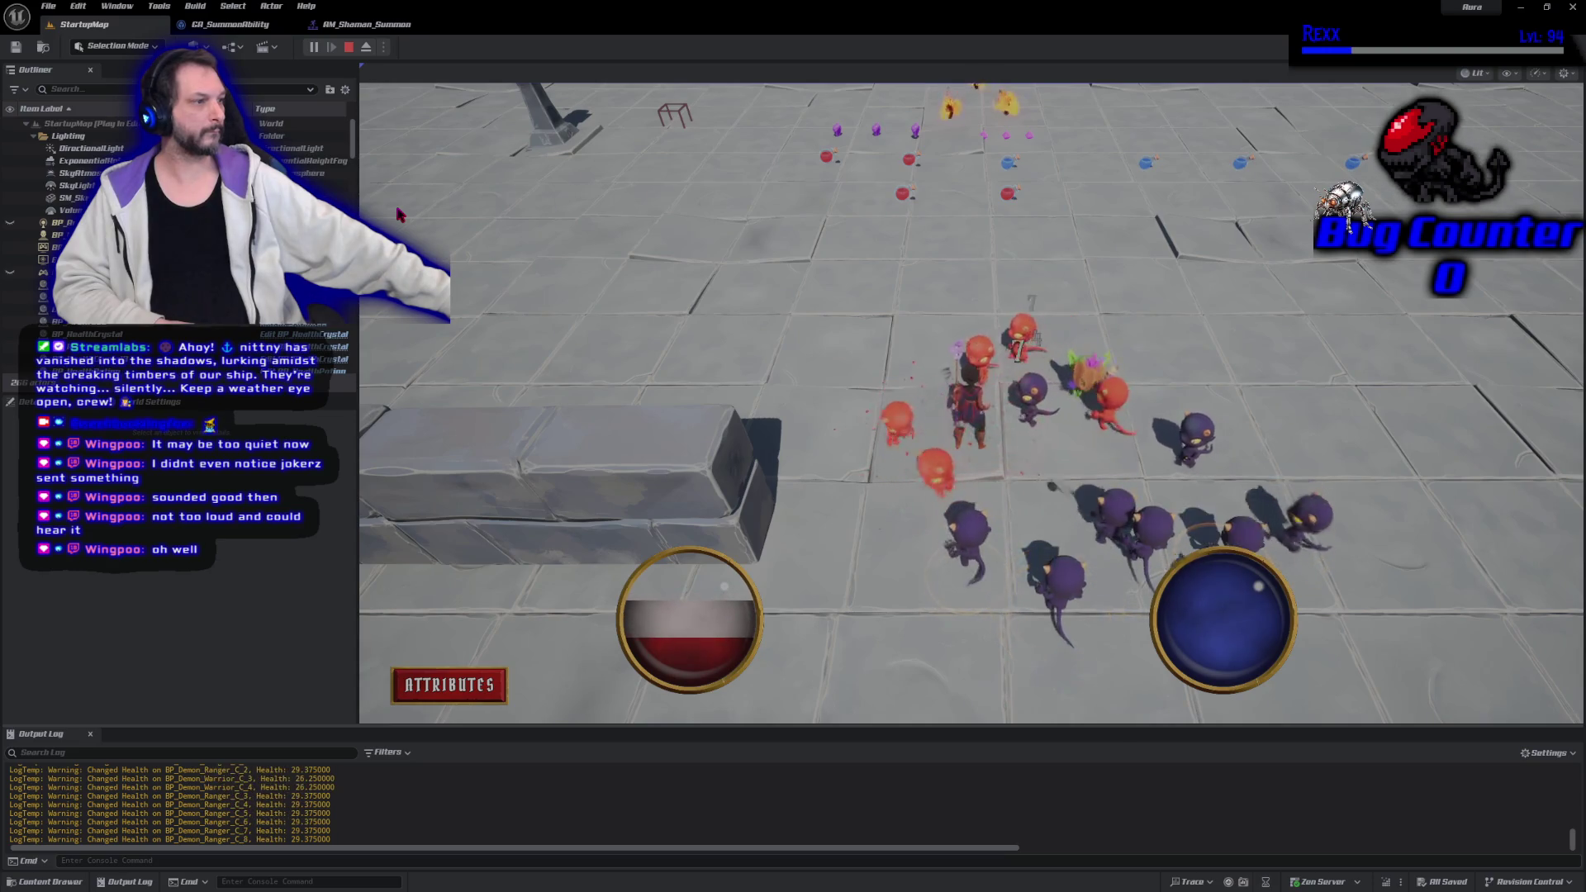
key("Escape")
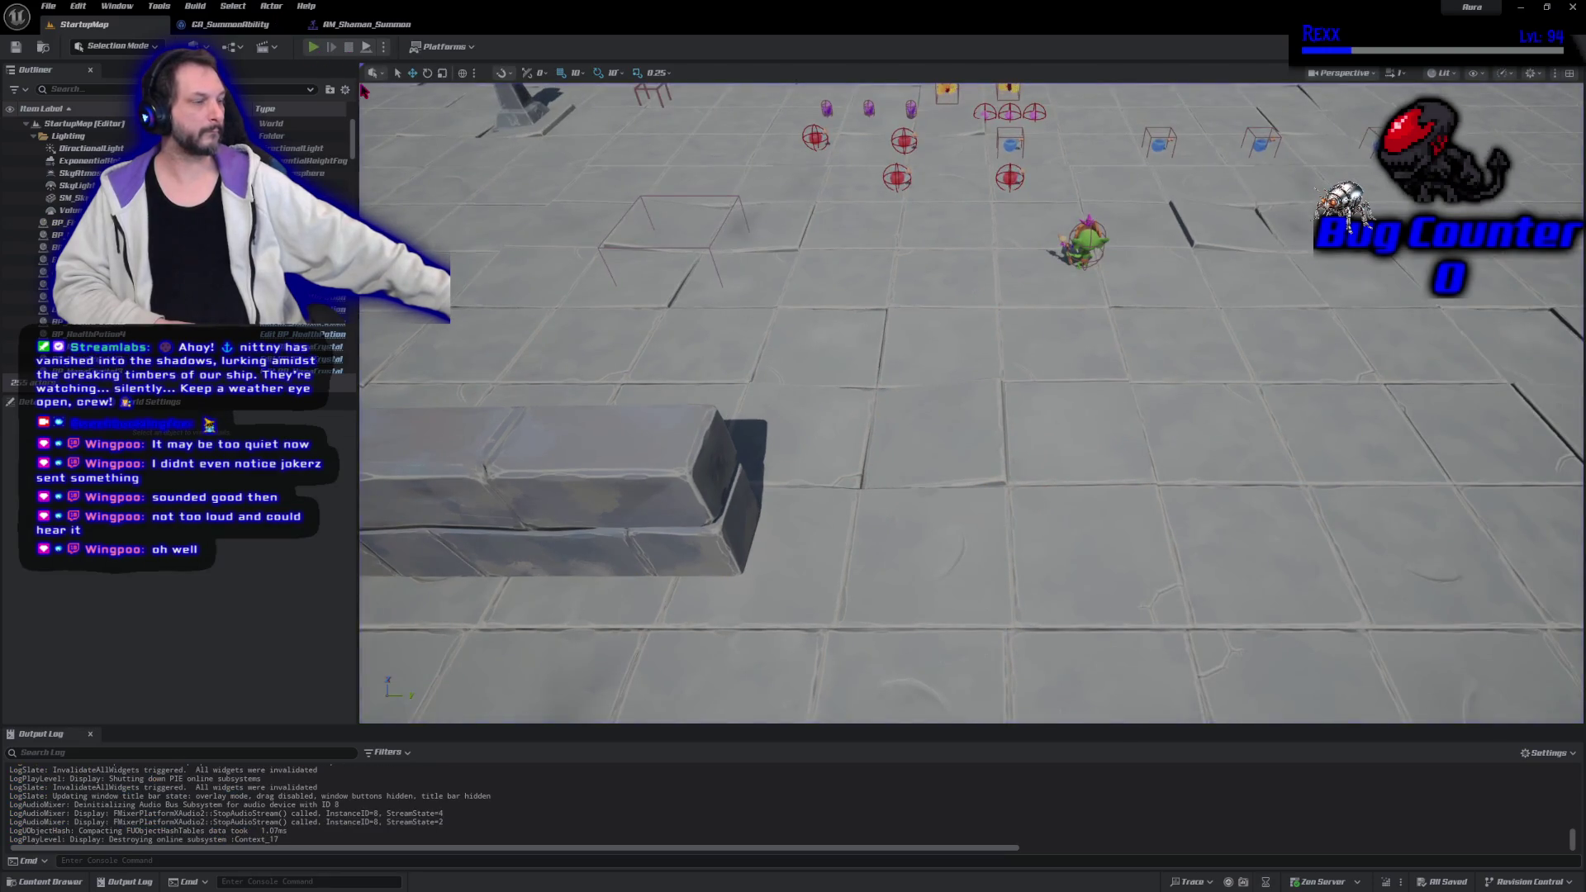
key("alt+p")
left_click(1195, 211)
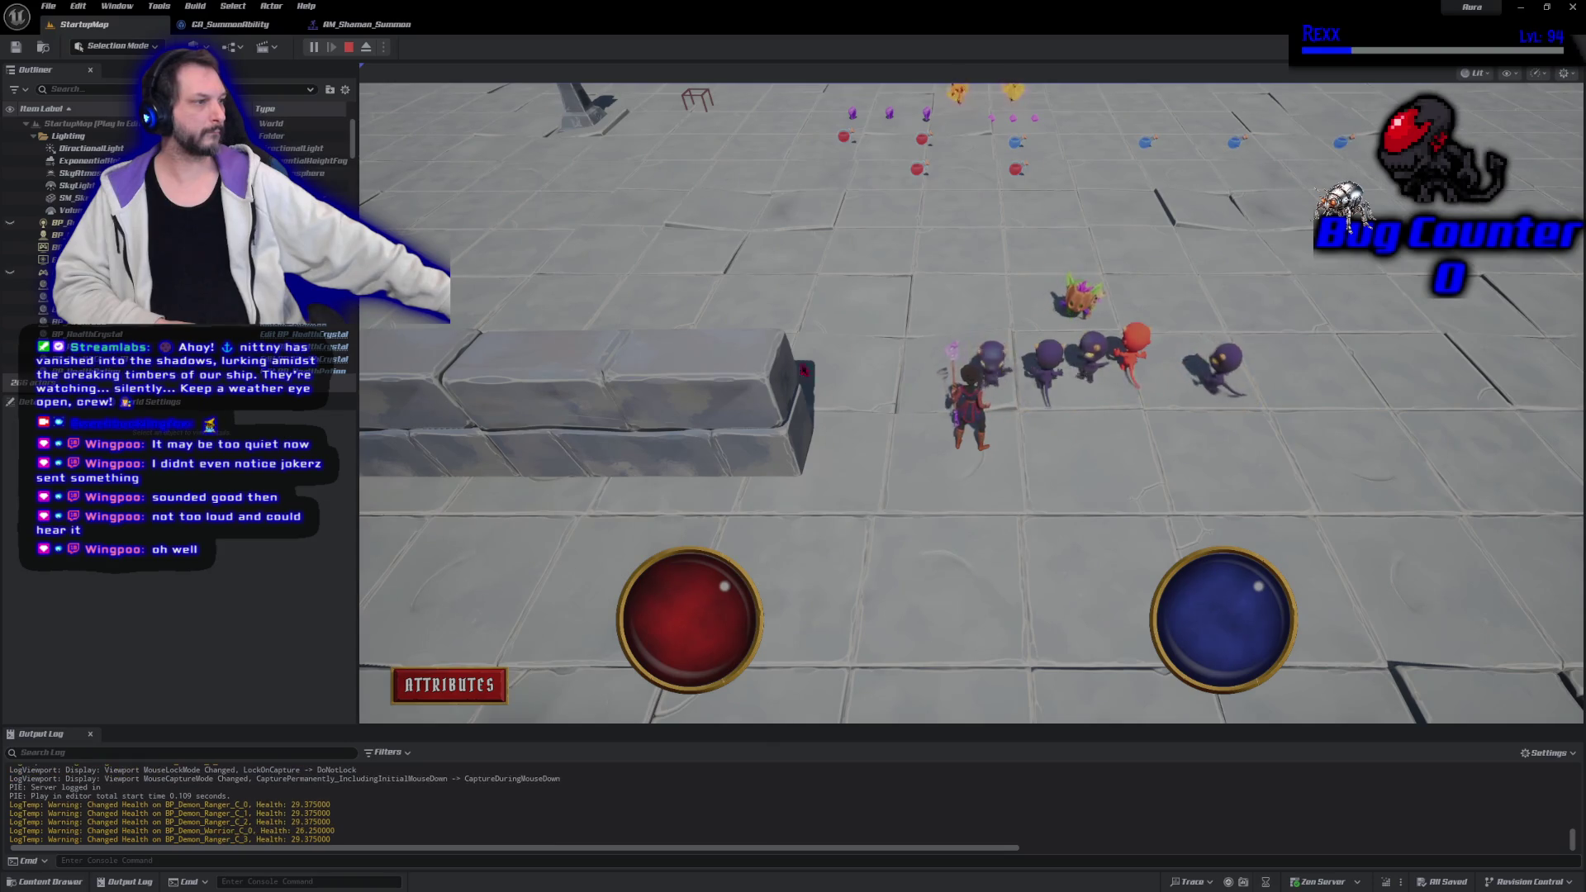
Move the notify earlier to frame 21 and save AM_Shaman_Summon
left_click(363, 24)
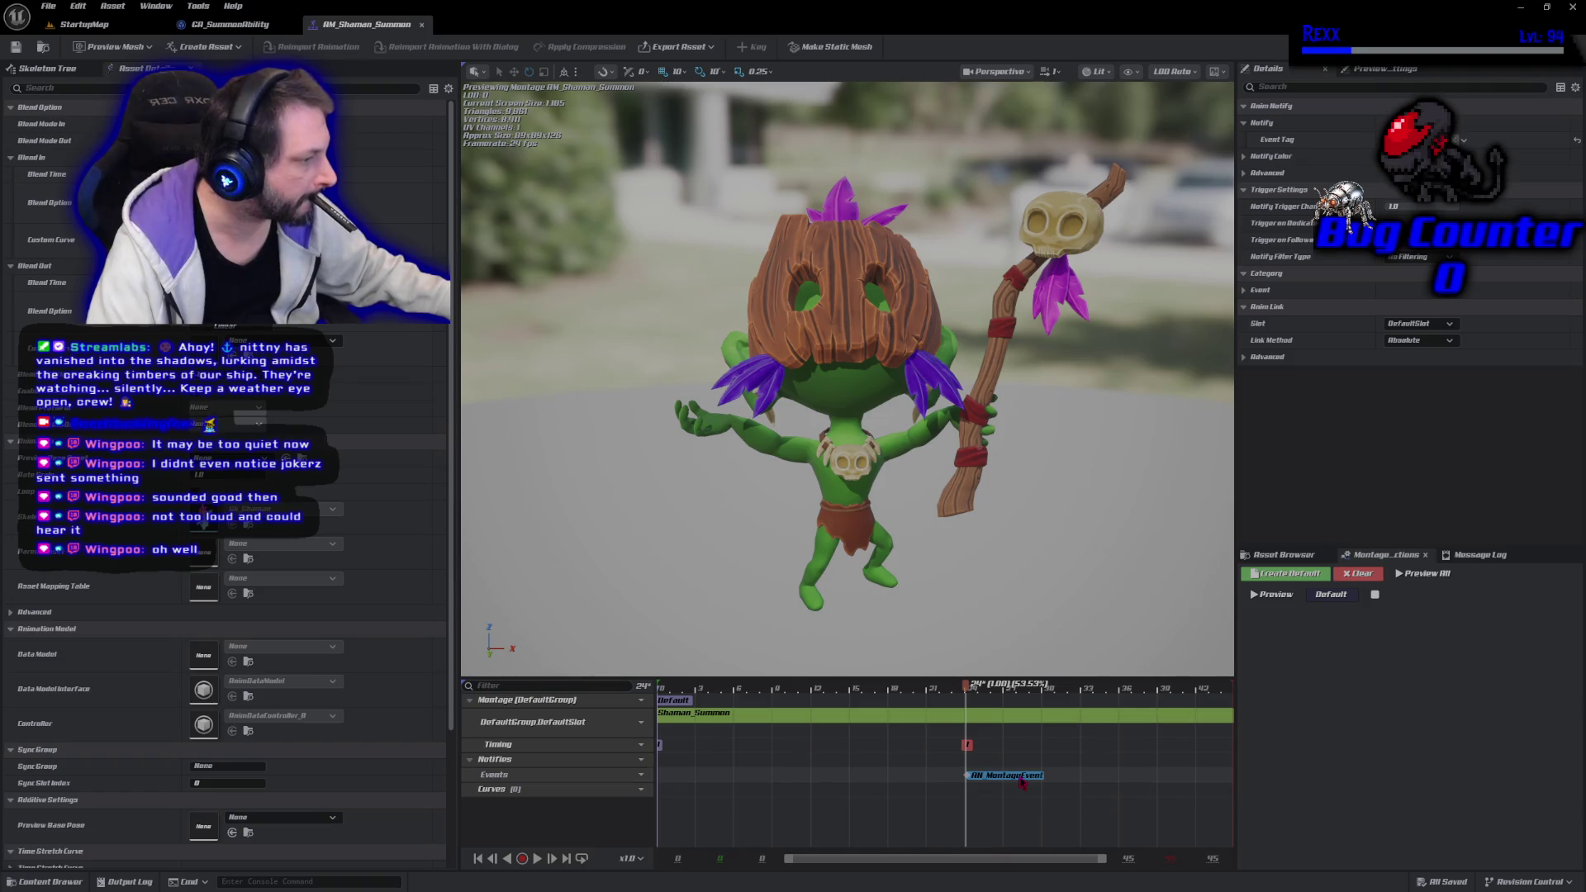
left_click_drag(1023, 783, 980, 791)
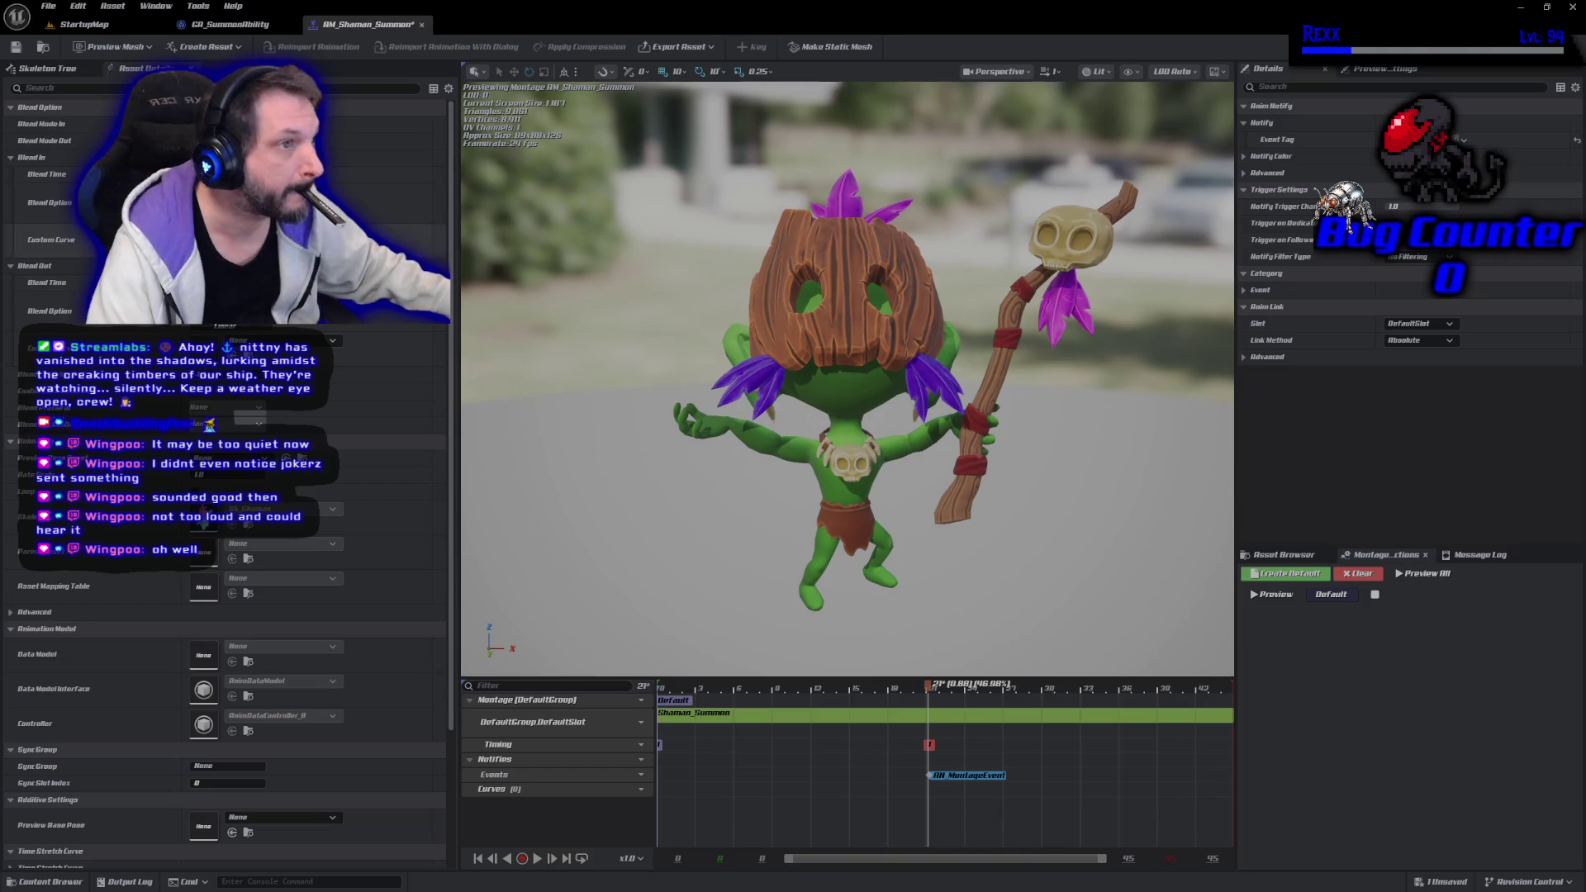
left_click(14, 47)
Playtest StartupMap again to check the summon timing, then return to the montage
left_click(82, 24)
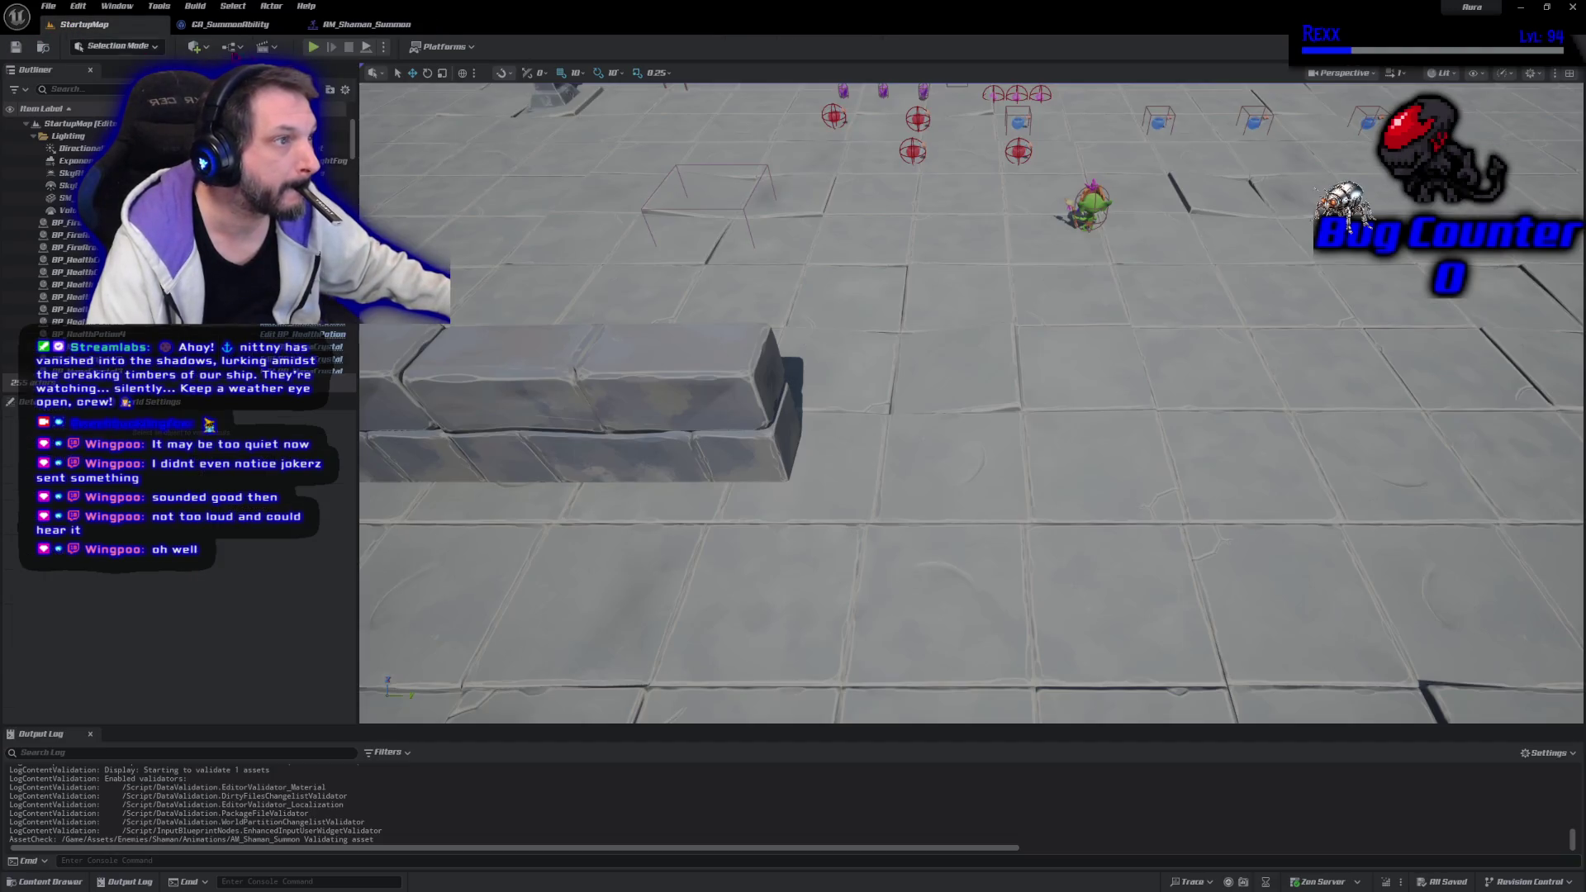
left_click(314, 48)
left_click(1054, 304)
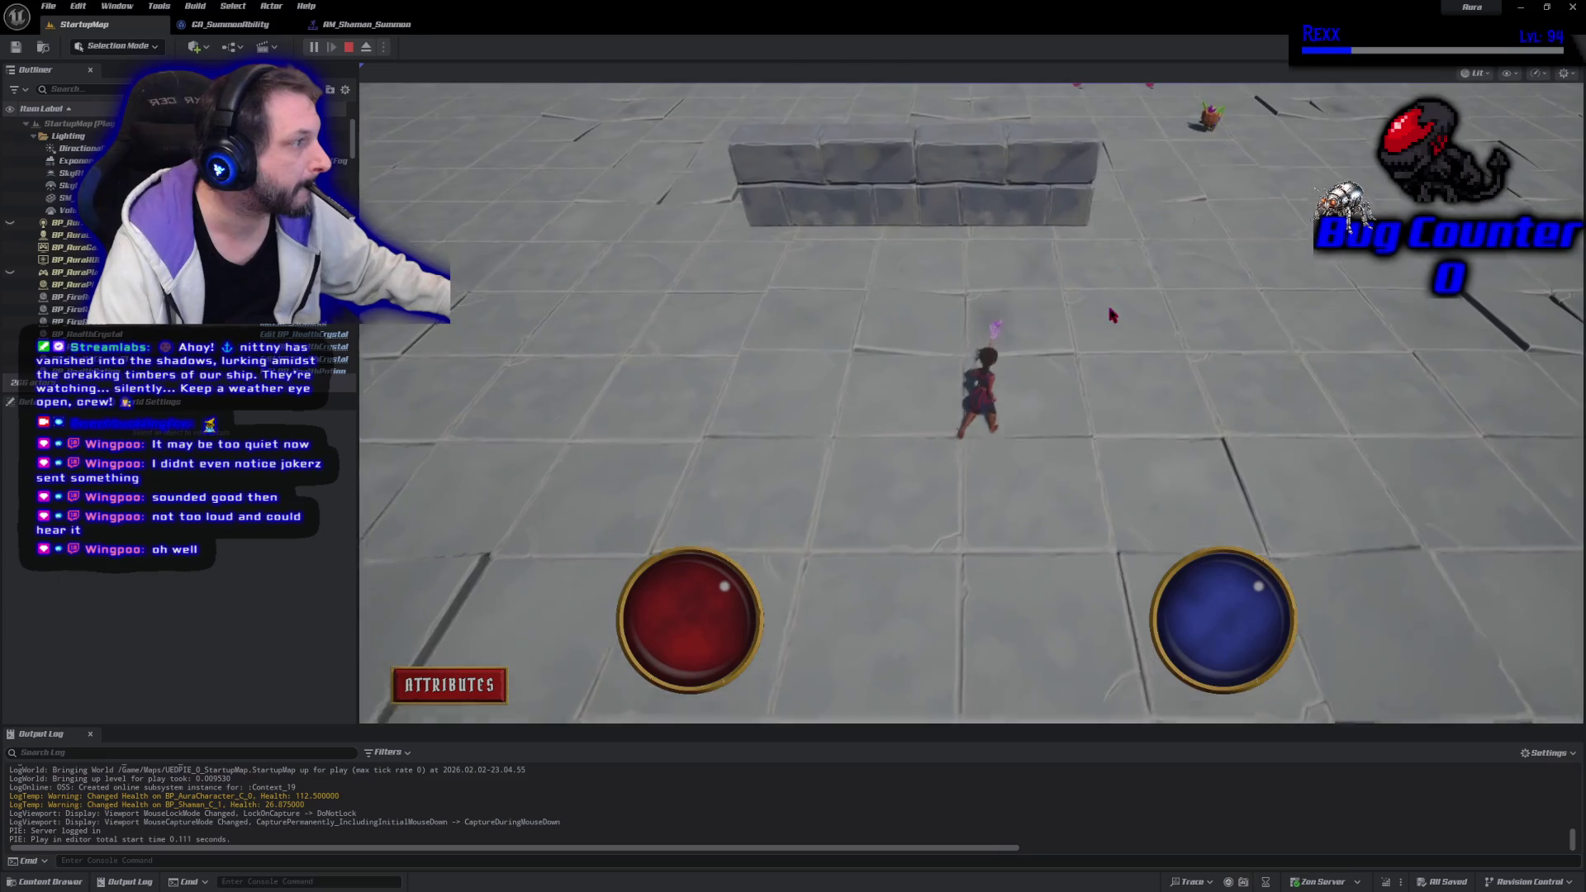
left_click(1109, 364)
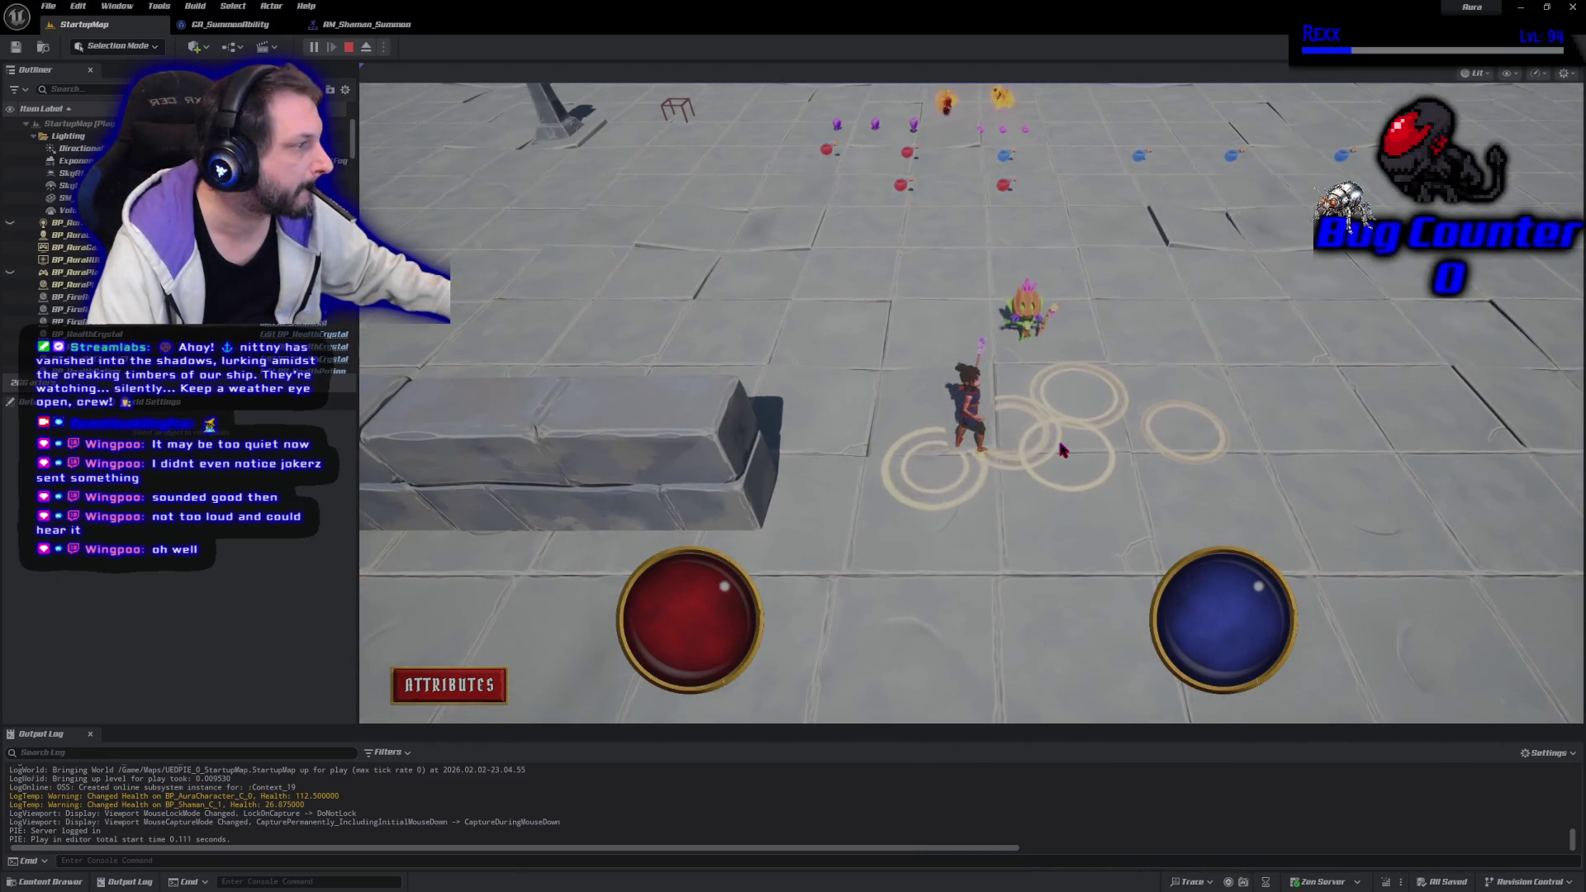
key("Escape")
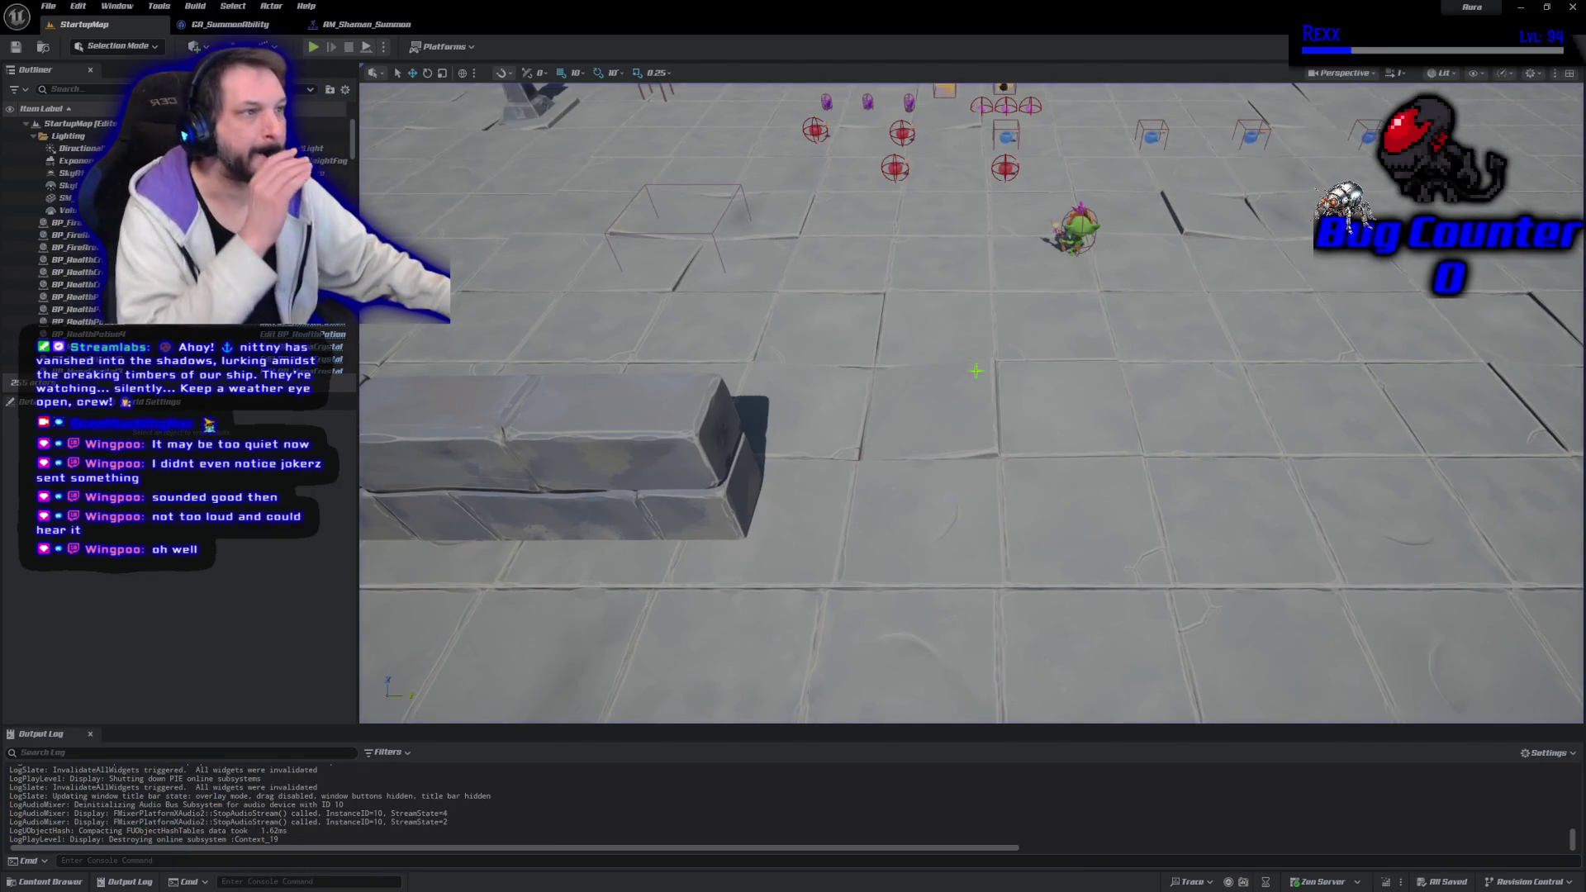
left_click(385, 26)
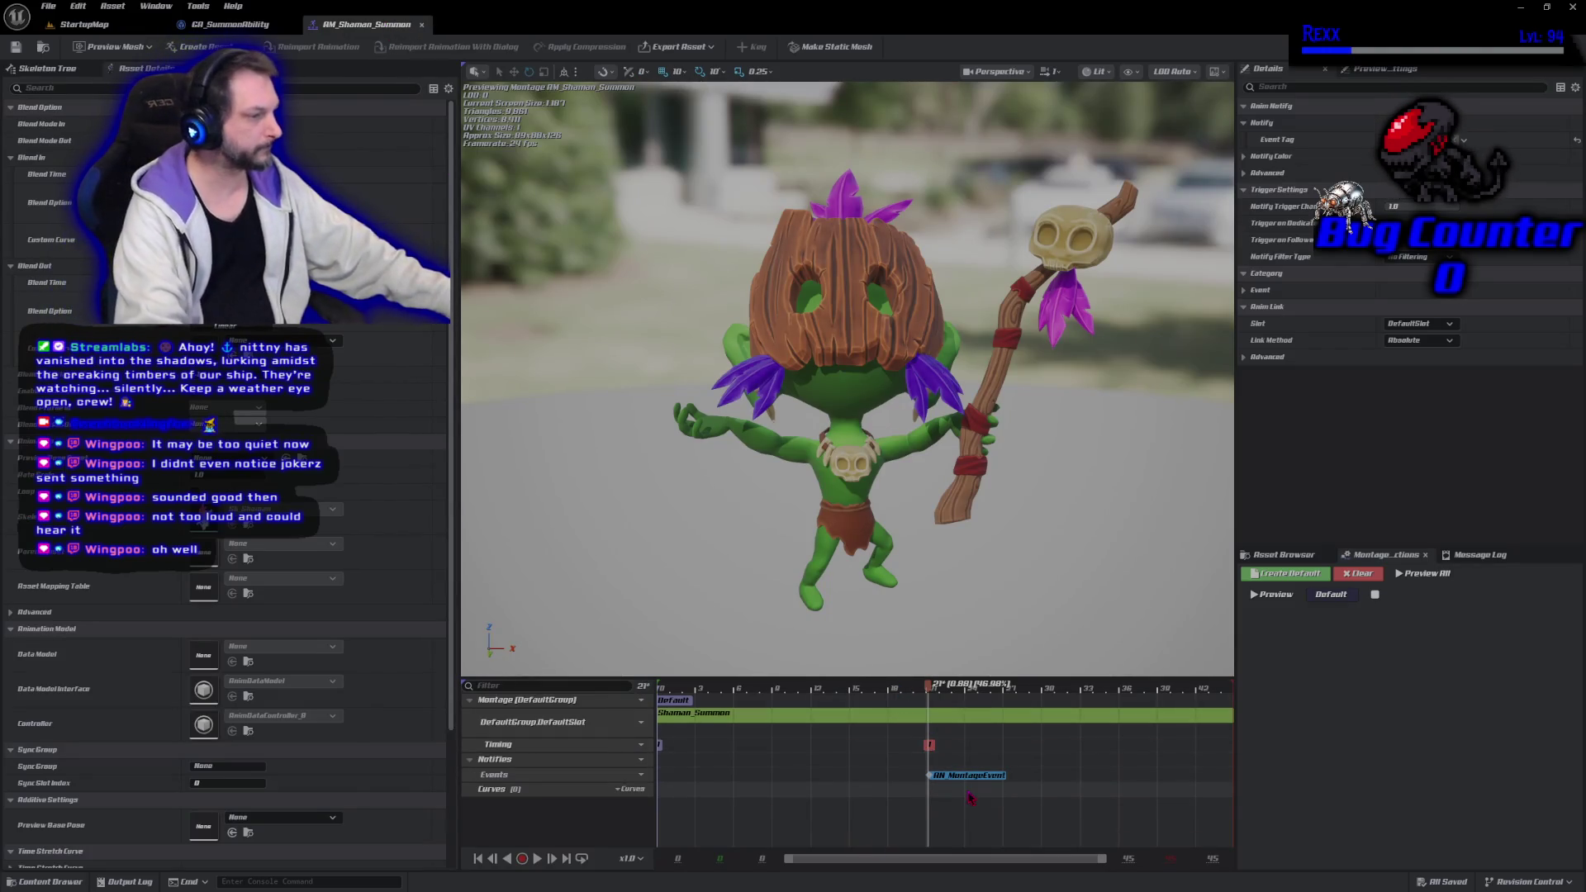
Move the montage event notify earlier, save, and playtest the summon
mouse_move(965, 776)
left_mouse_down()
mouse_move(772, 792)
mouse_move(930, 818)
left_mouse_up()
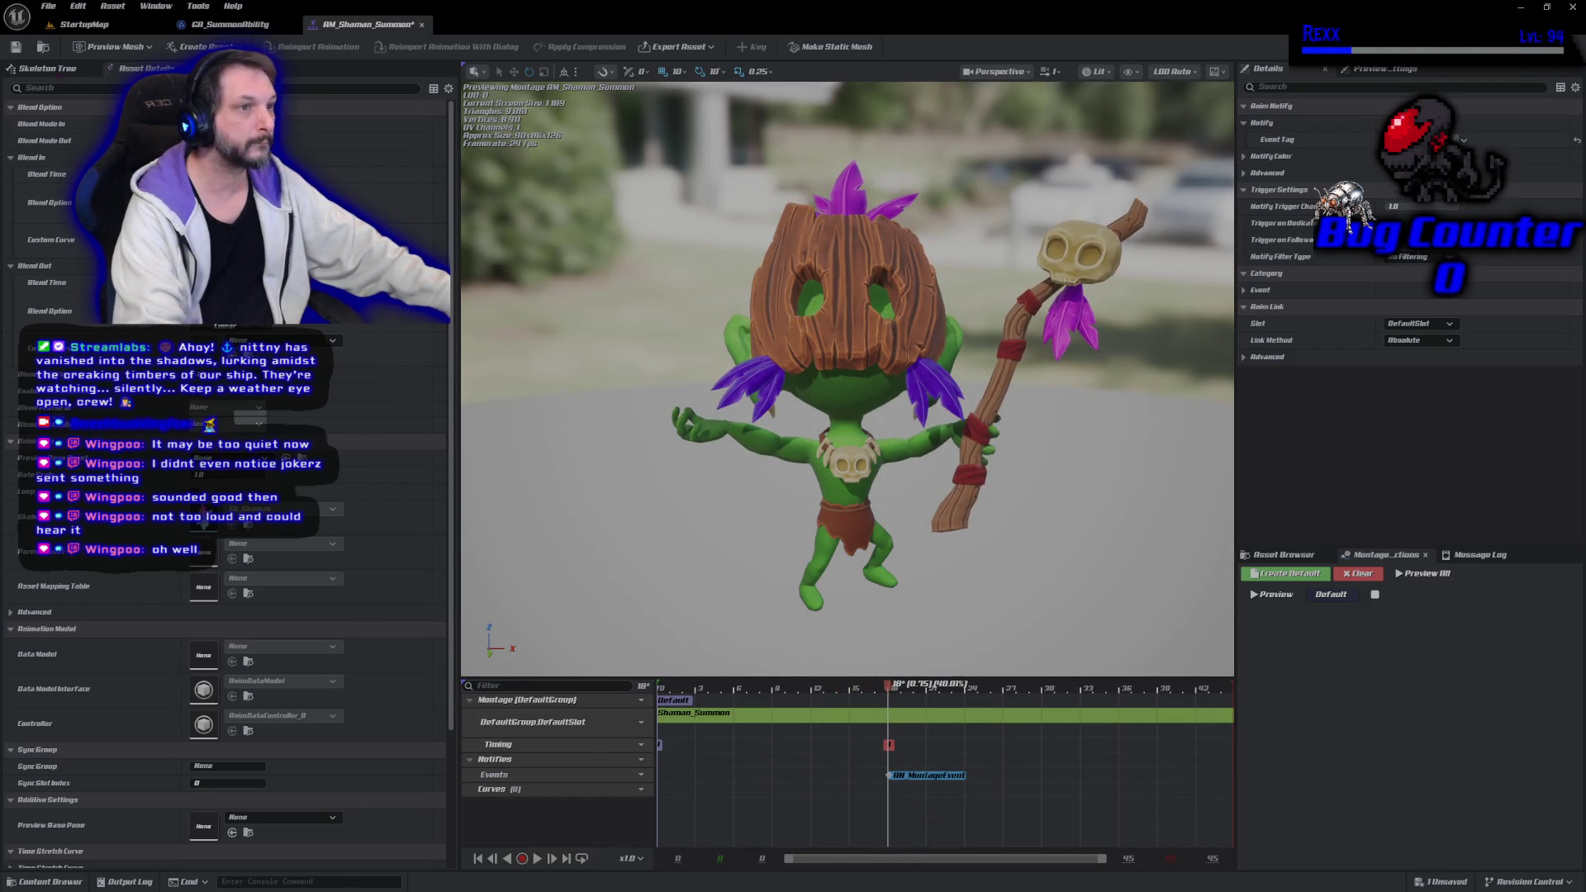
left_click(17, 50)
left_click(72, 25)
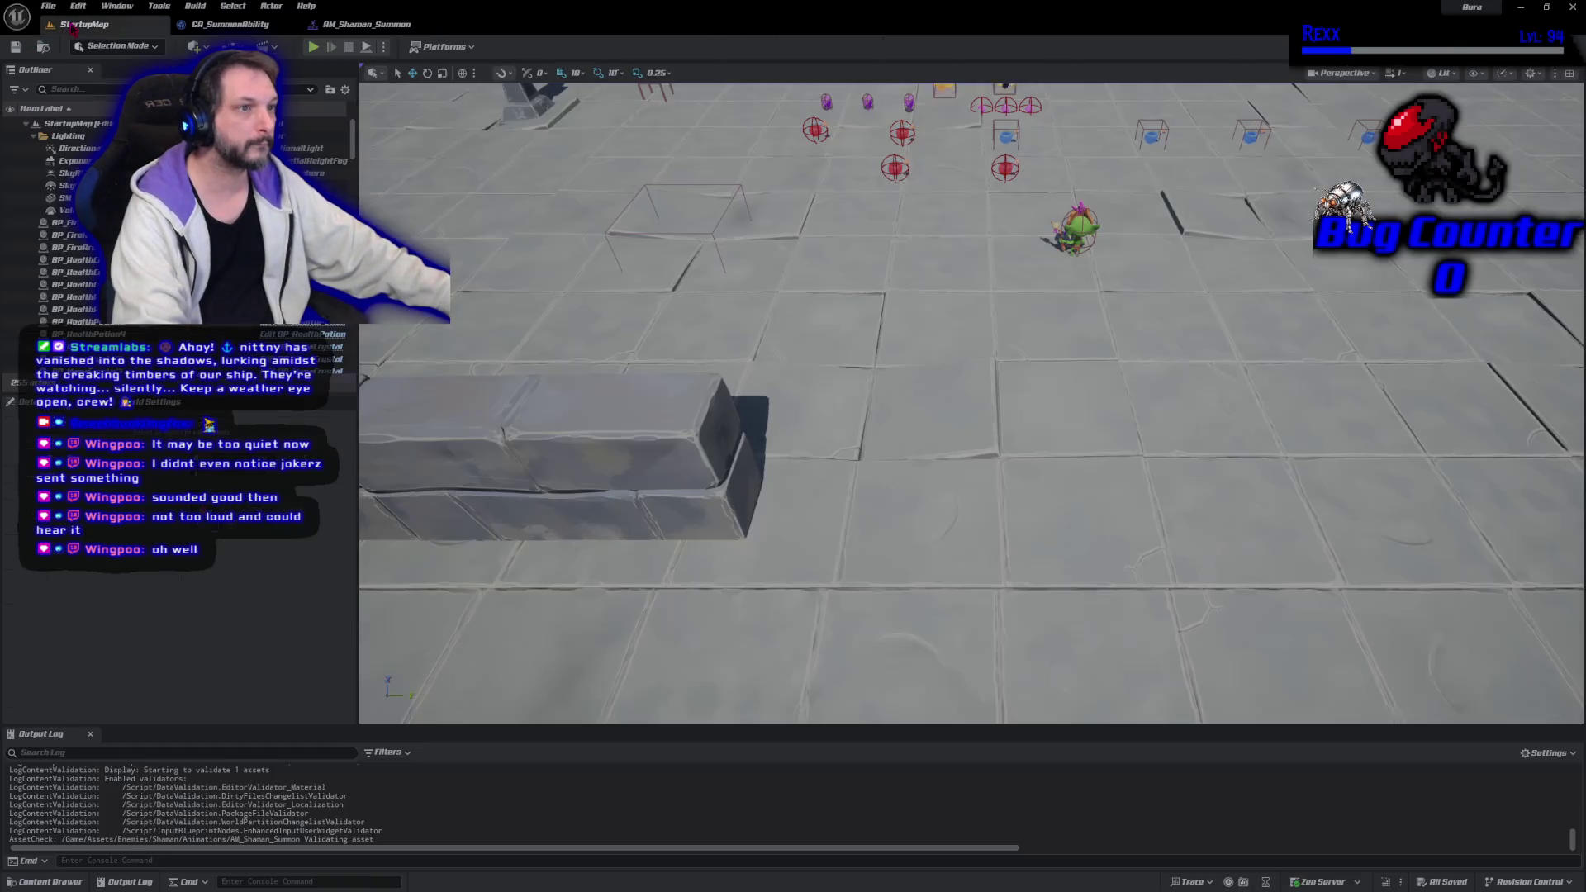
key("alt+p")
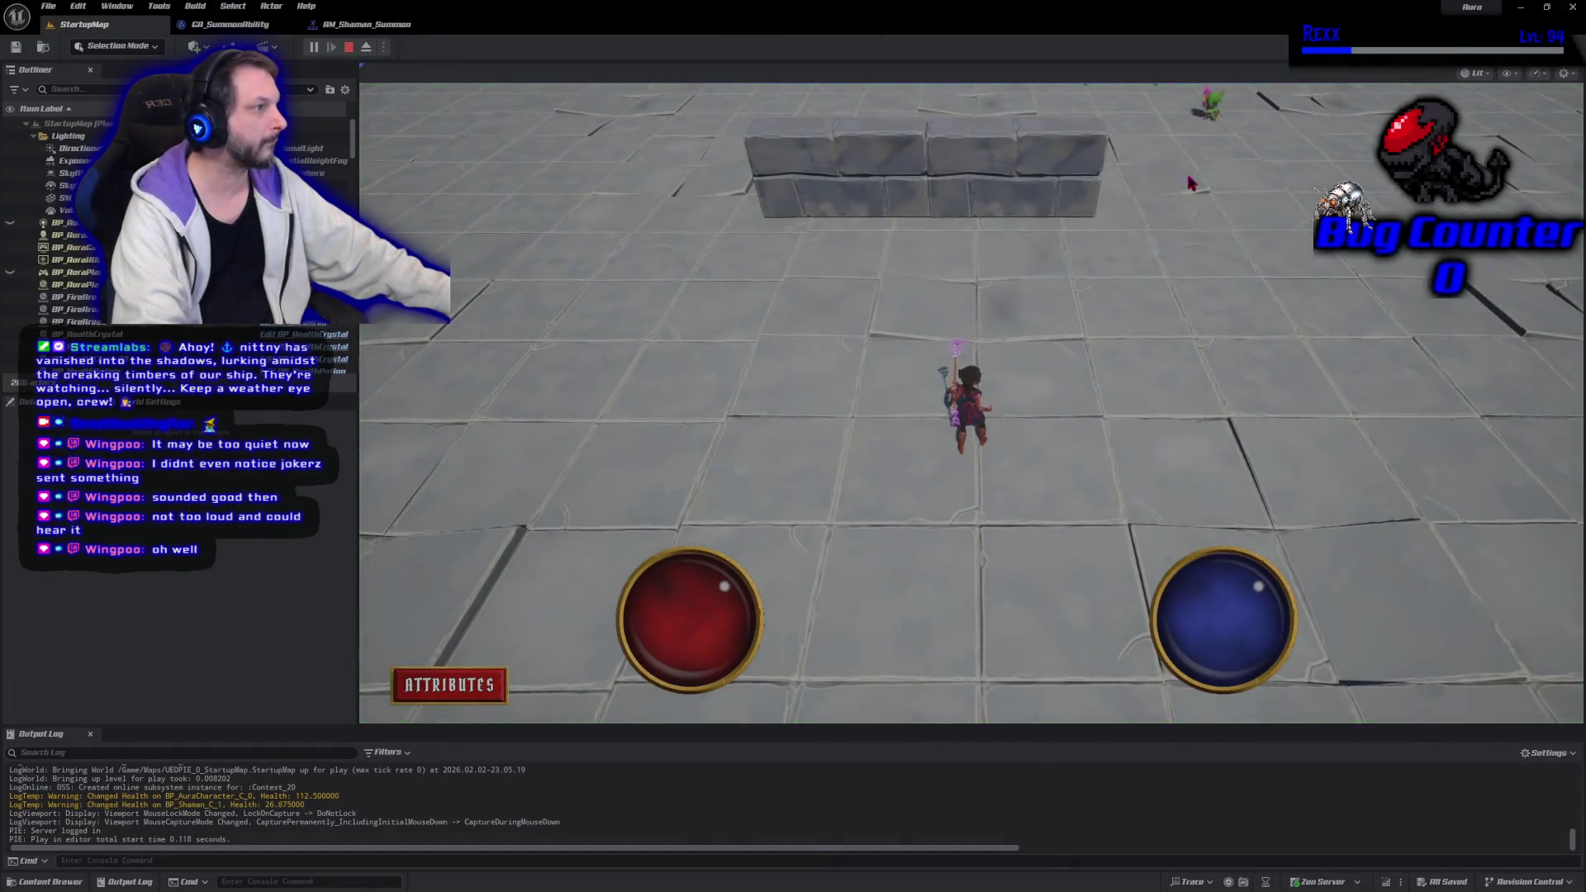
left_click(1190, 182)
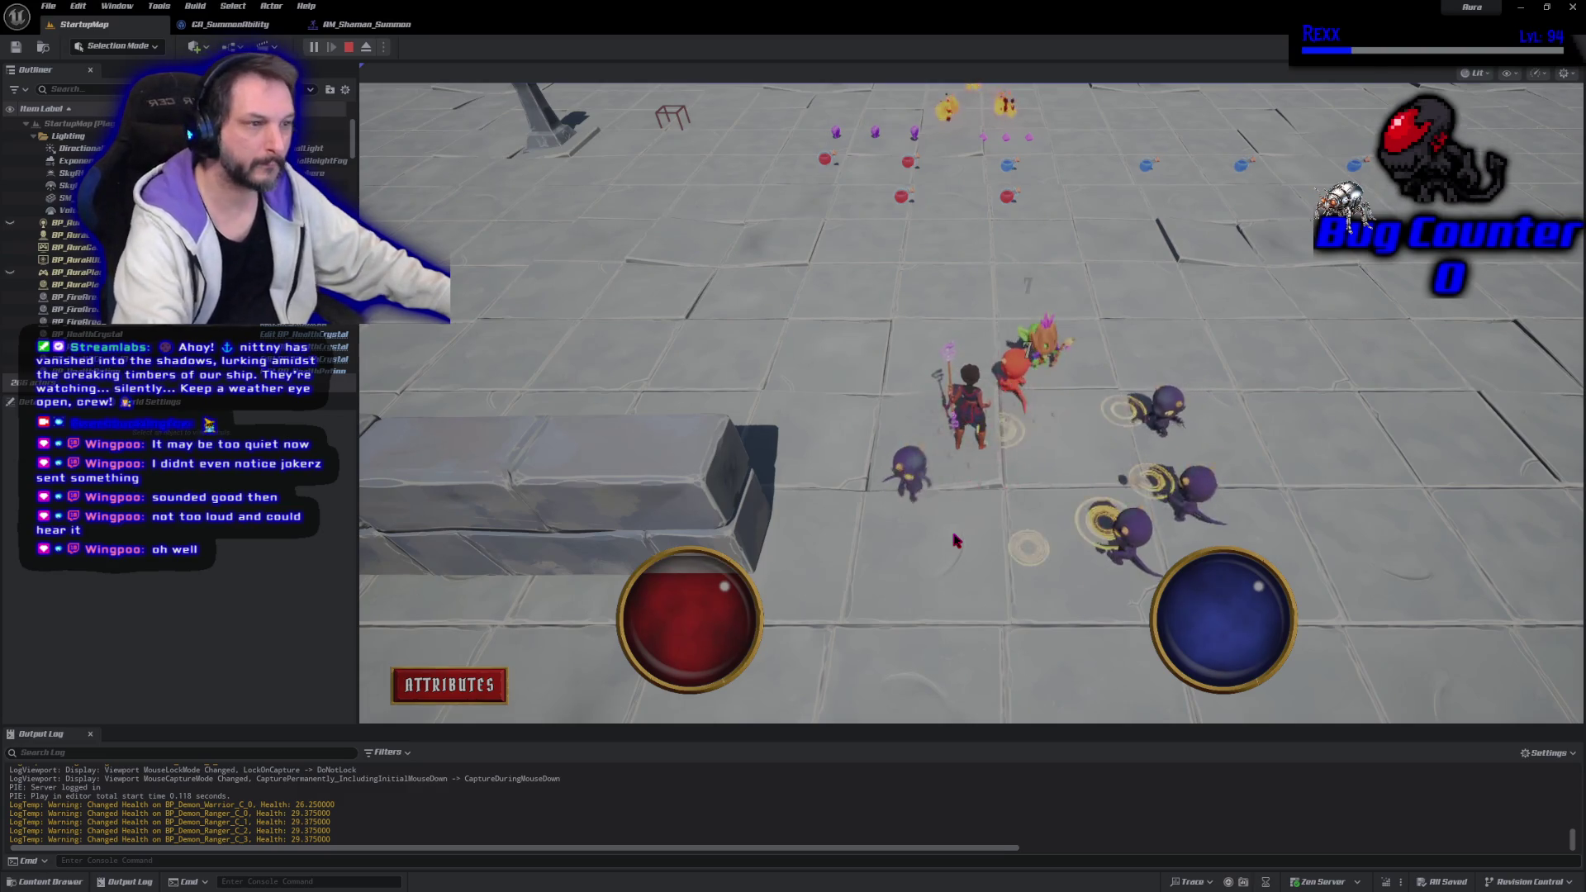
key("Escape")
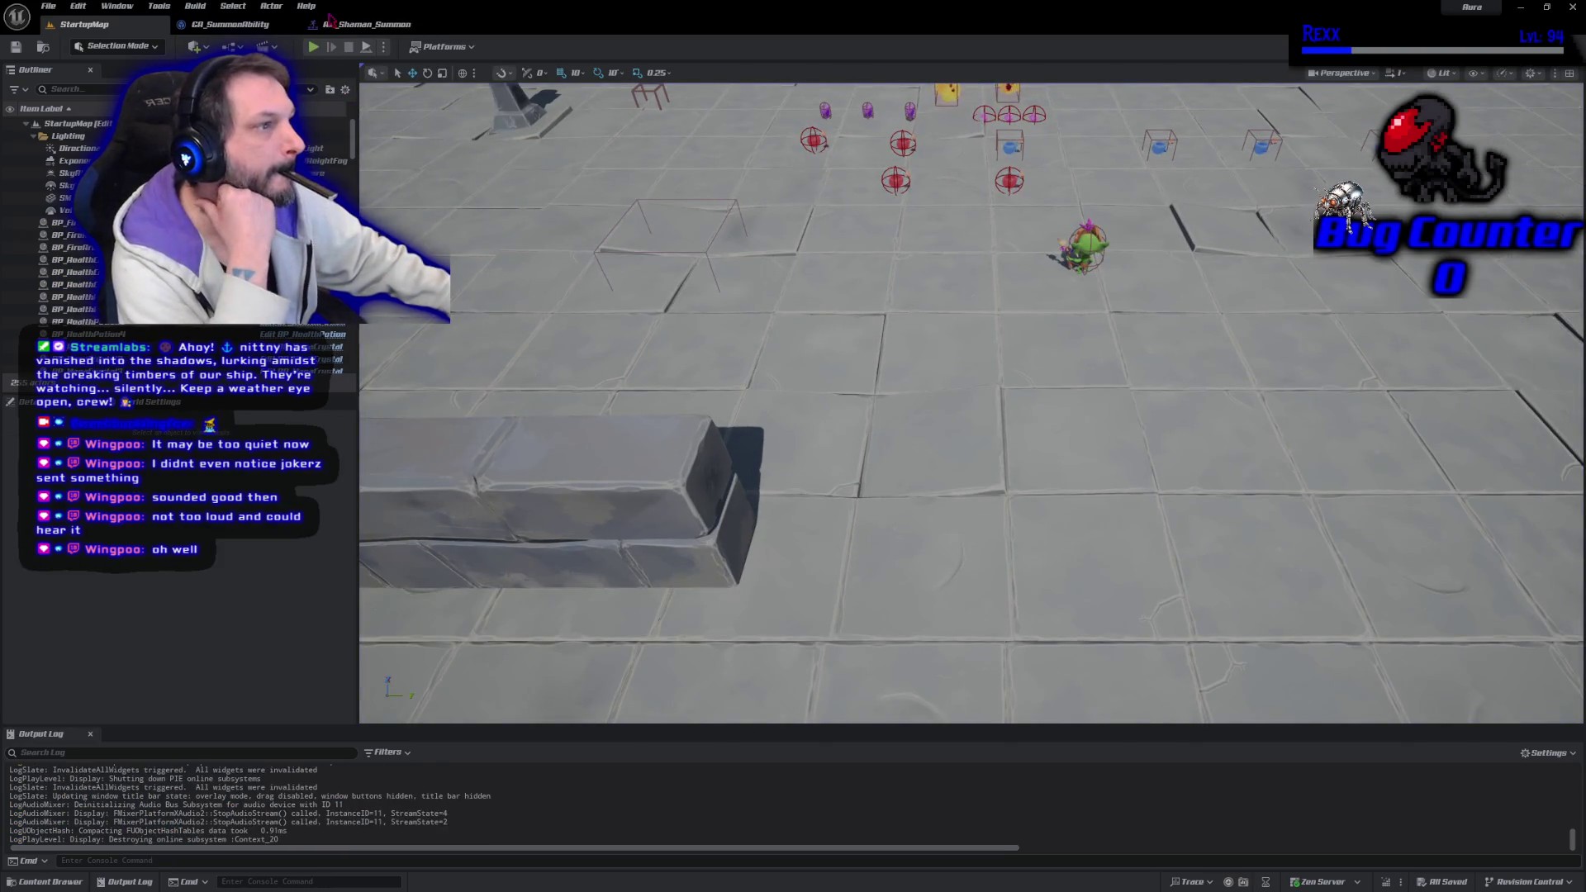
Shift the notify to frame 15 and retest the summon in StartupMap
left_click(329, 23)
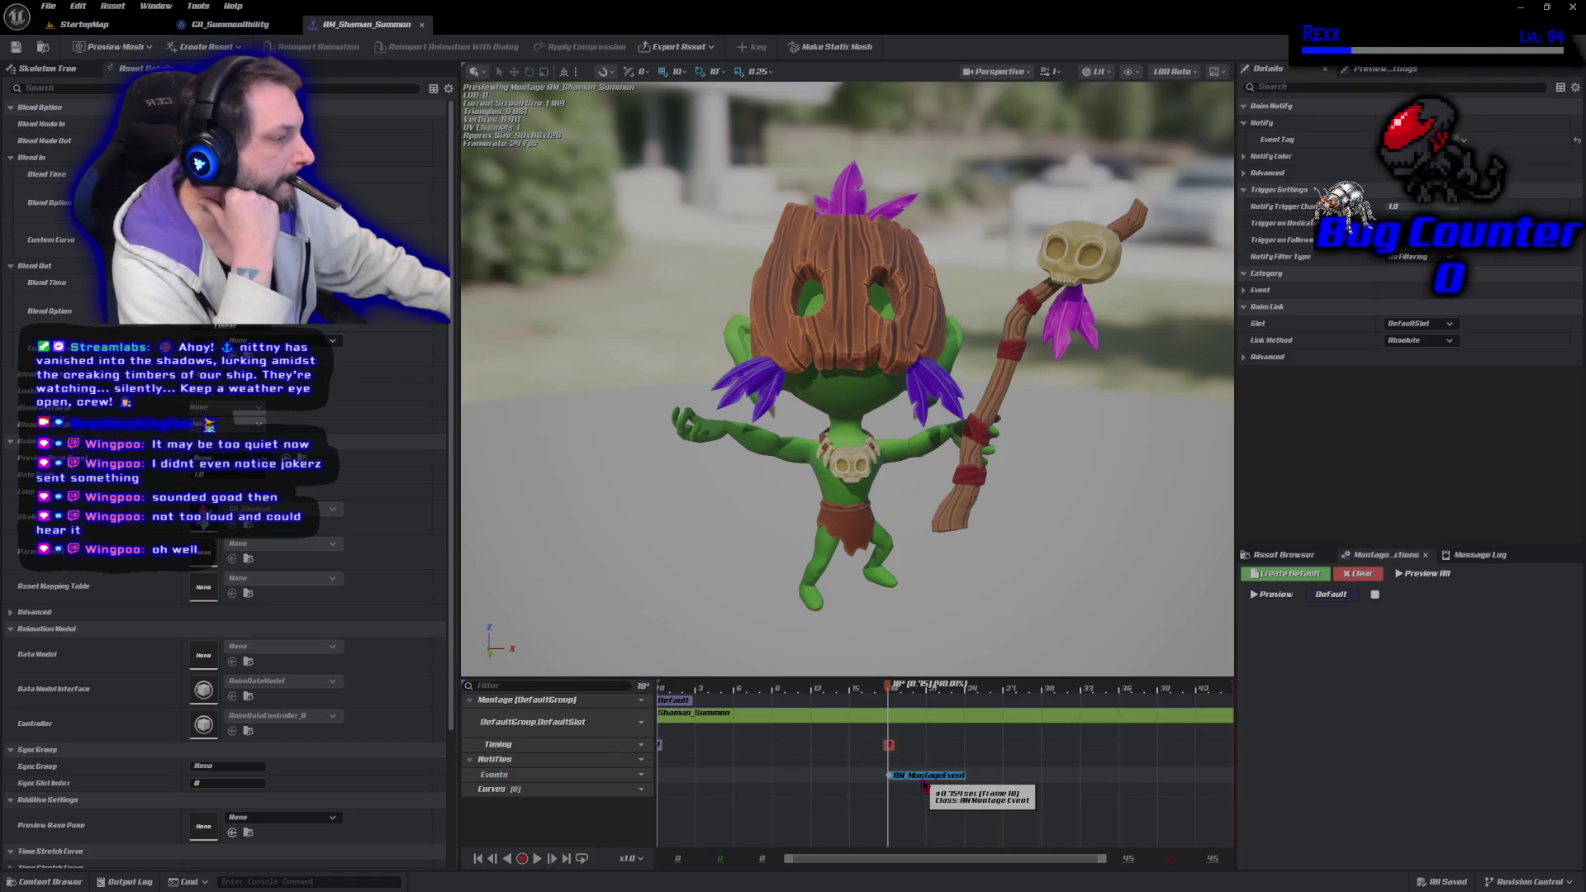
left_click_drag(926, 783, 885, 790)
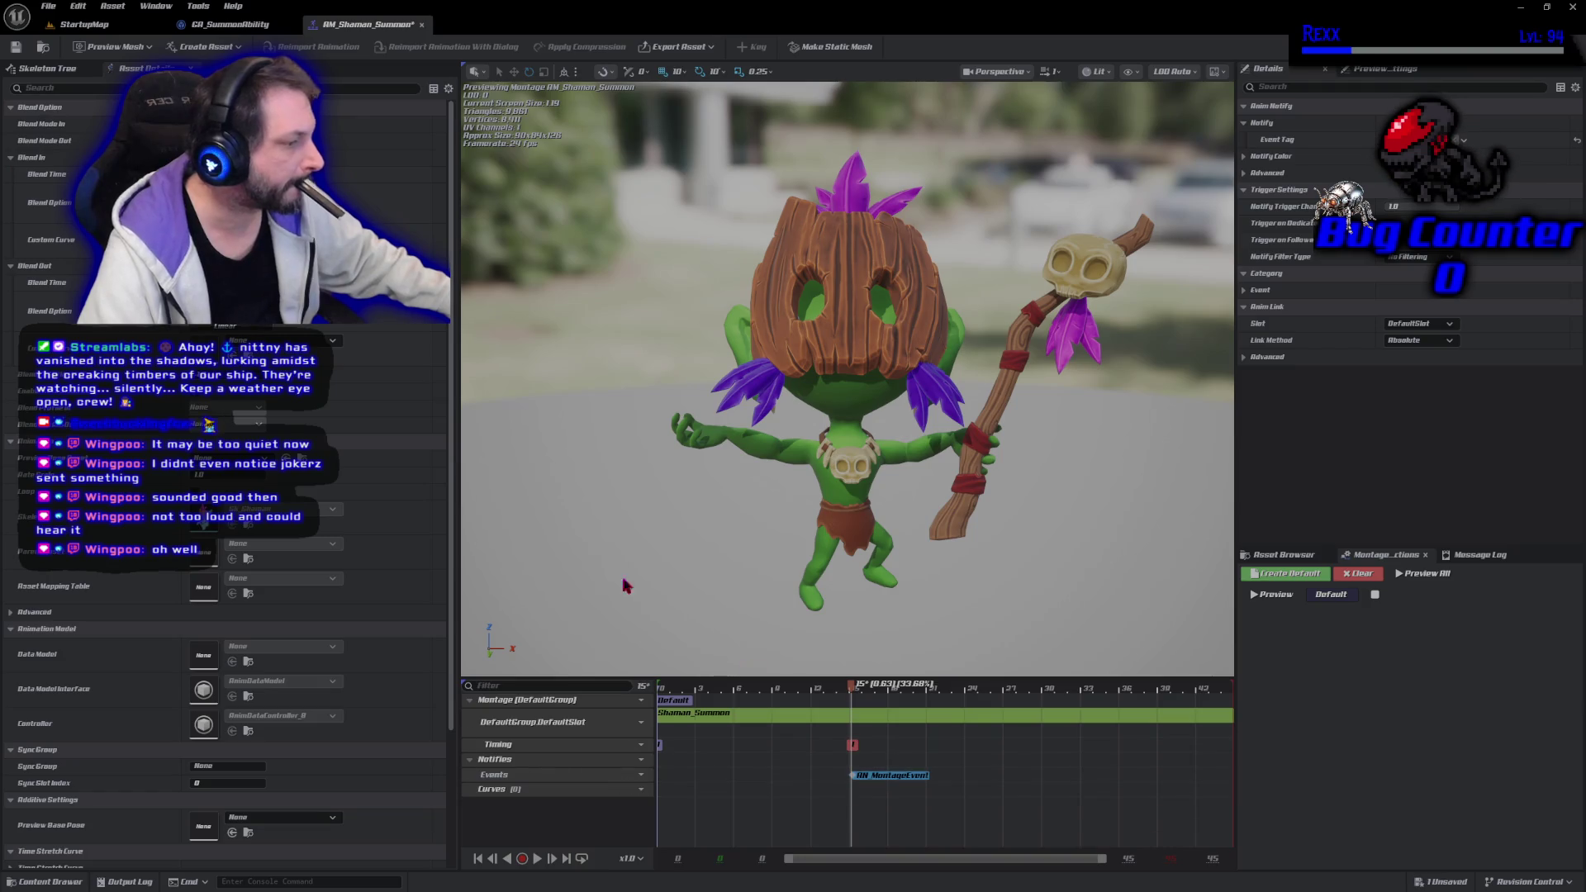
left_click(78, 24)
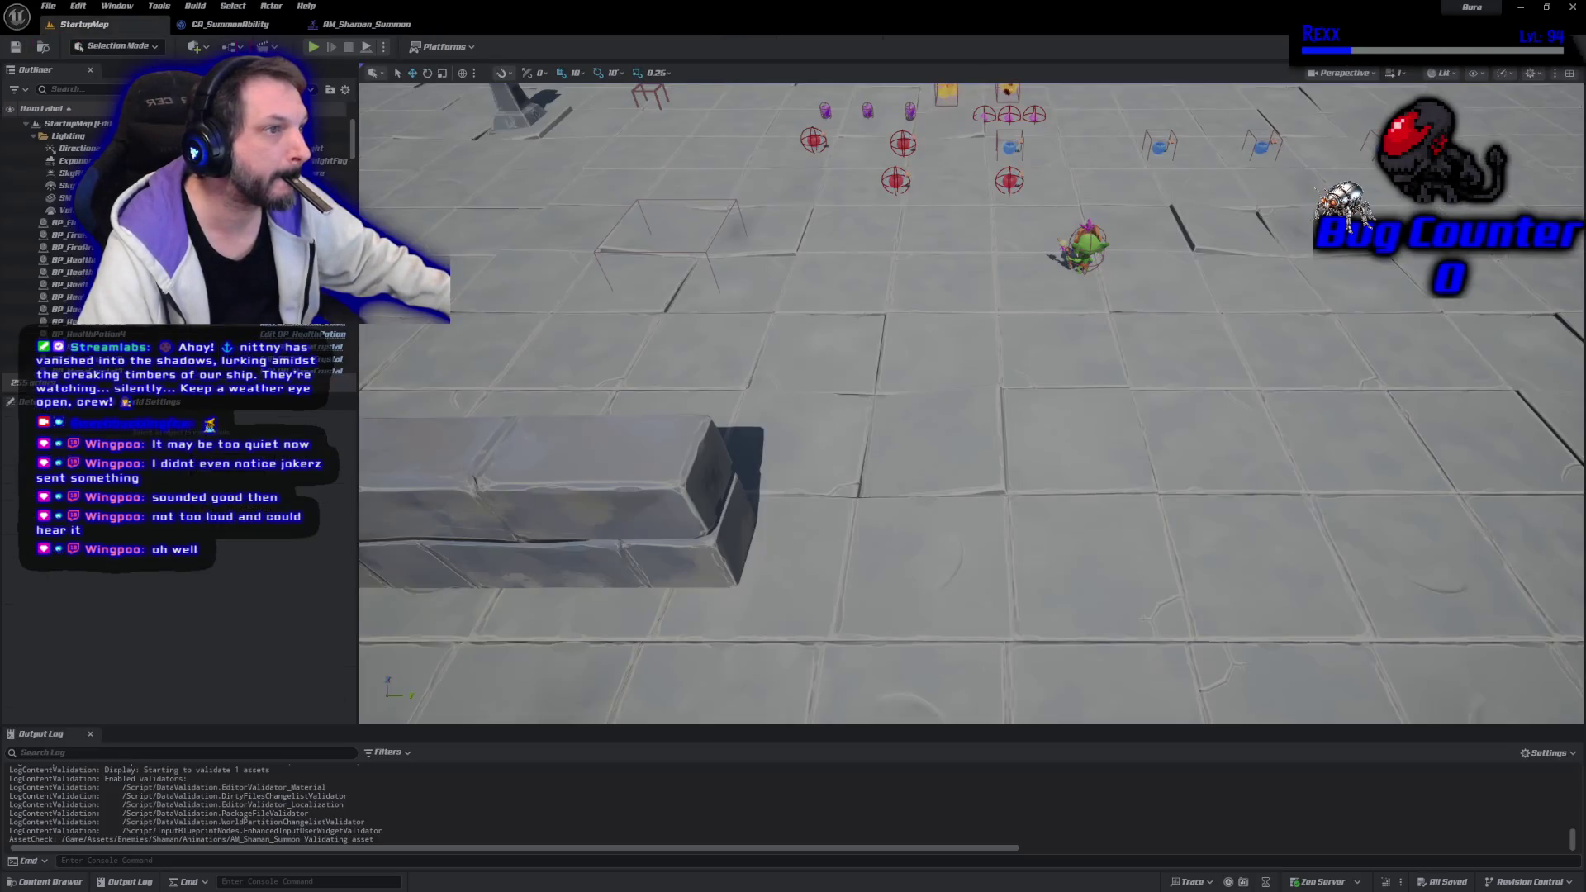
left_click(313, 48)
left_click(1180, 204)
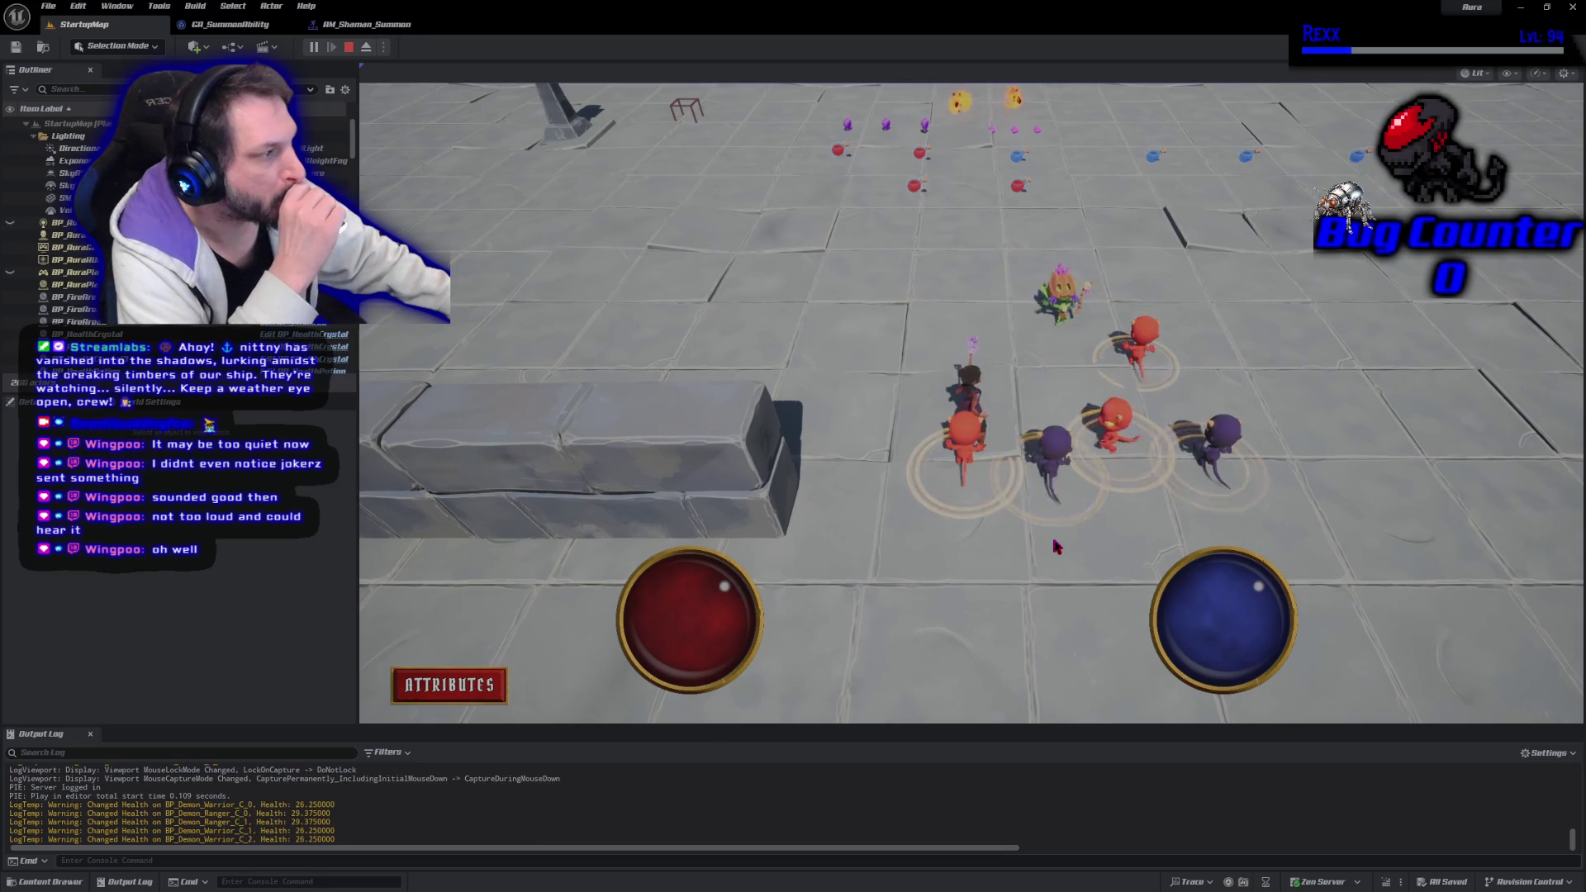
left_click(348, 49)
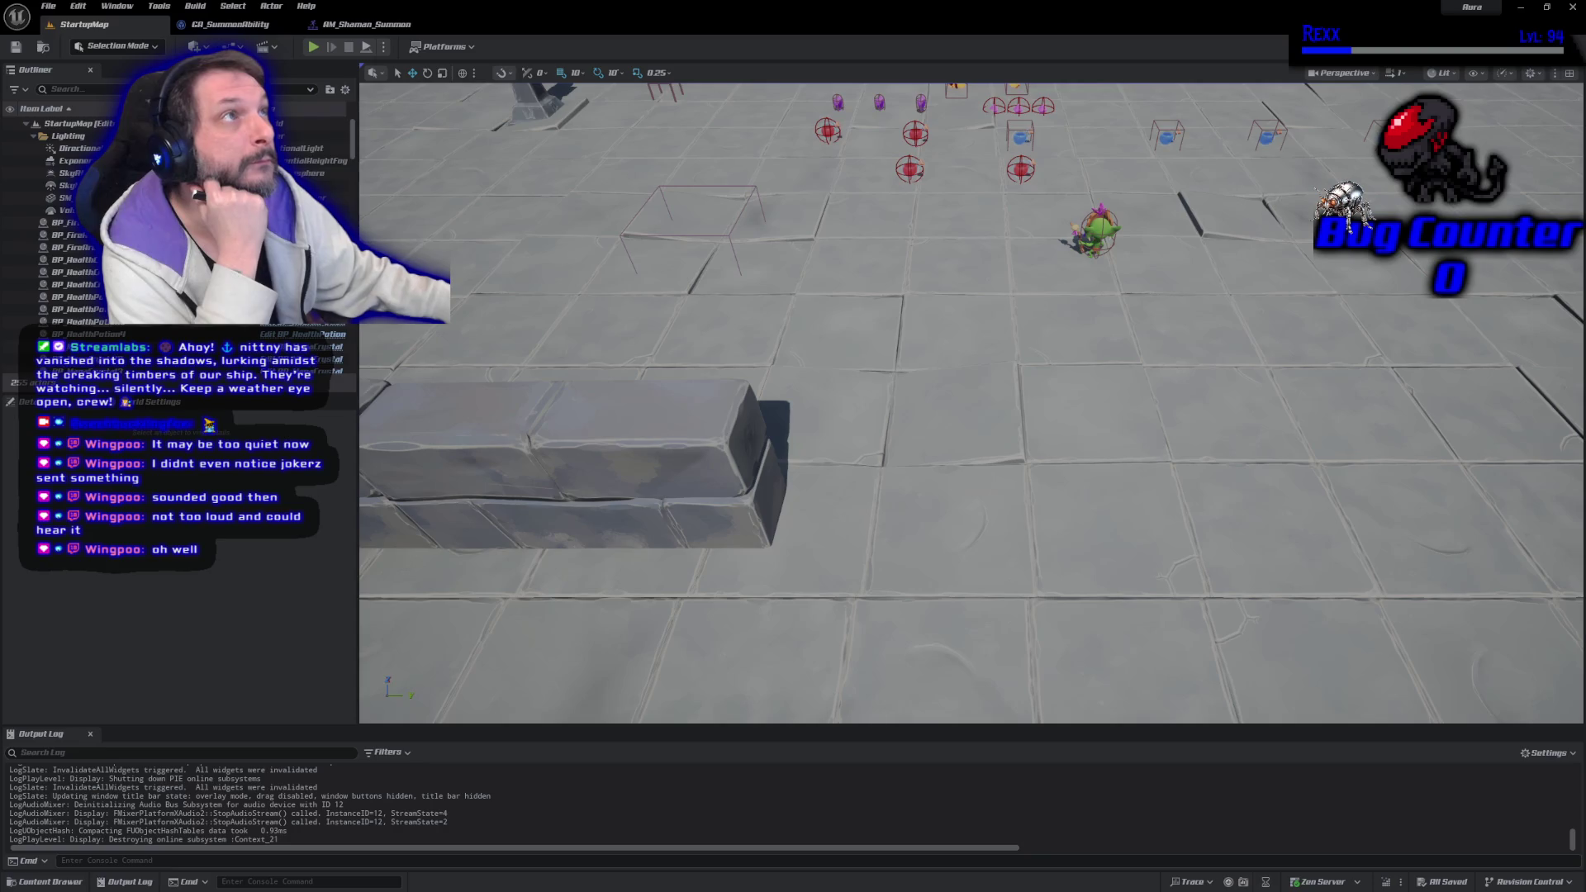
left_click(348, 29)
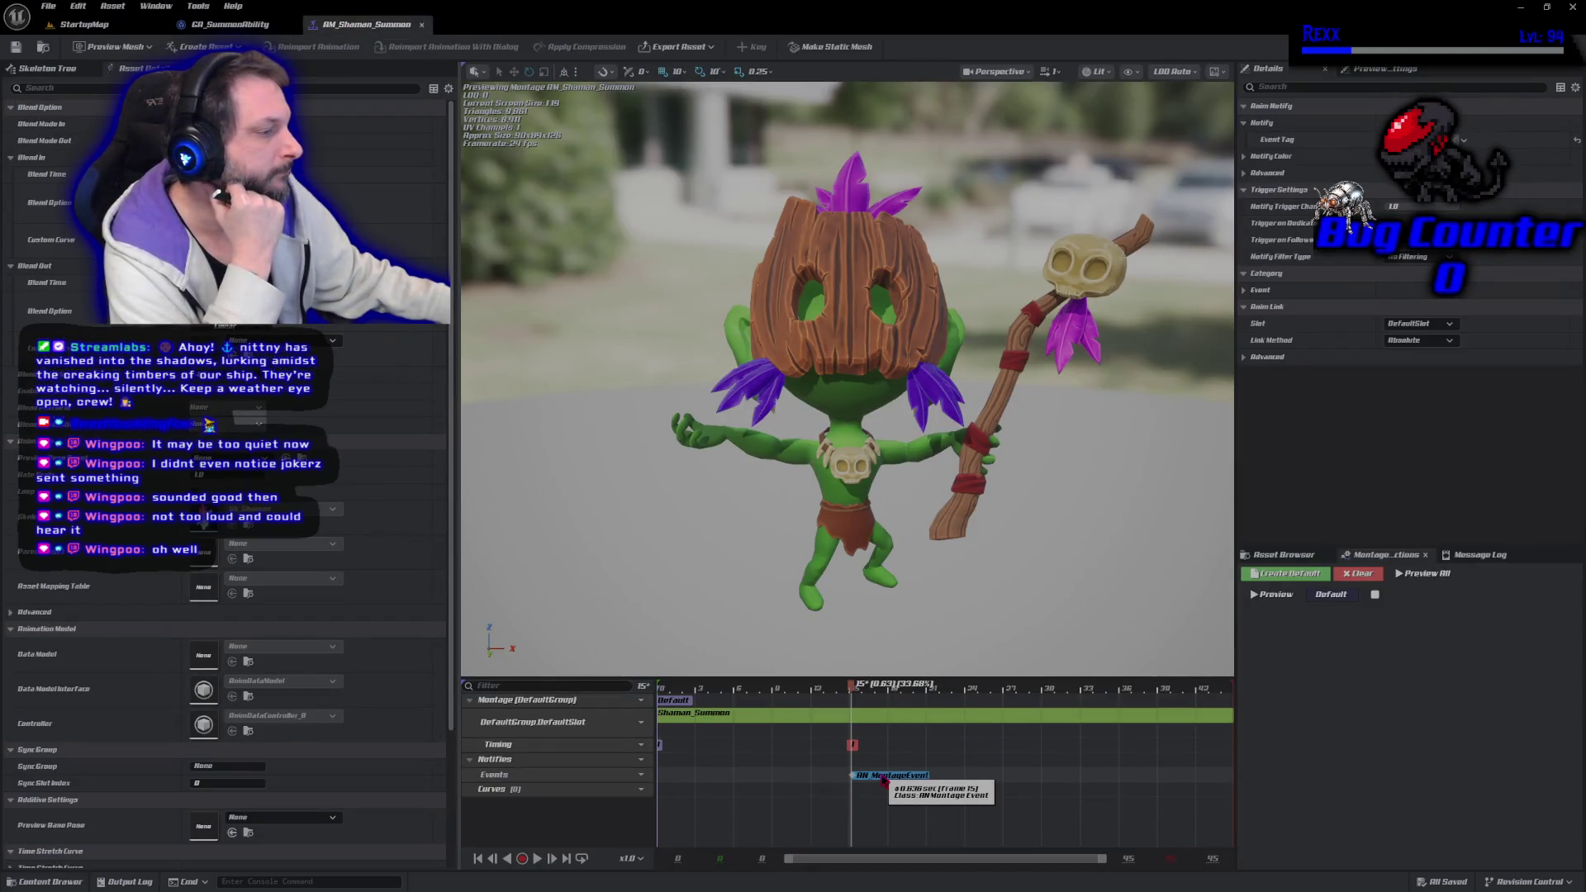
Nudge the notify slightly earlier and run two StartupMap playtests of the shaman summon
left_click_drag(885, 780, 840, 780)
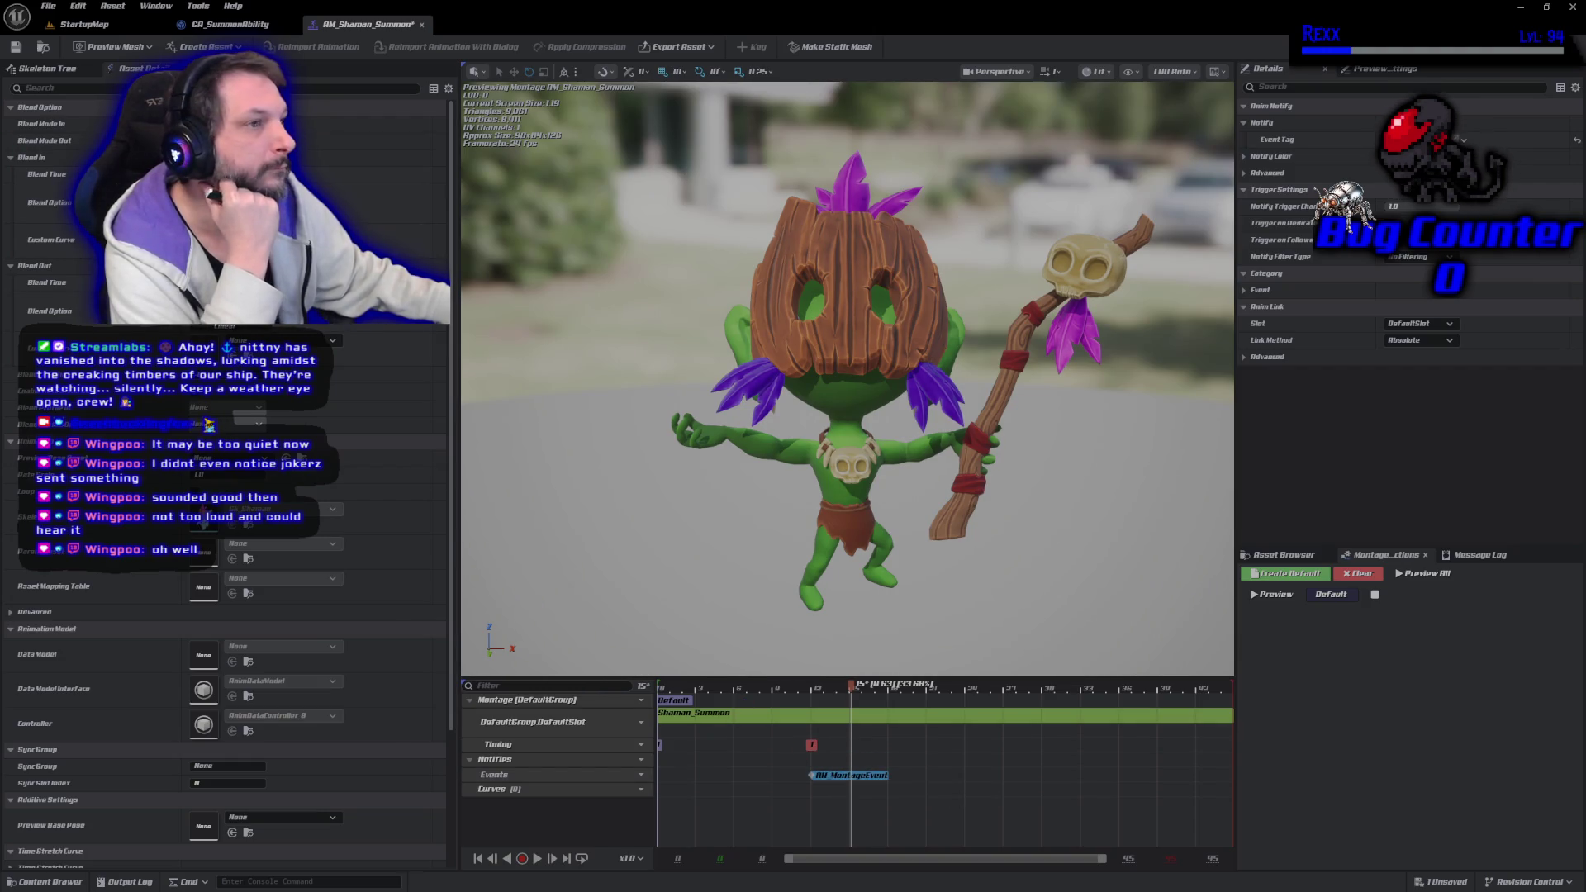
left_click(76, 25)
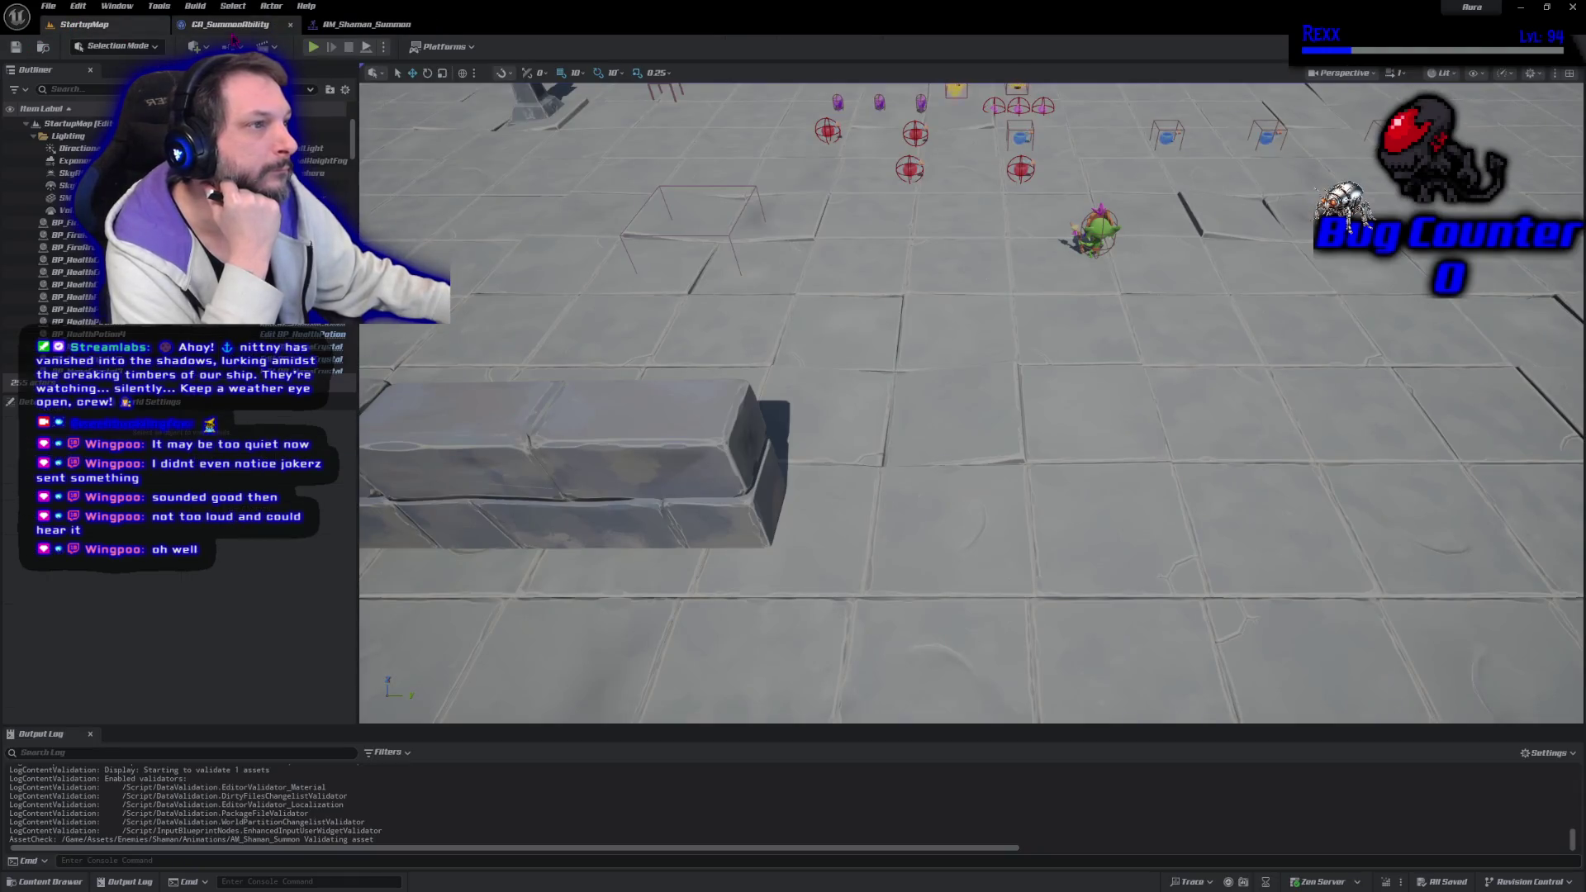
left_click(314, 47)
left_click(1134, 191)
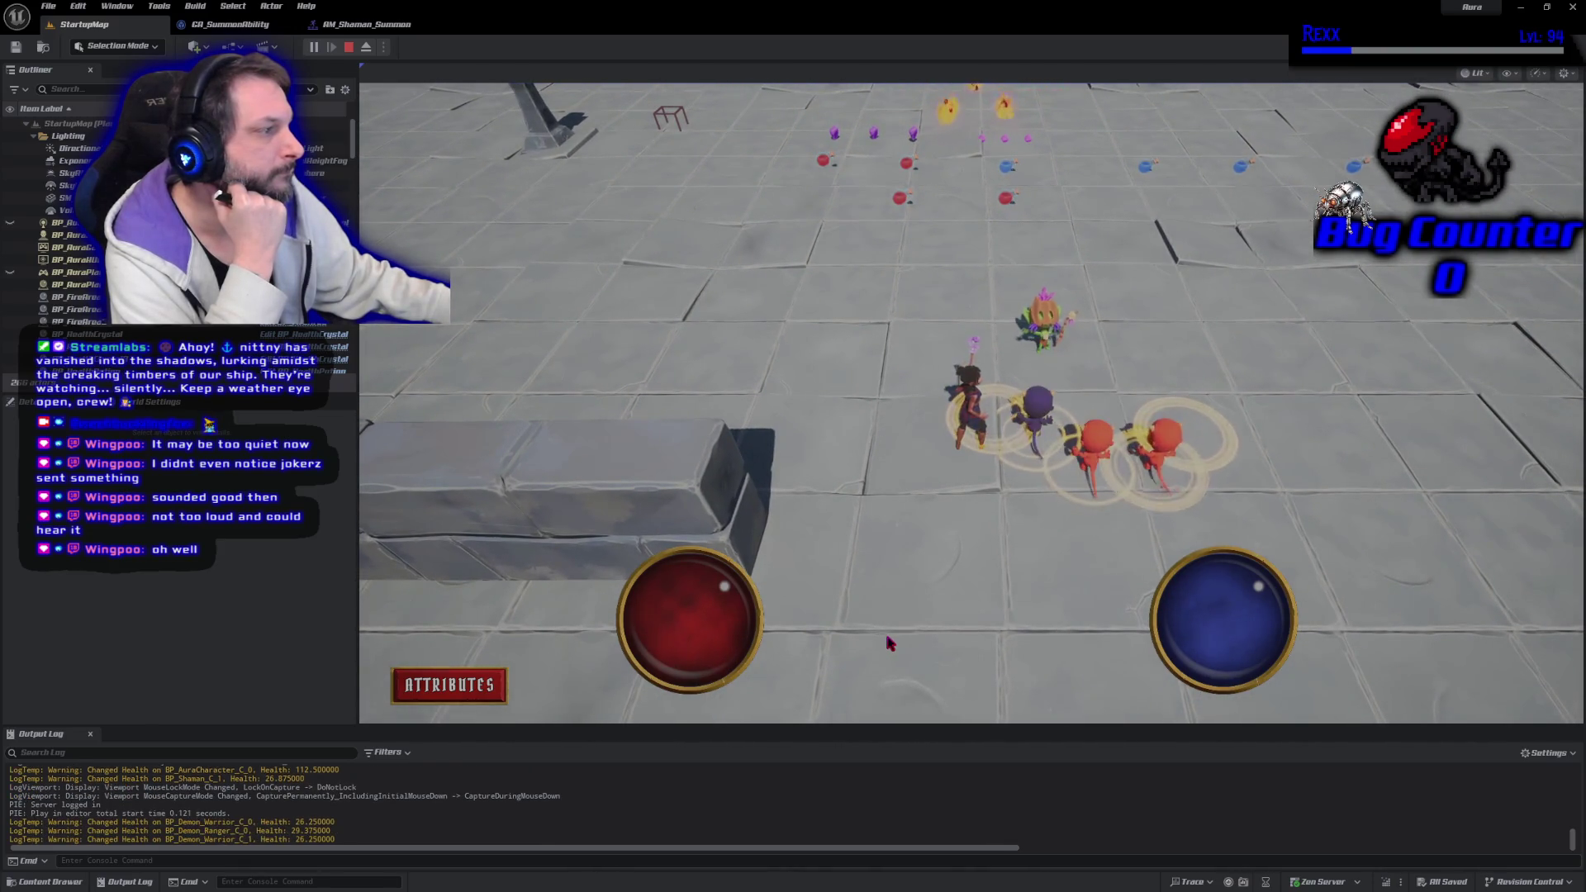
left_click(349, 47)
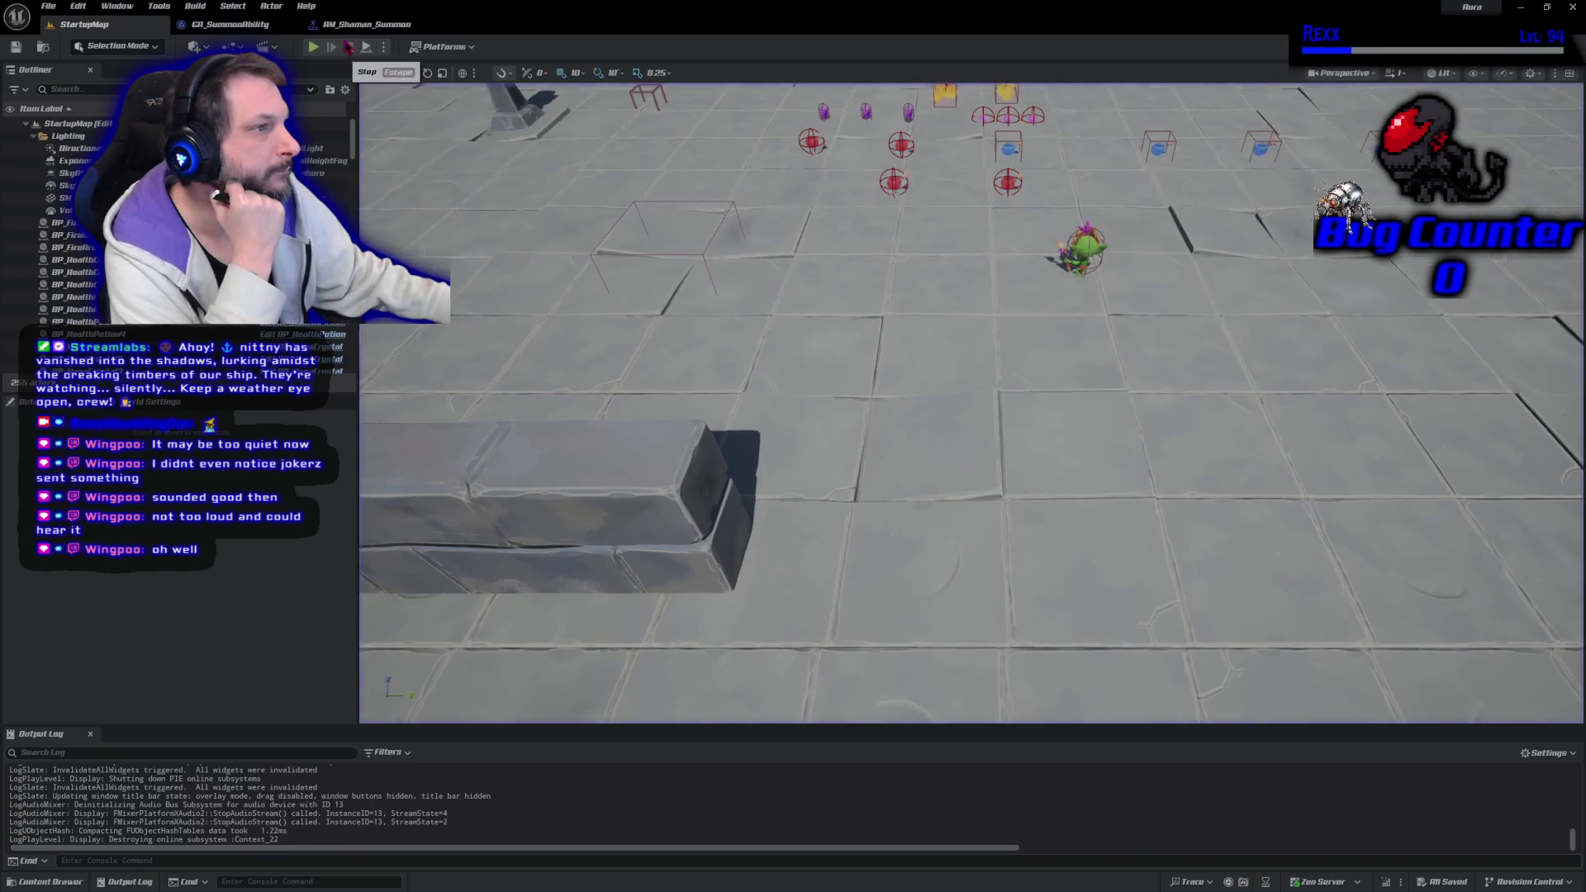
left_click(314, 47)
left_click(1201, 162)
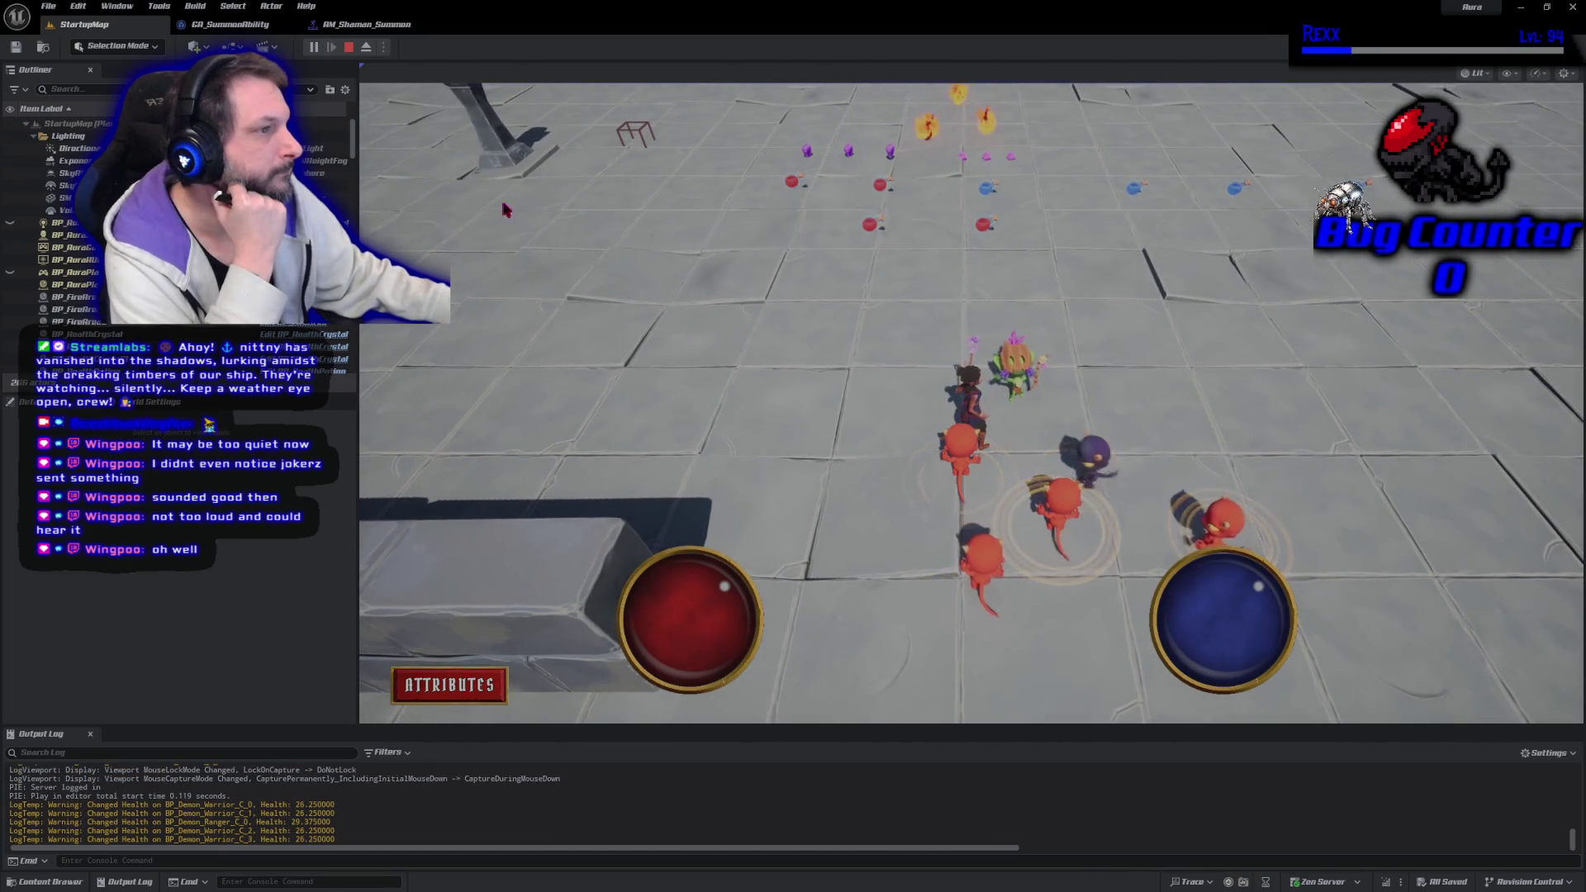
key("Escape")
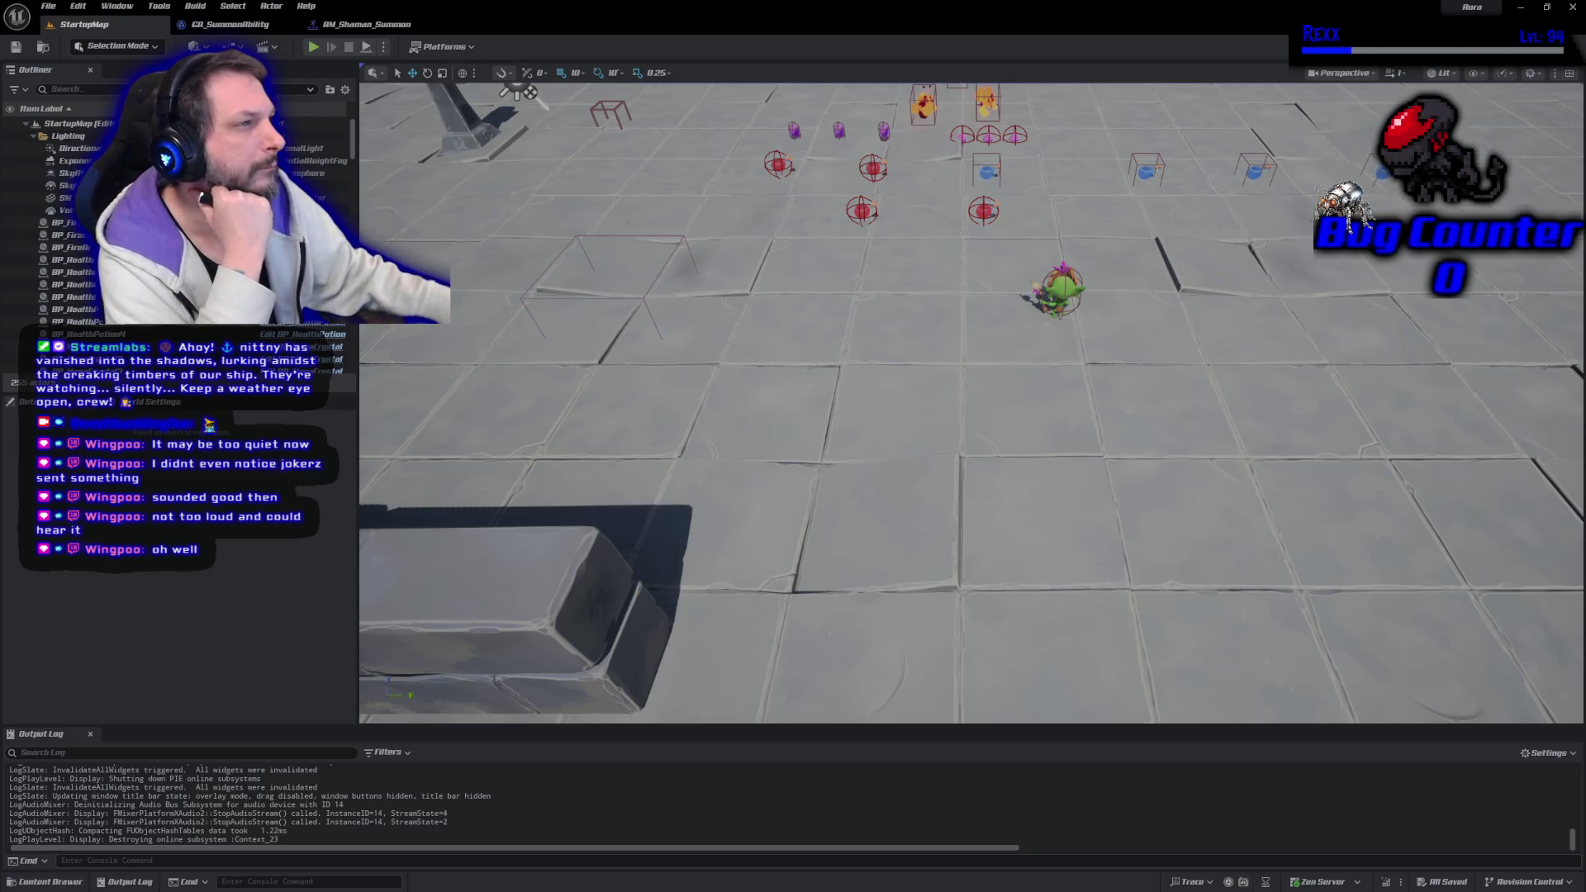
left_click(357, 30)
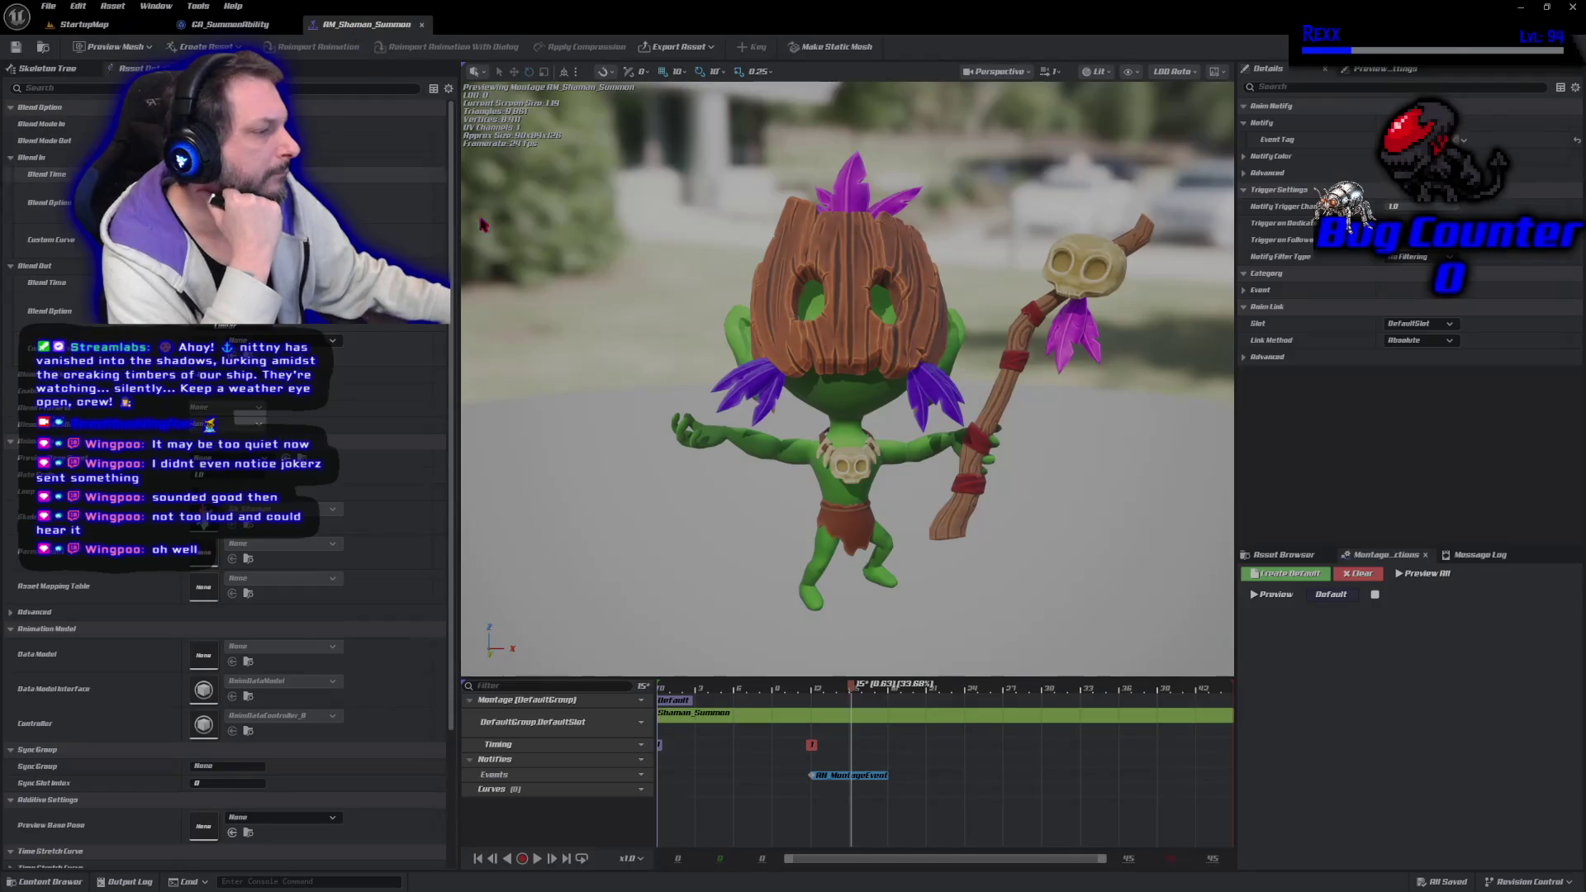
Move the AN_MontageEvent notify to about frame 9, preview that pose, and save
left_click_drag(836, 781, 791, 785)
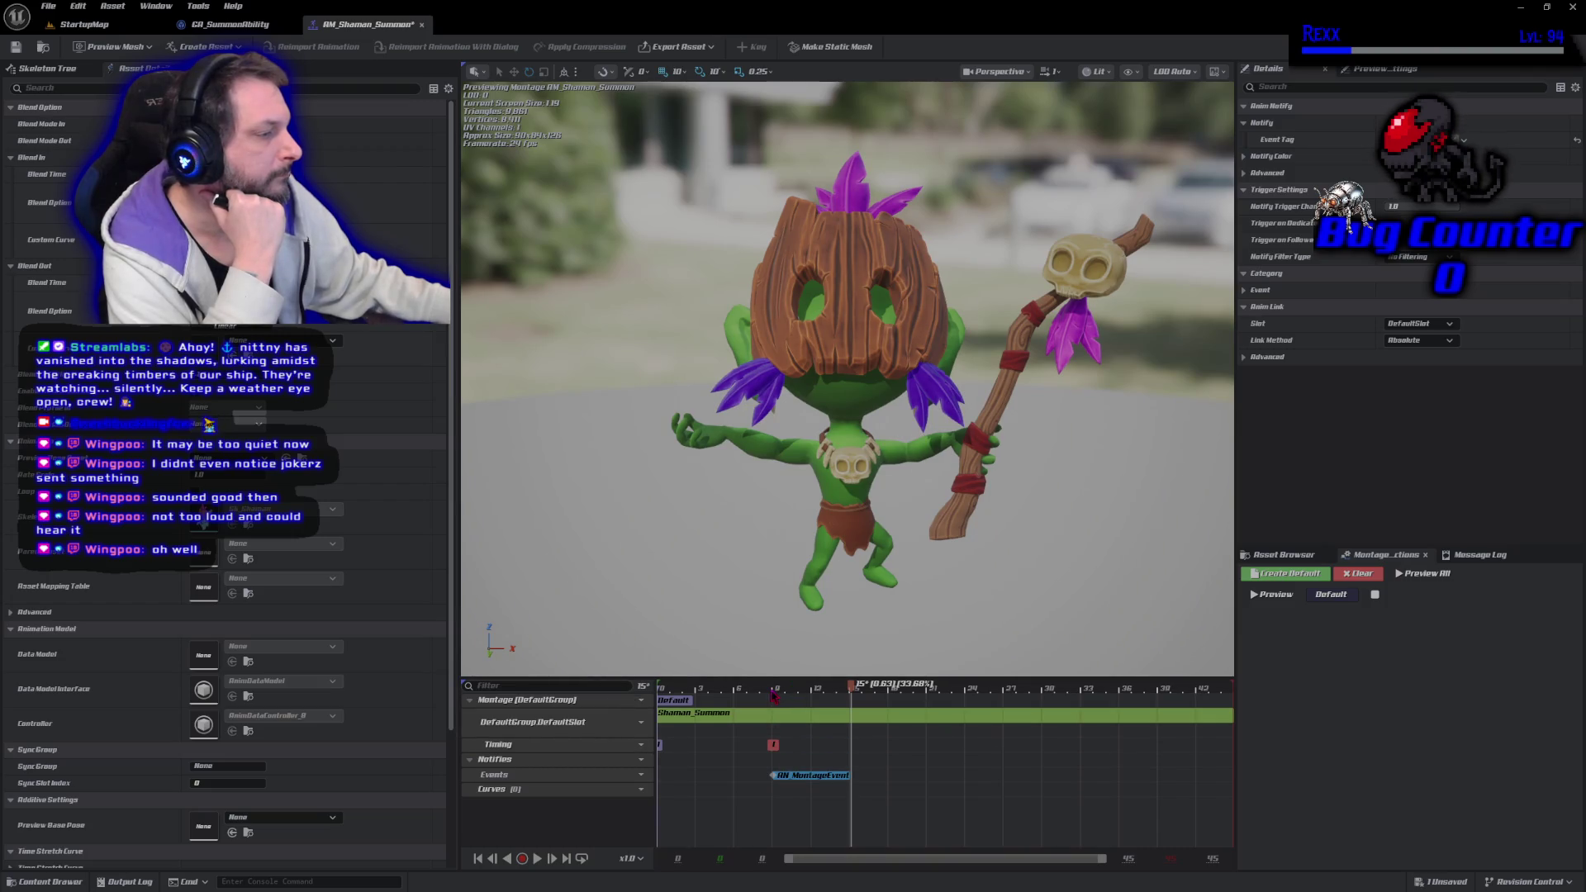
left_click_drag(725, 698, 774, 688)
left_click(15, 46)
Playtest StartupMap to check the frame-9 summon timing, then return to the montage
left_click(83, 24)
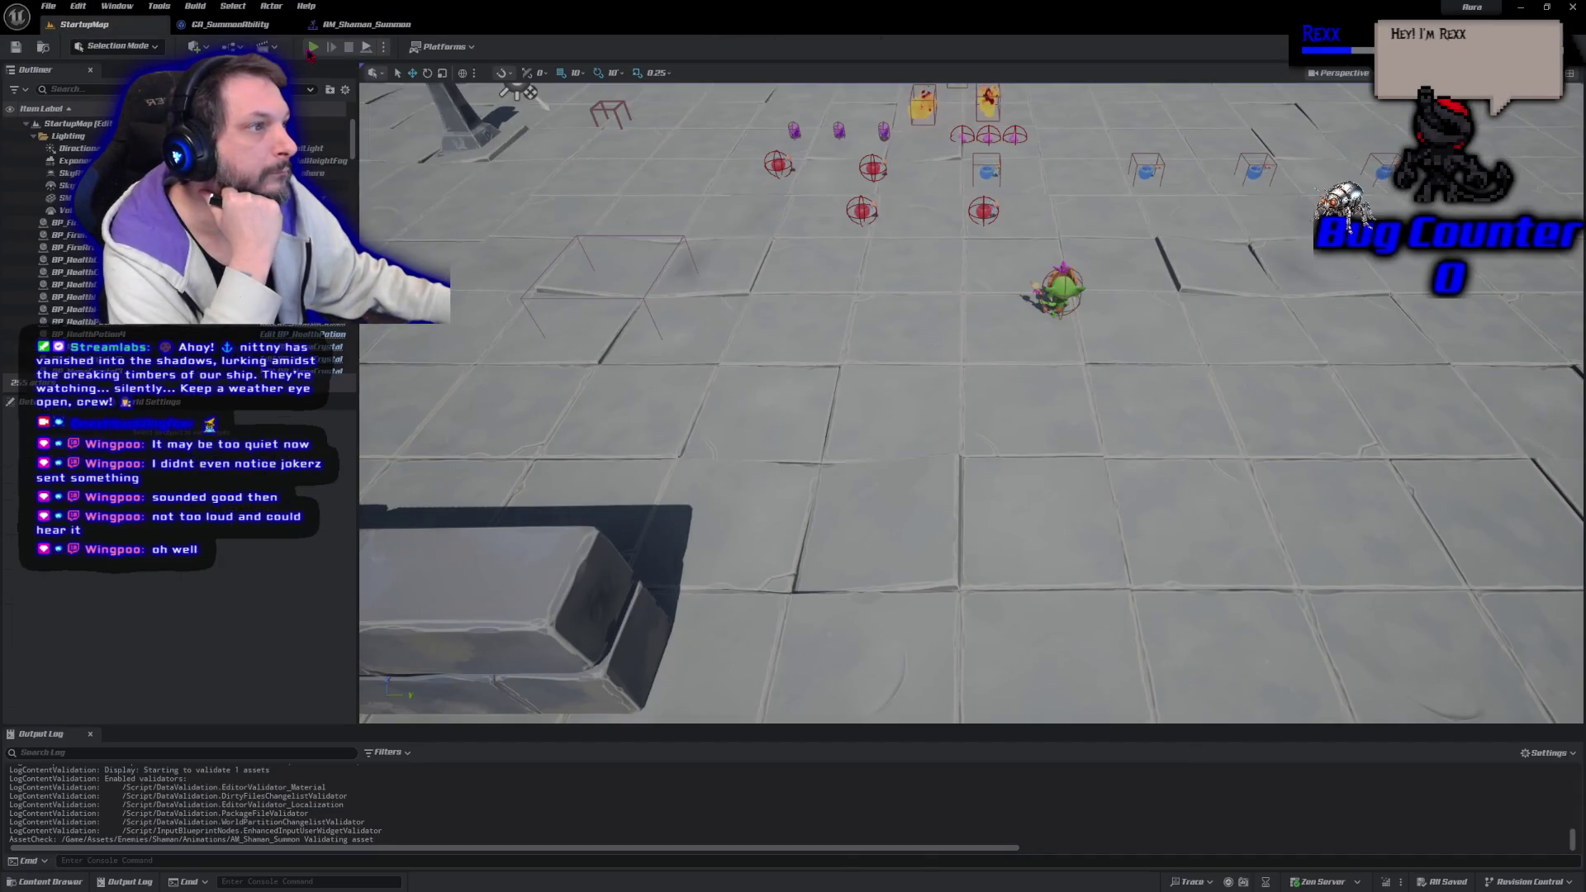
left_click(313, 47)
key("w")
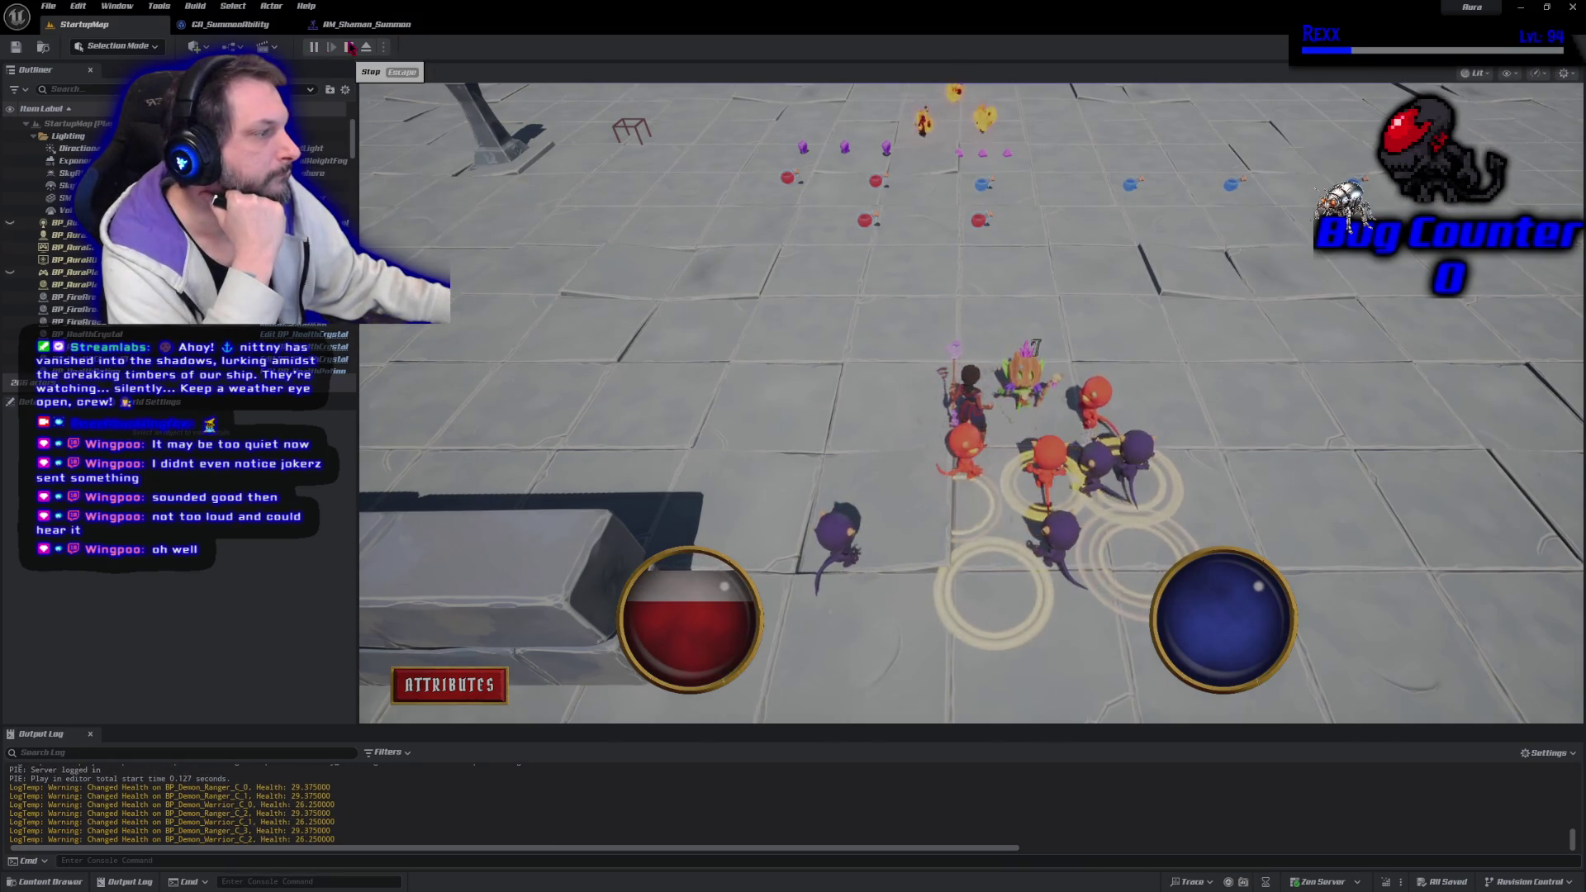
left_click(351, 48)
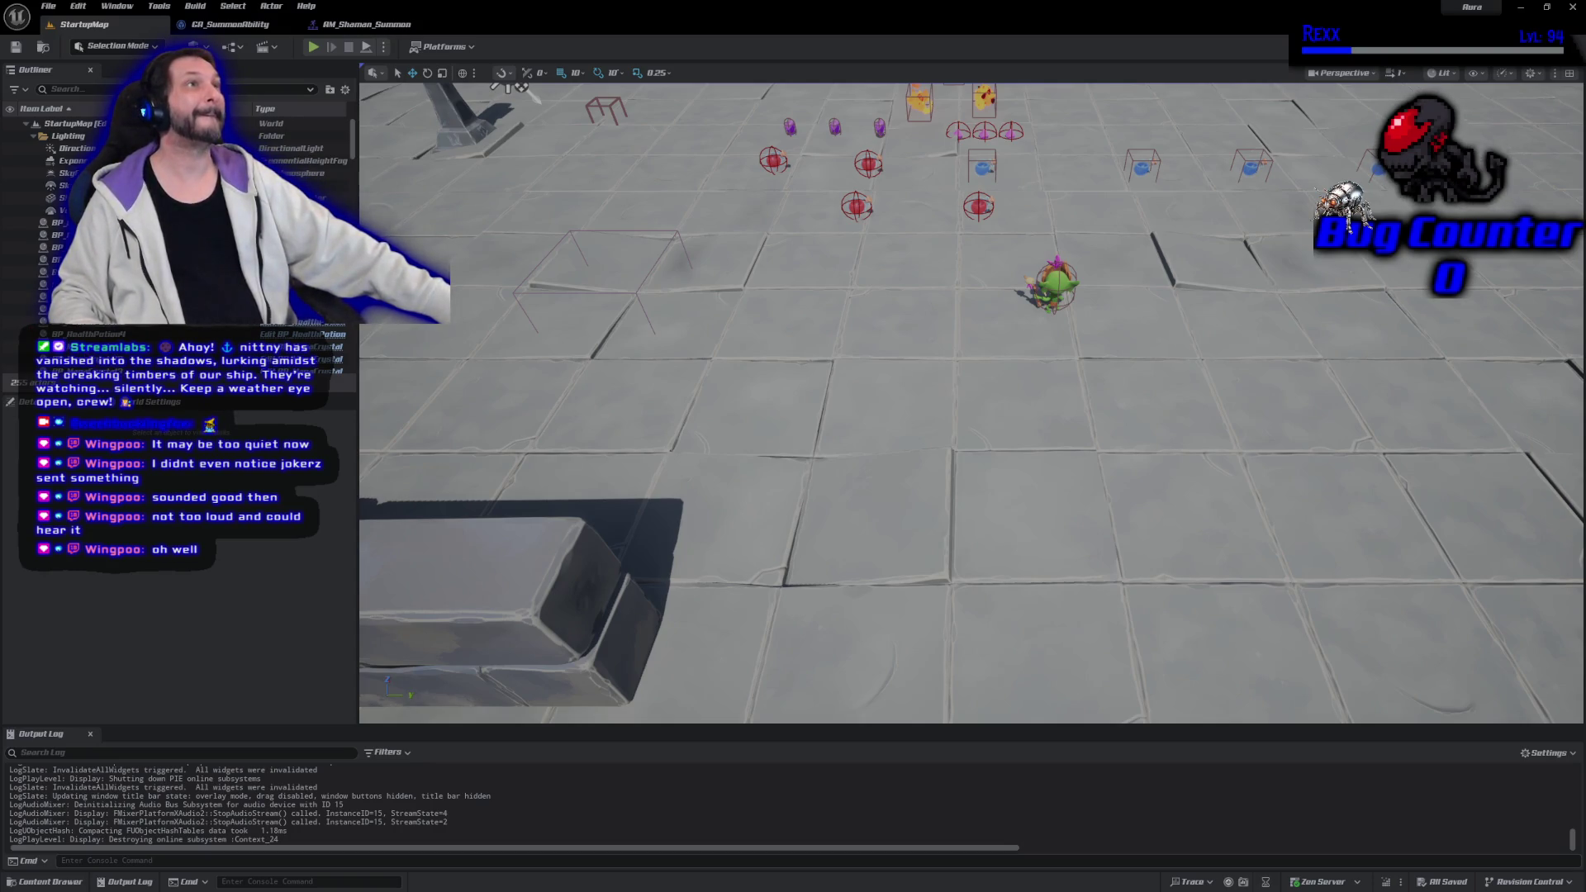
left_click(370, 25)
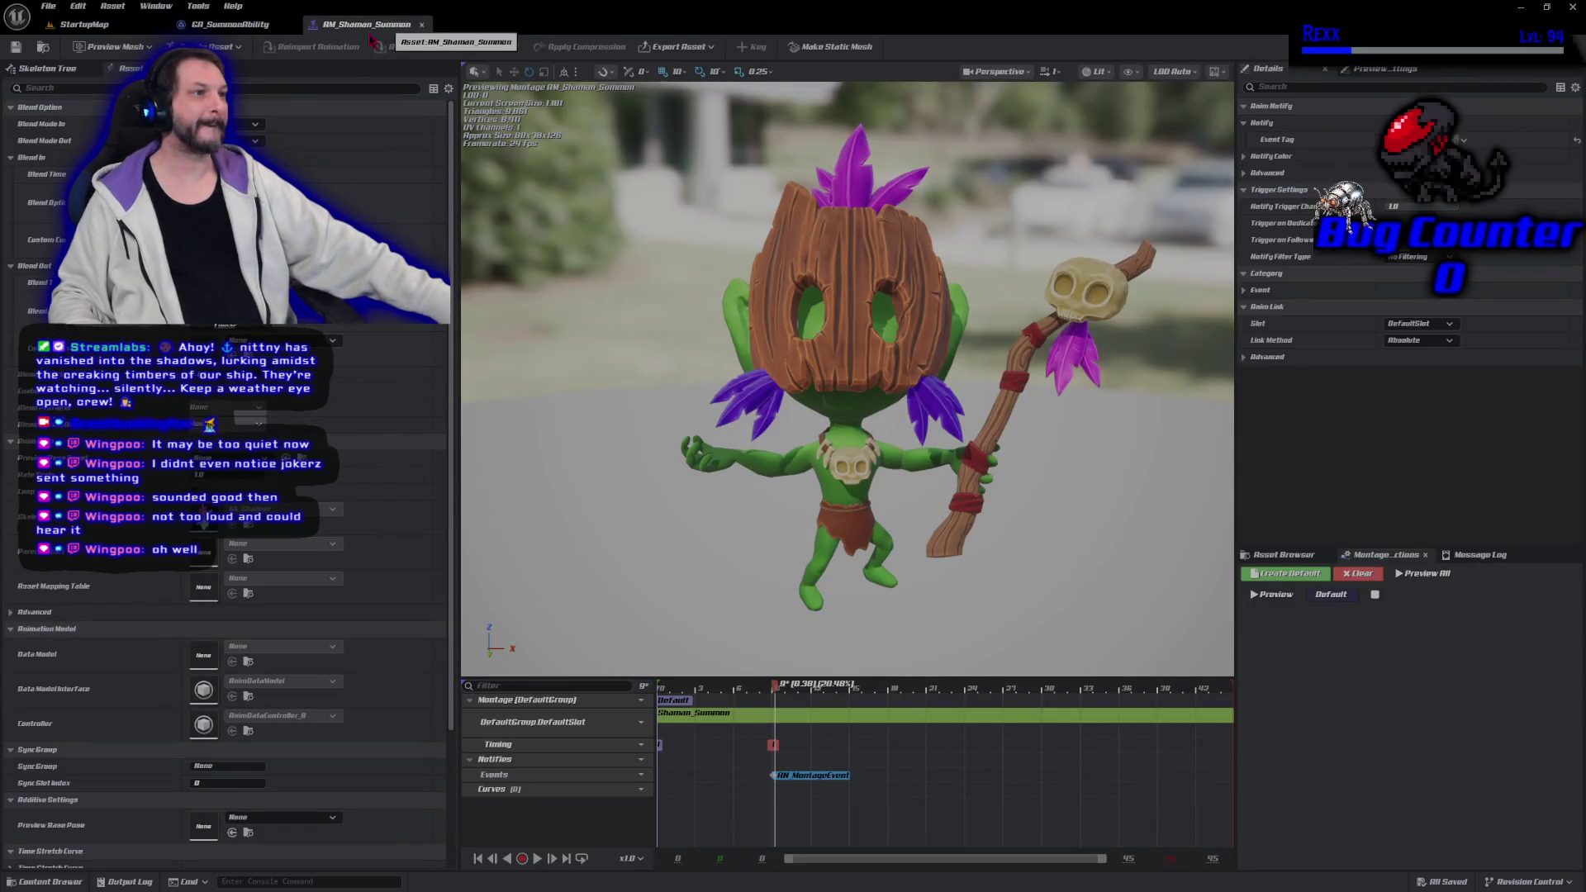
Close the montage, shift Make Vector left, and add a tidy reroute point on its wire
left_click(421, 25)
scroll(649, 539, "up", 3)
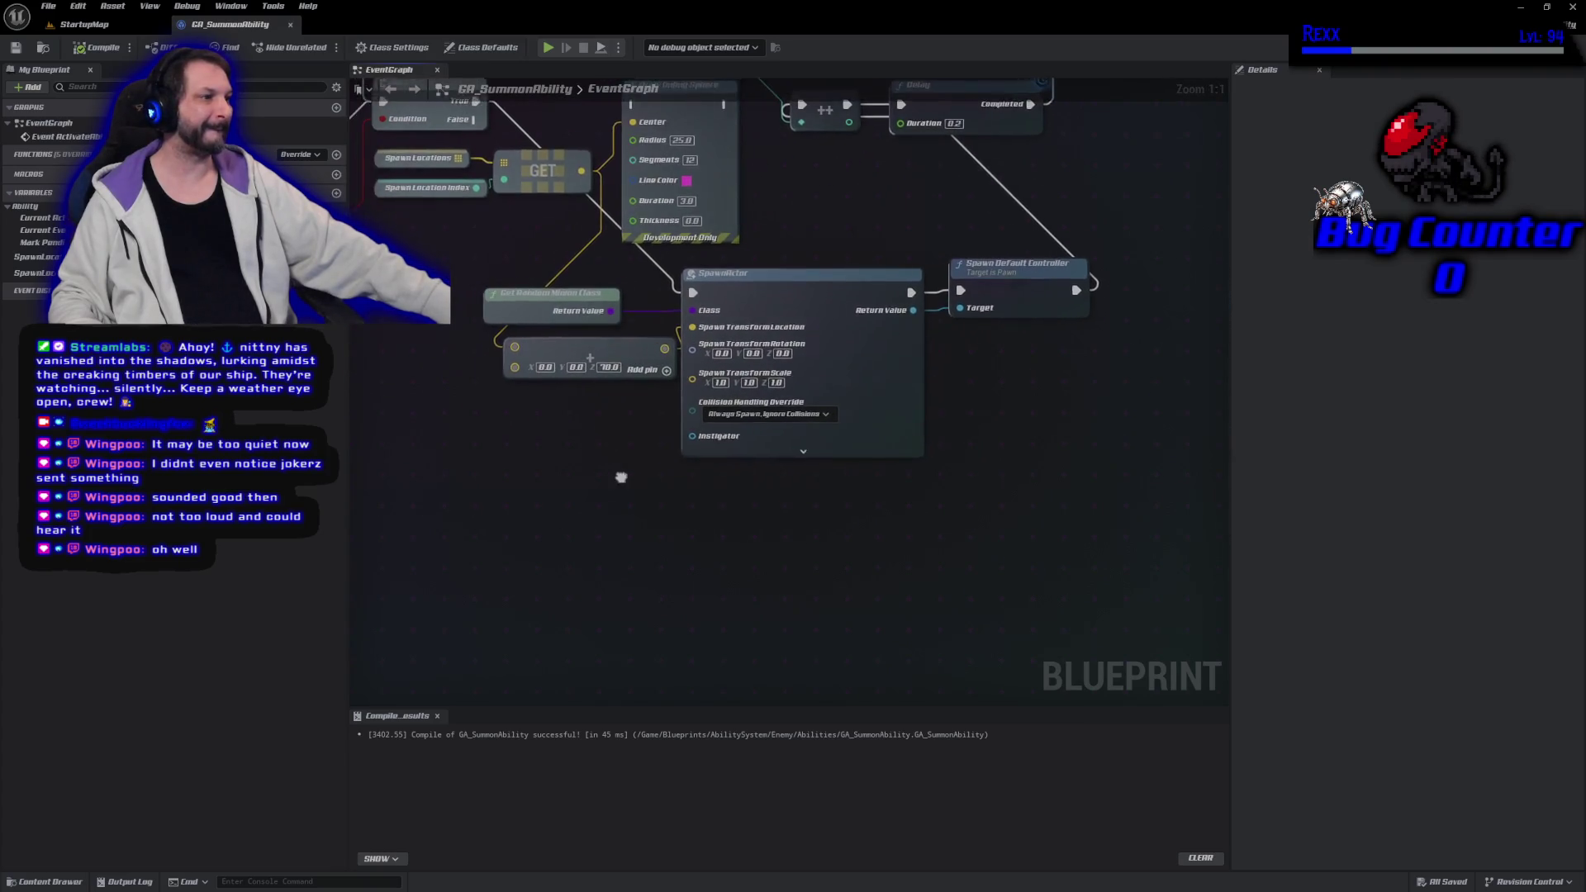
left_click_drag(619, 478, 642, 475)
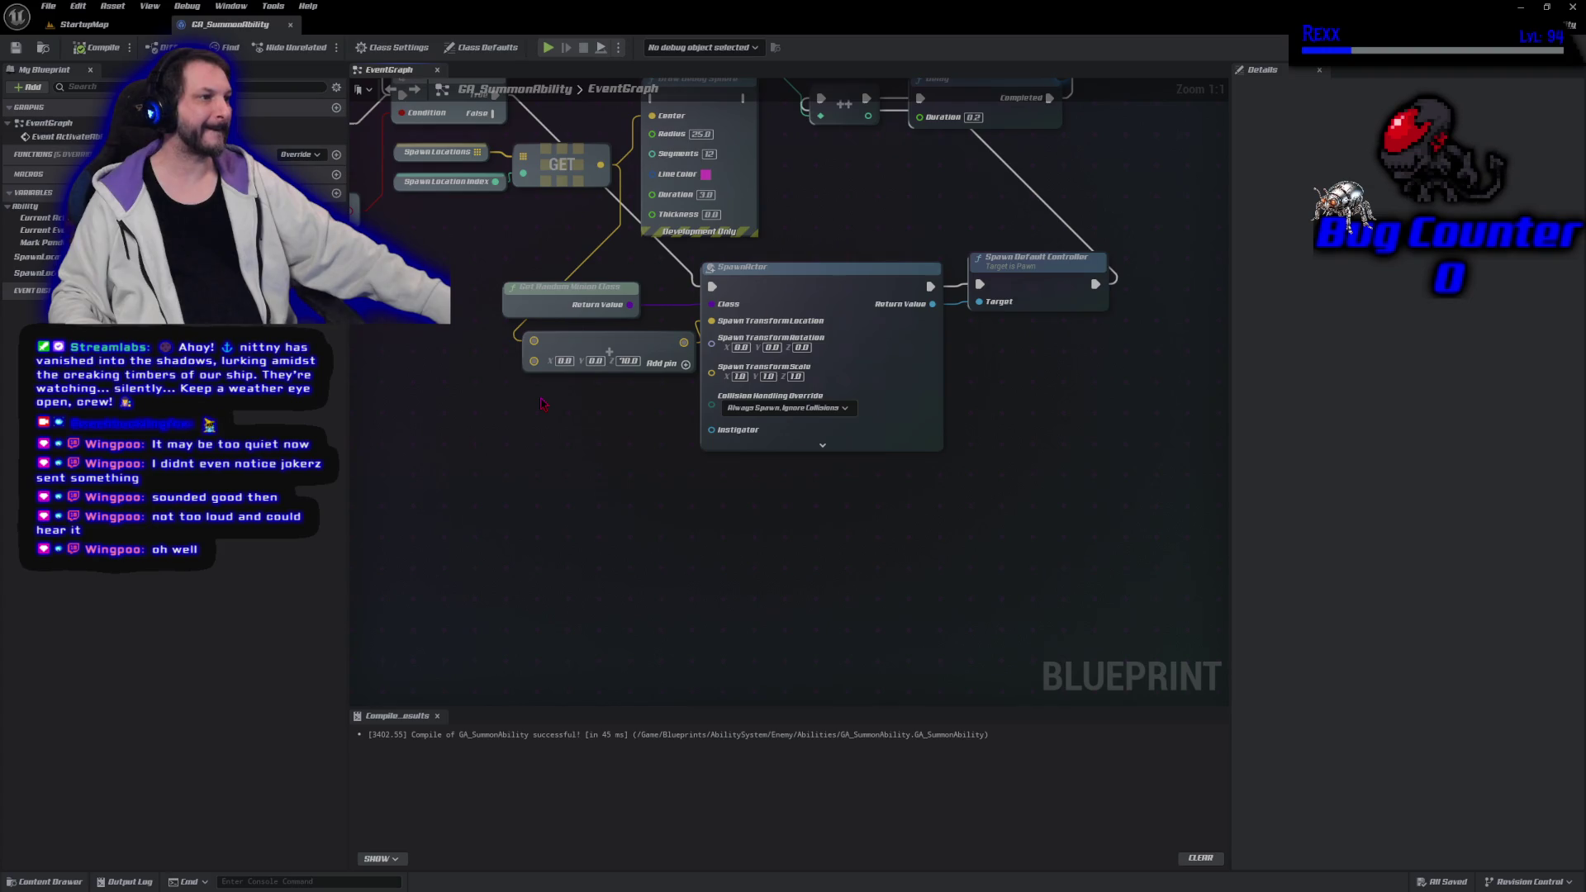
left_click_drag(581, 349, 528, 348)
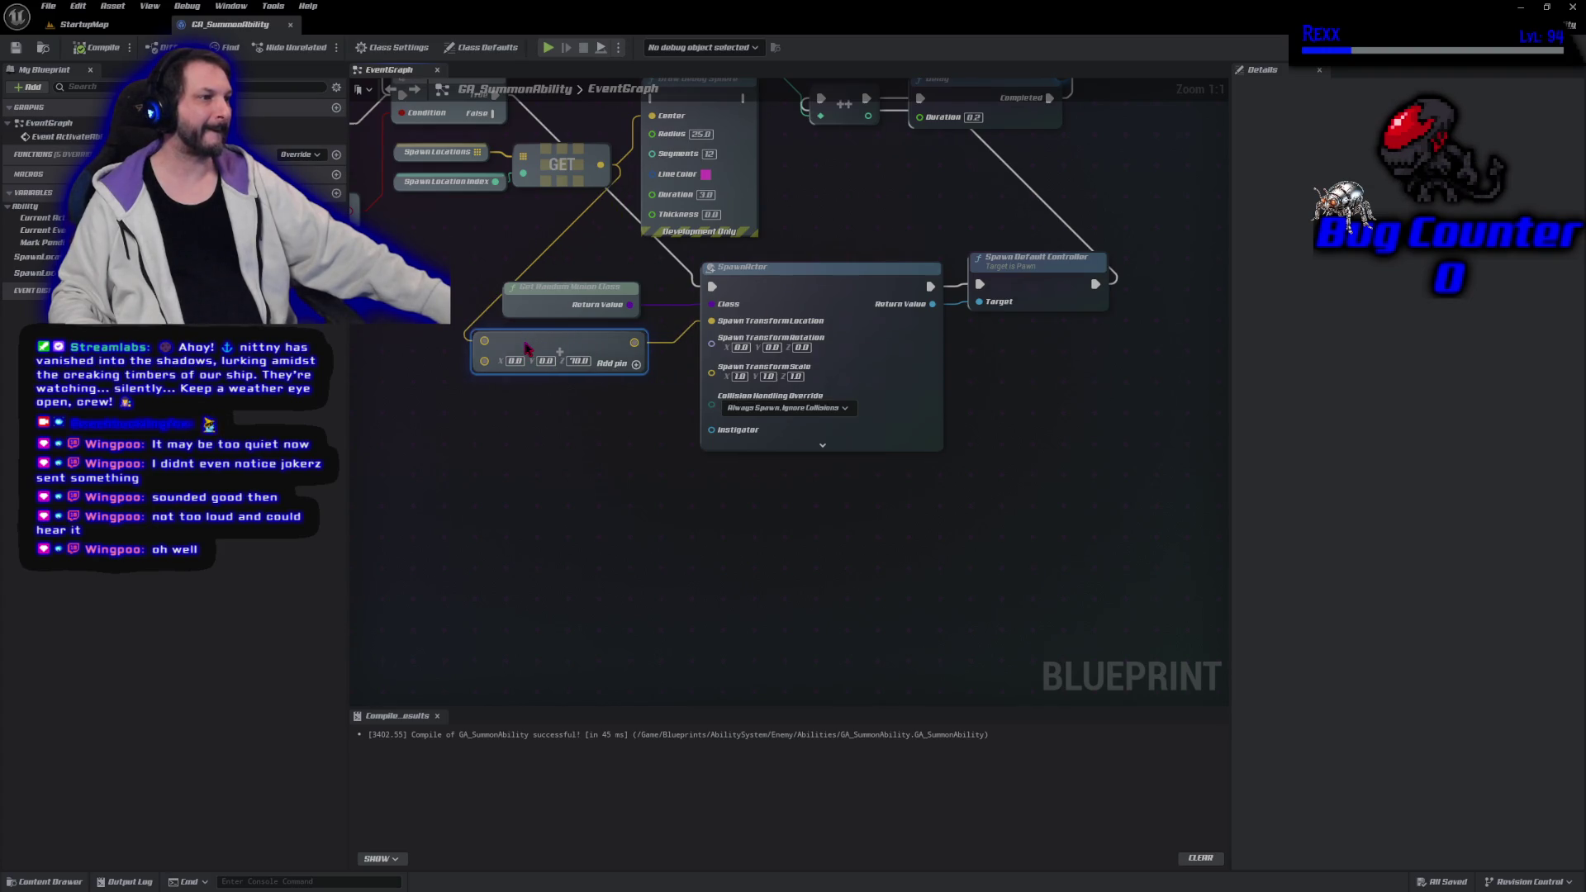
double_click(546, 239)
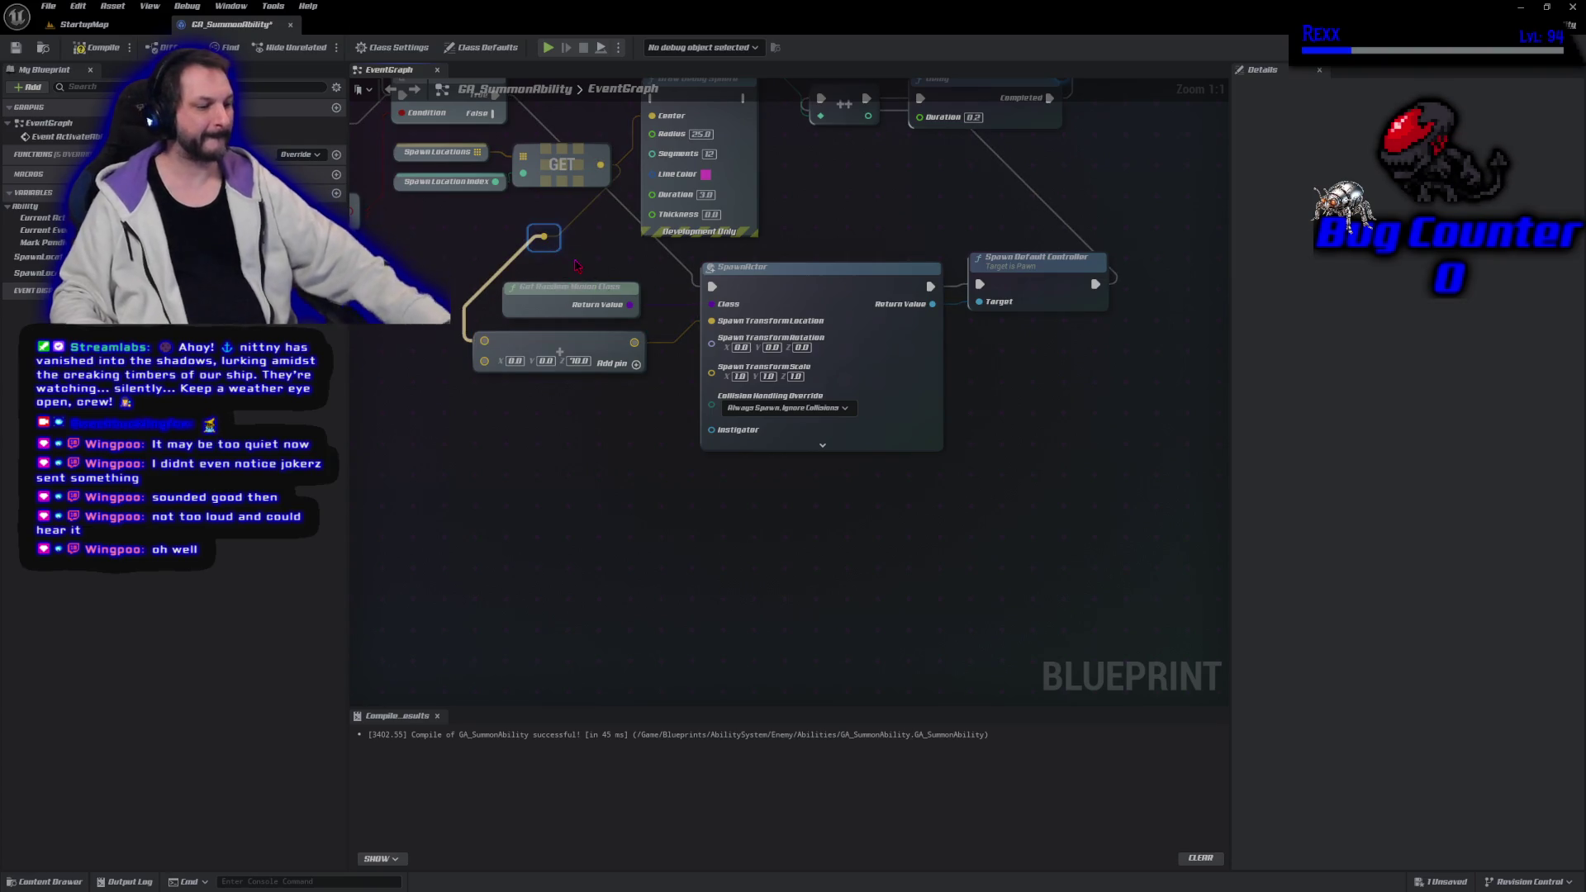
left_click_drag(543, 237, 475, 216)
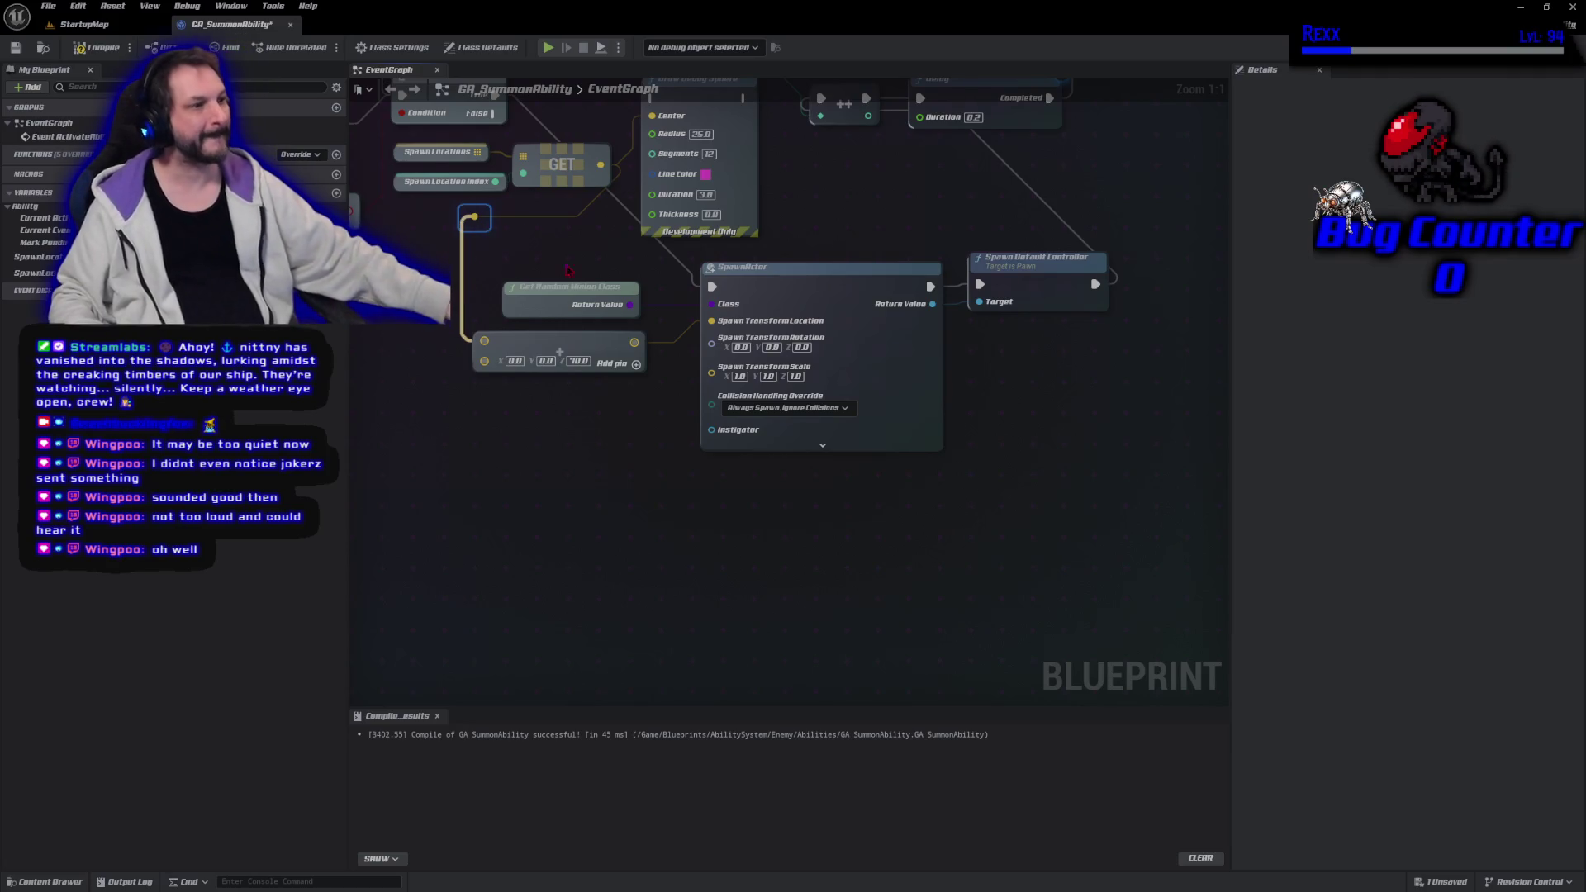
Compile and save GA_SummonAbility
left_click(517, 497)
key("F7")
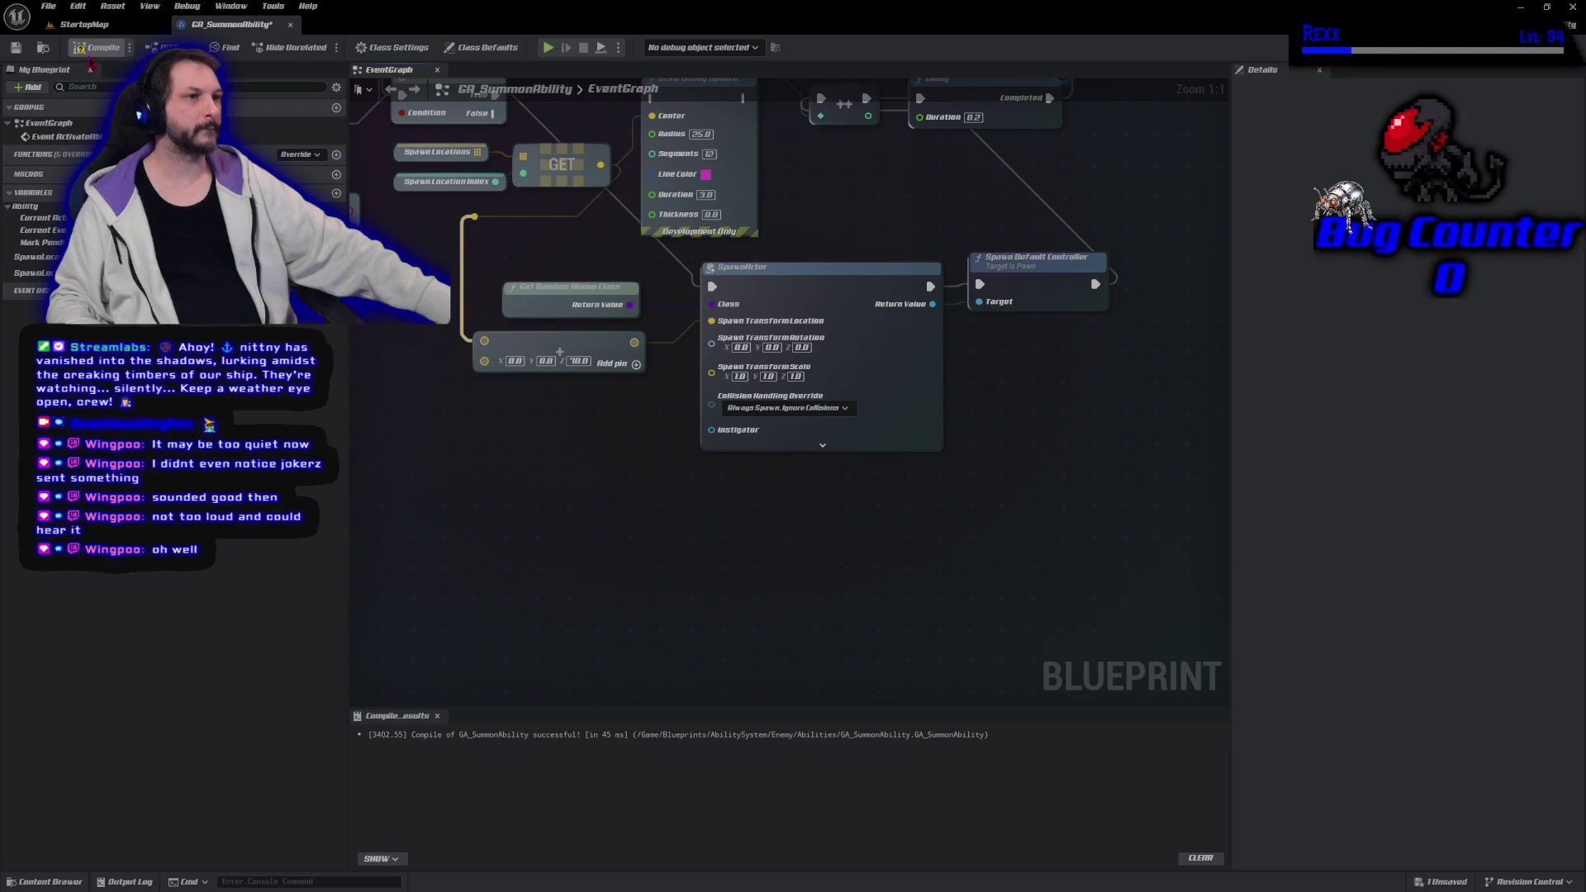
key("ctrl+s")
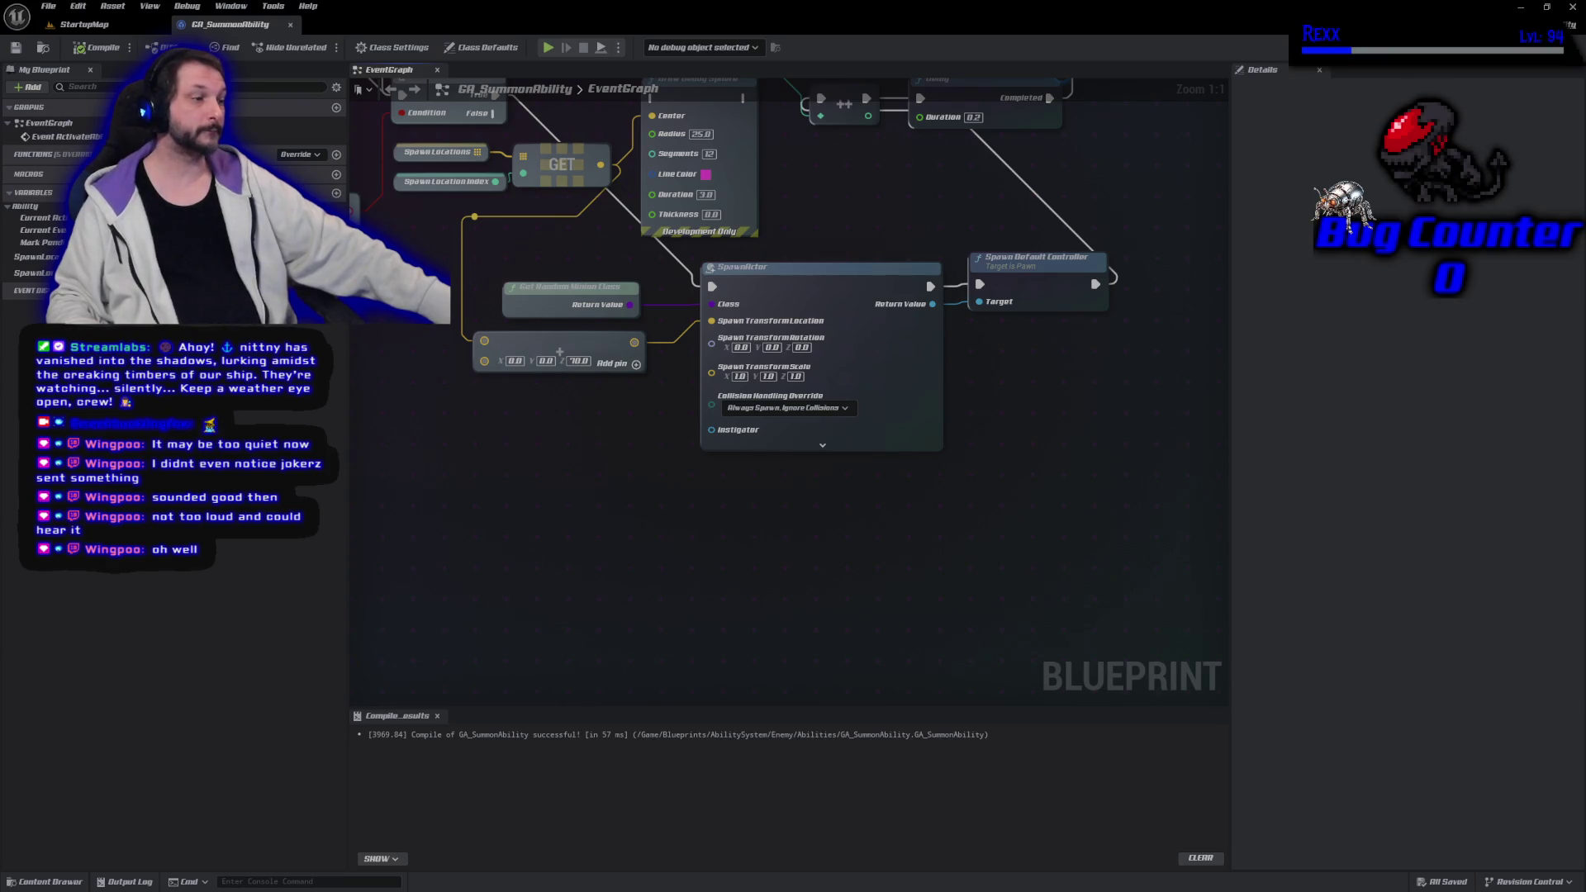
right_click(414, 455)
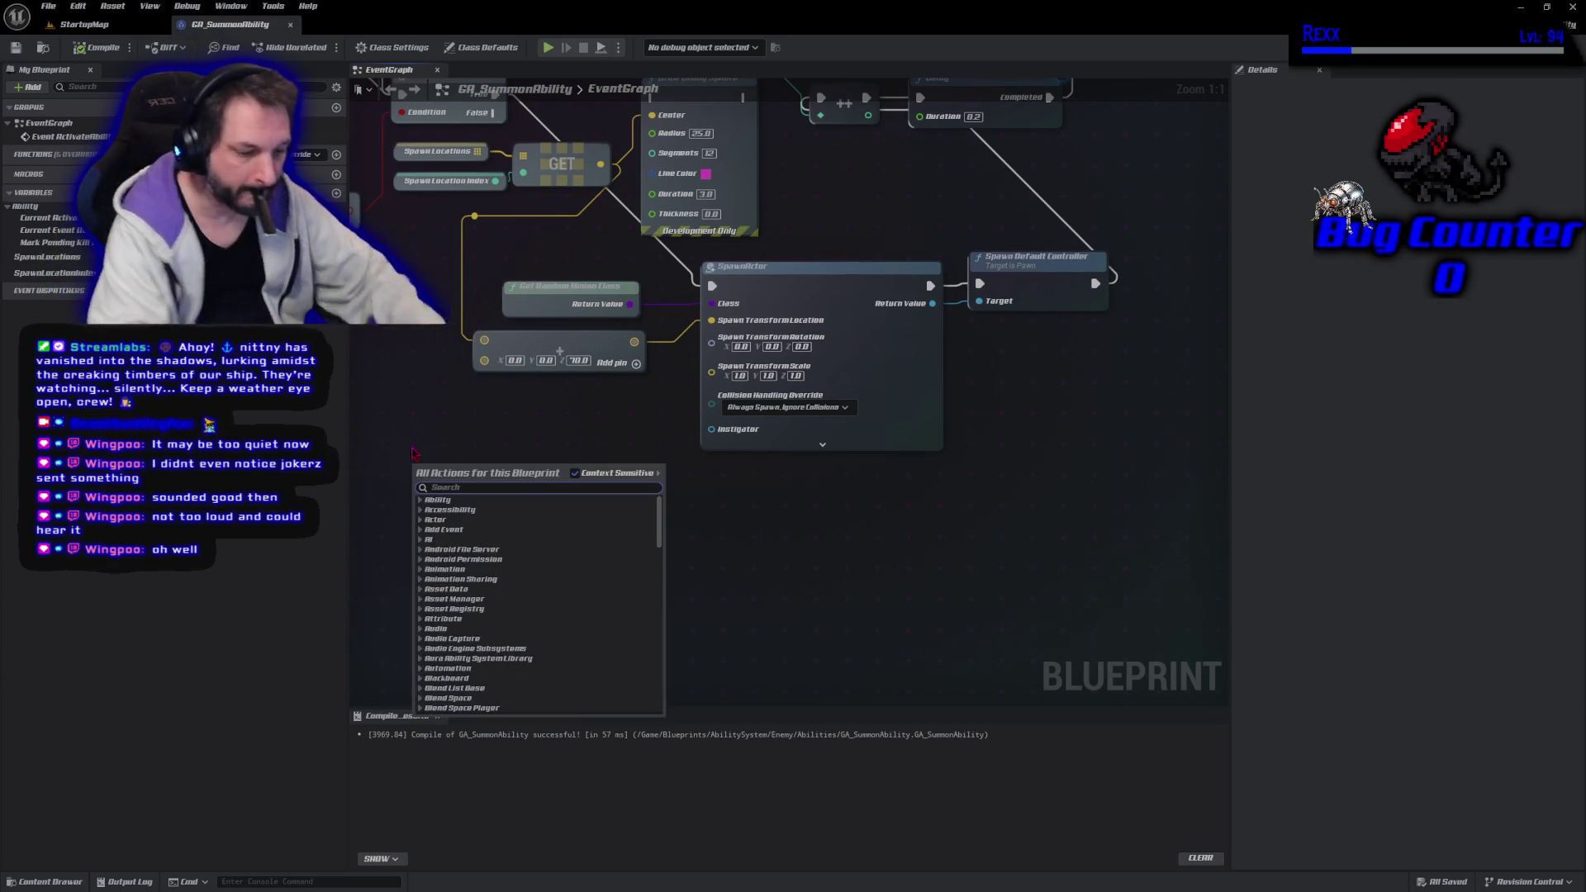
Add a Get Avatar Actor From Actor Info node to the graph
type("get avatar")
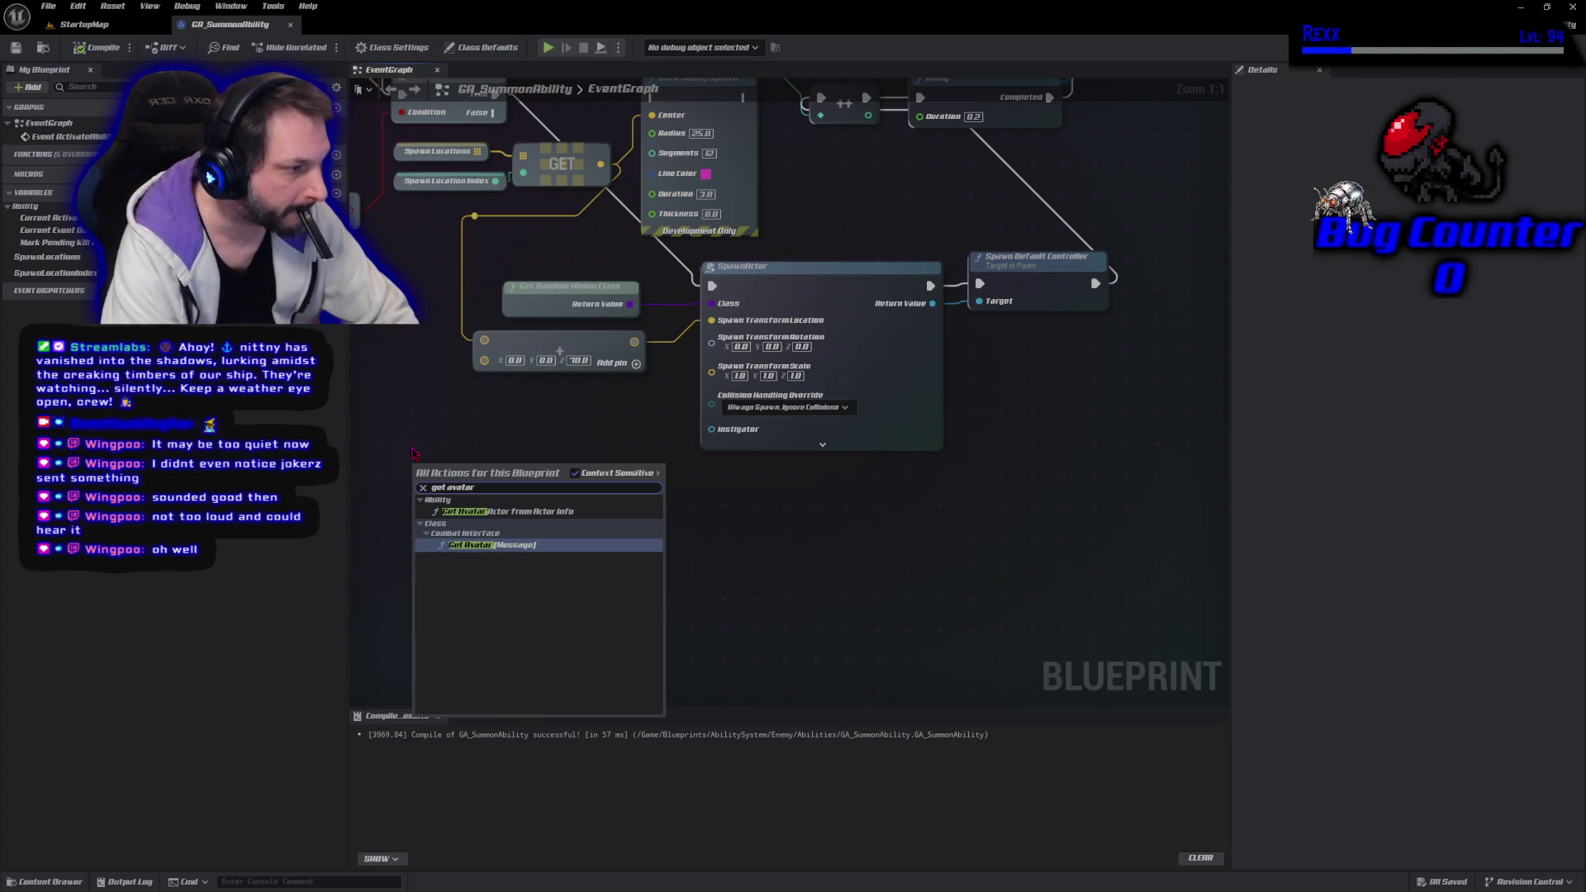
key("Up")
key("Return")
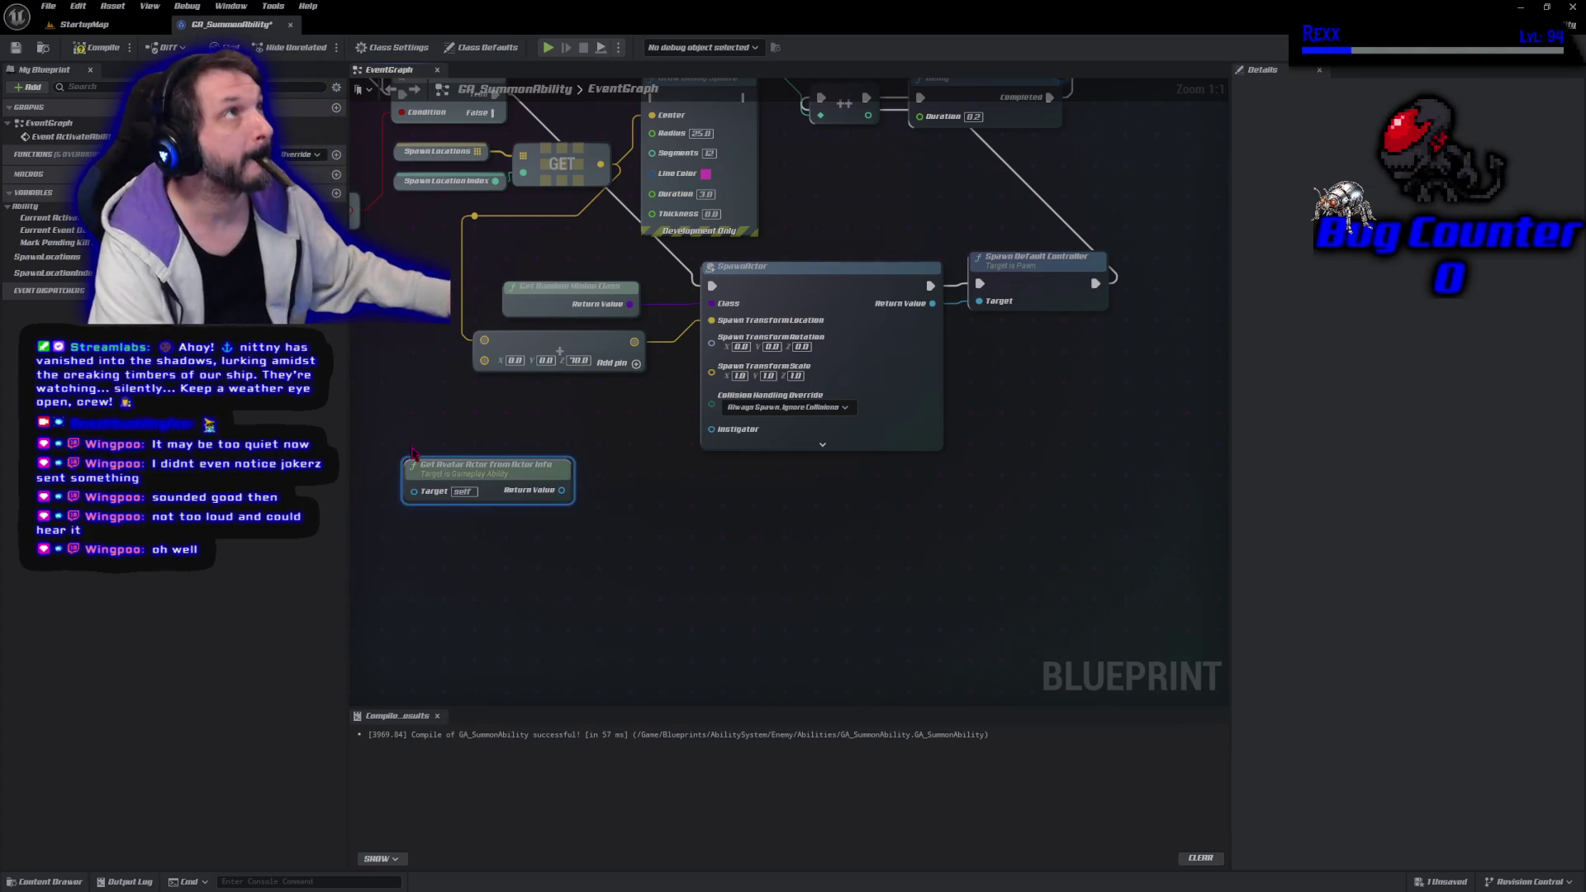
Try adding a node from the avatar's Return Value, deleting a mistaken Get Actor Transform
left_click_drag(562, 491, 616, 507)
type("get transform")
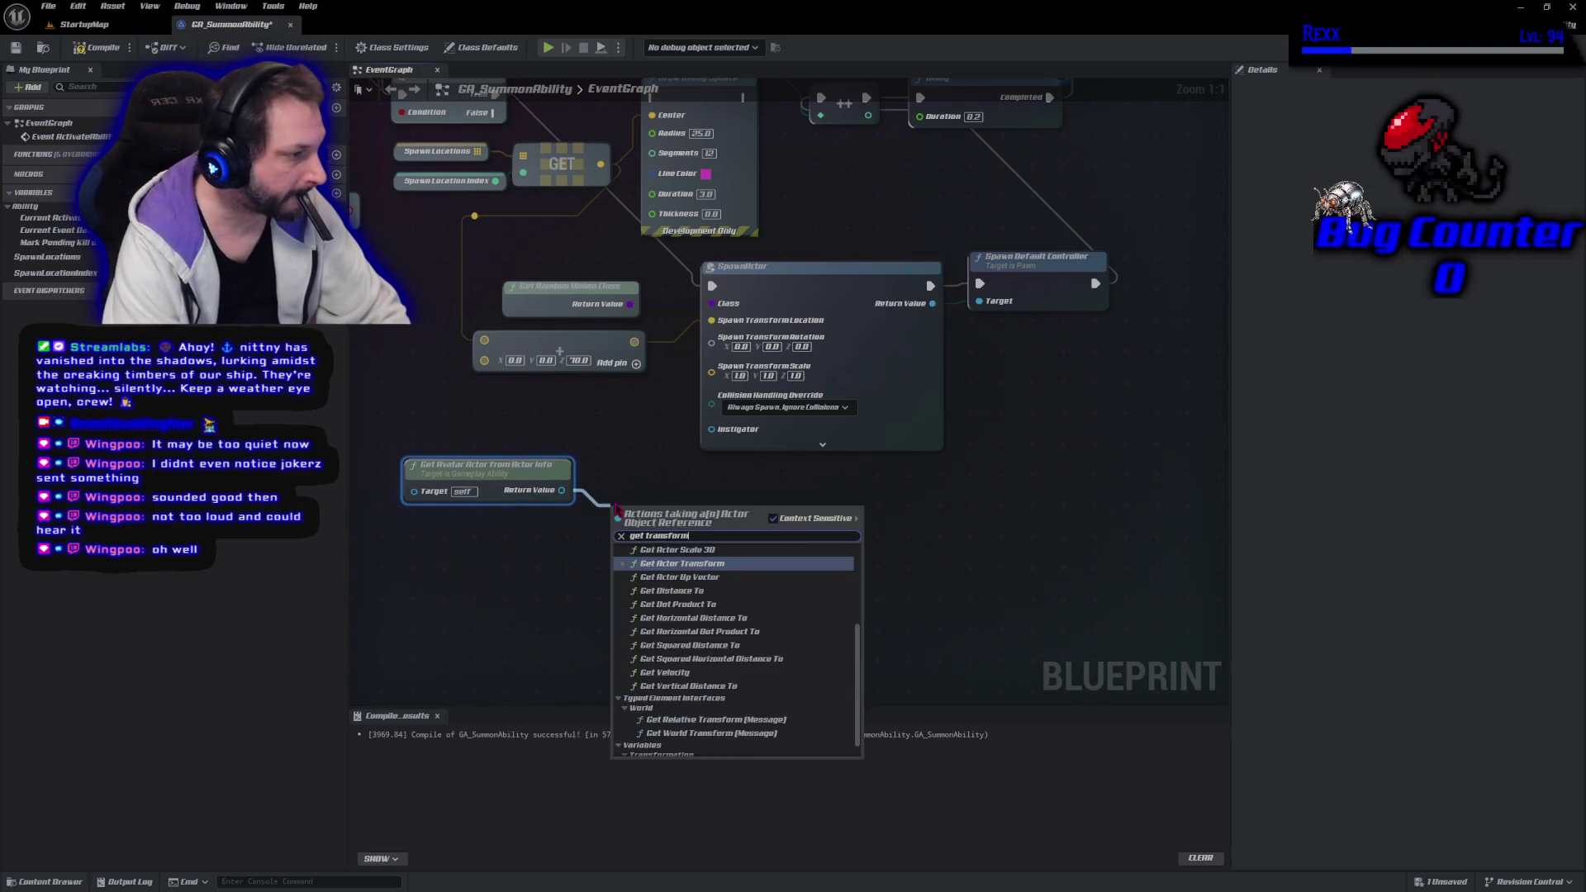
key("Return")
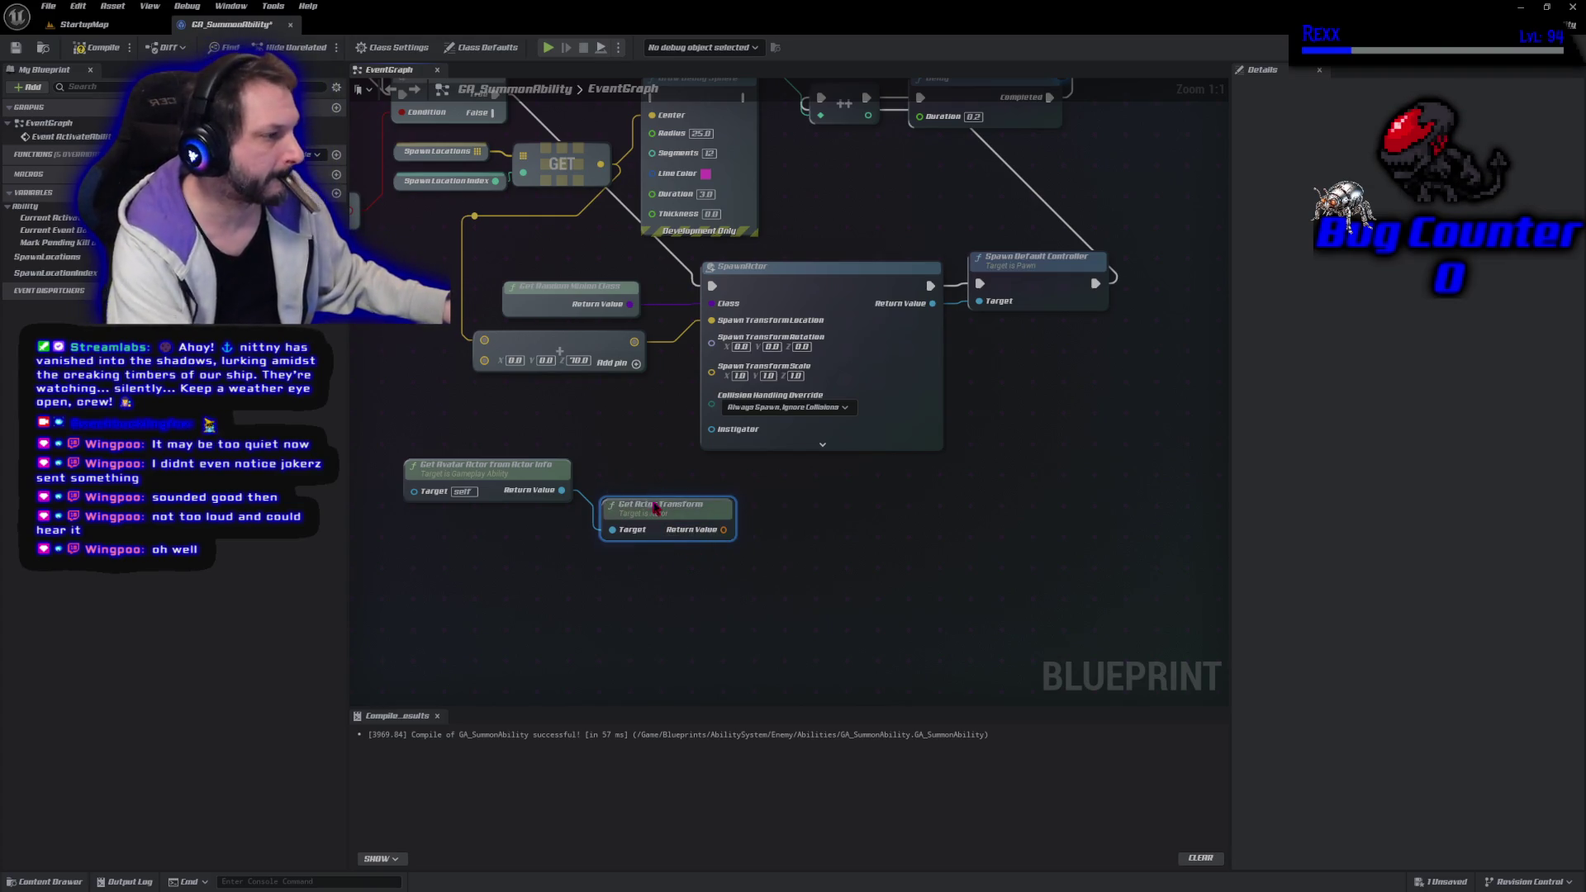
key("Delete")
left_click_drag(563, 490, 613, 504)
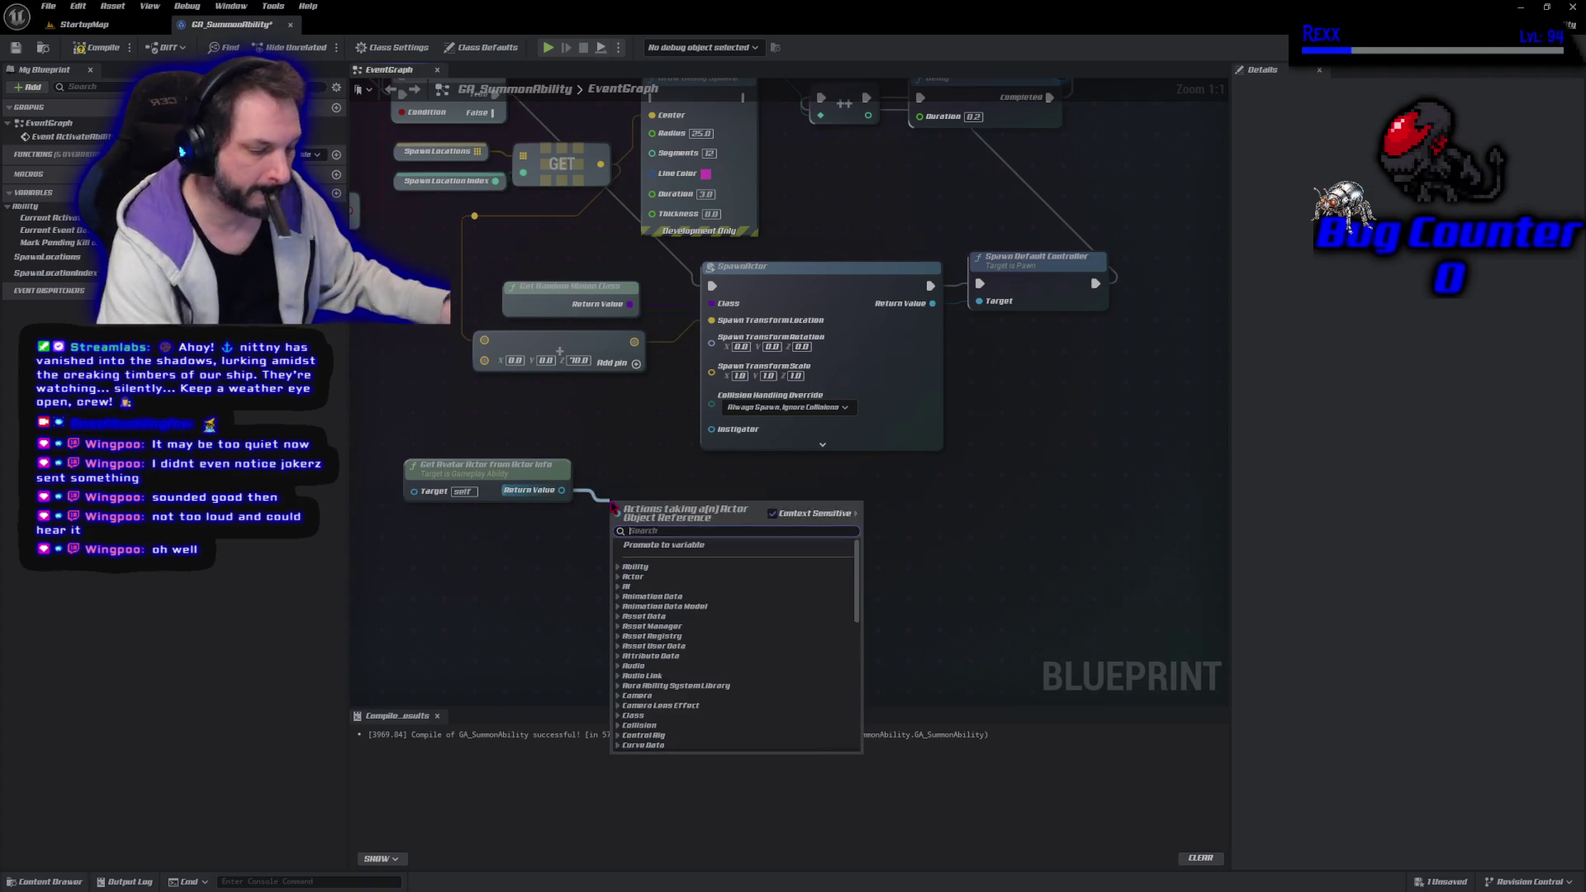
type("get actor locat")
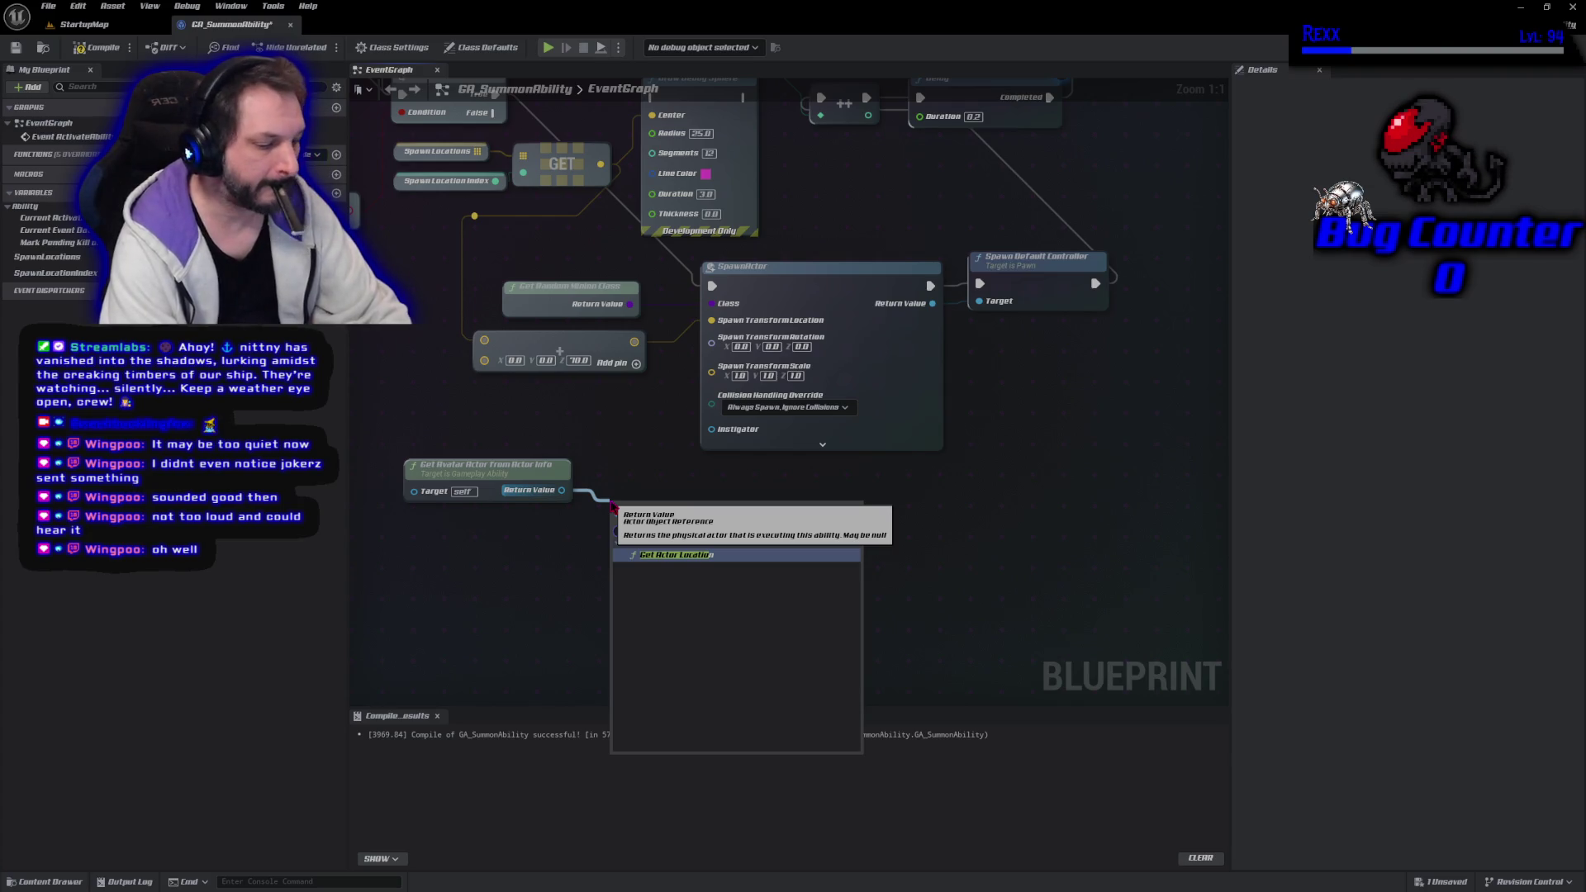
key("BackSpace")
key("BackSpace")
key("BackSpace")
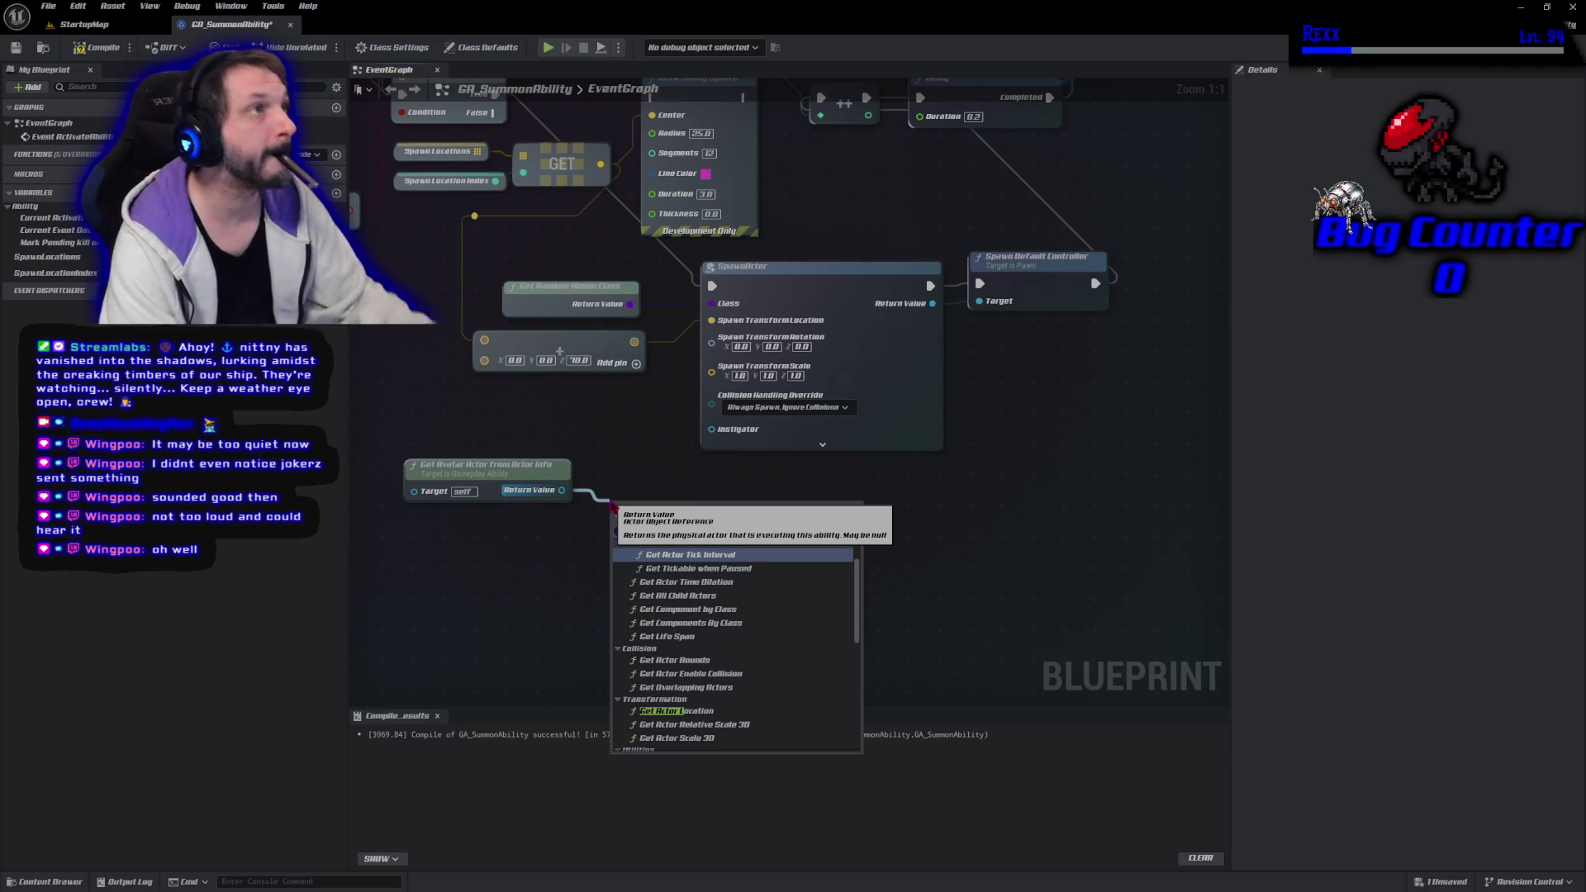
key("Escape")
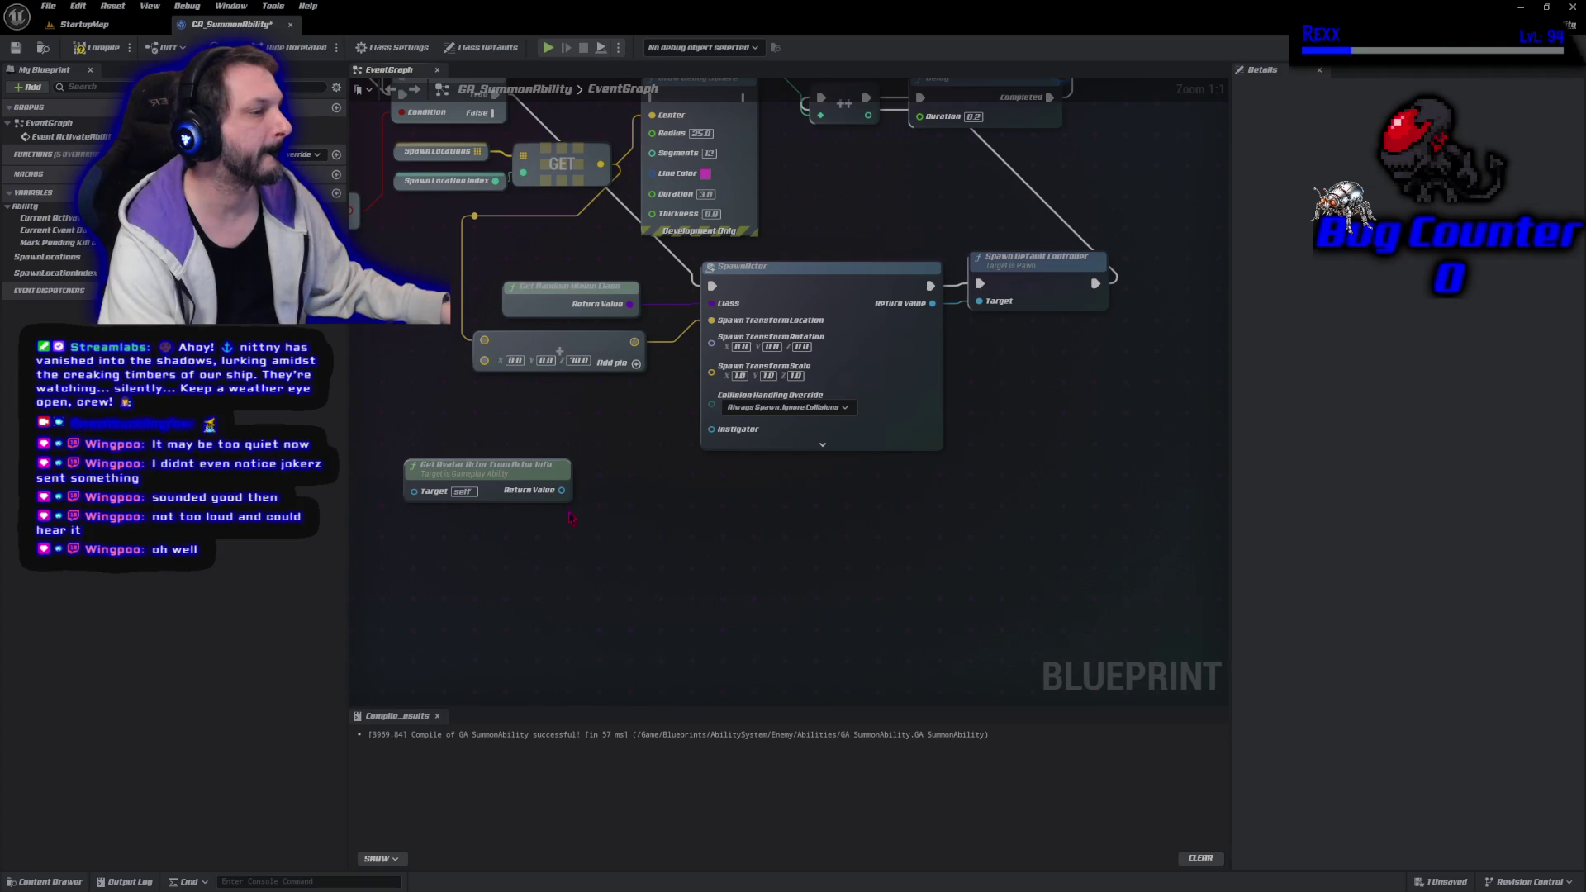
Add Get Actor Location wired from the avatar's Return Value and move both nodes up-left
left_click_drag(562, 490, 601, 505)
type("get actor location")
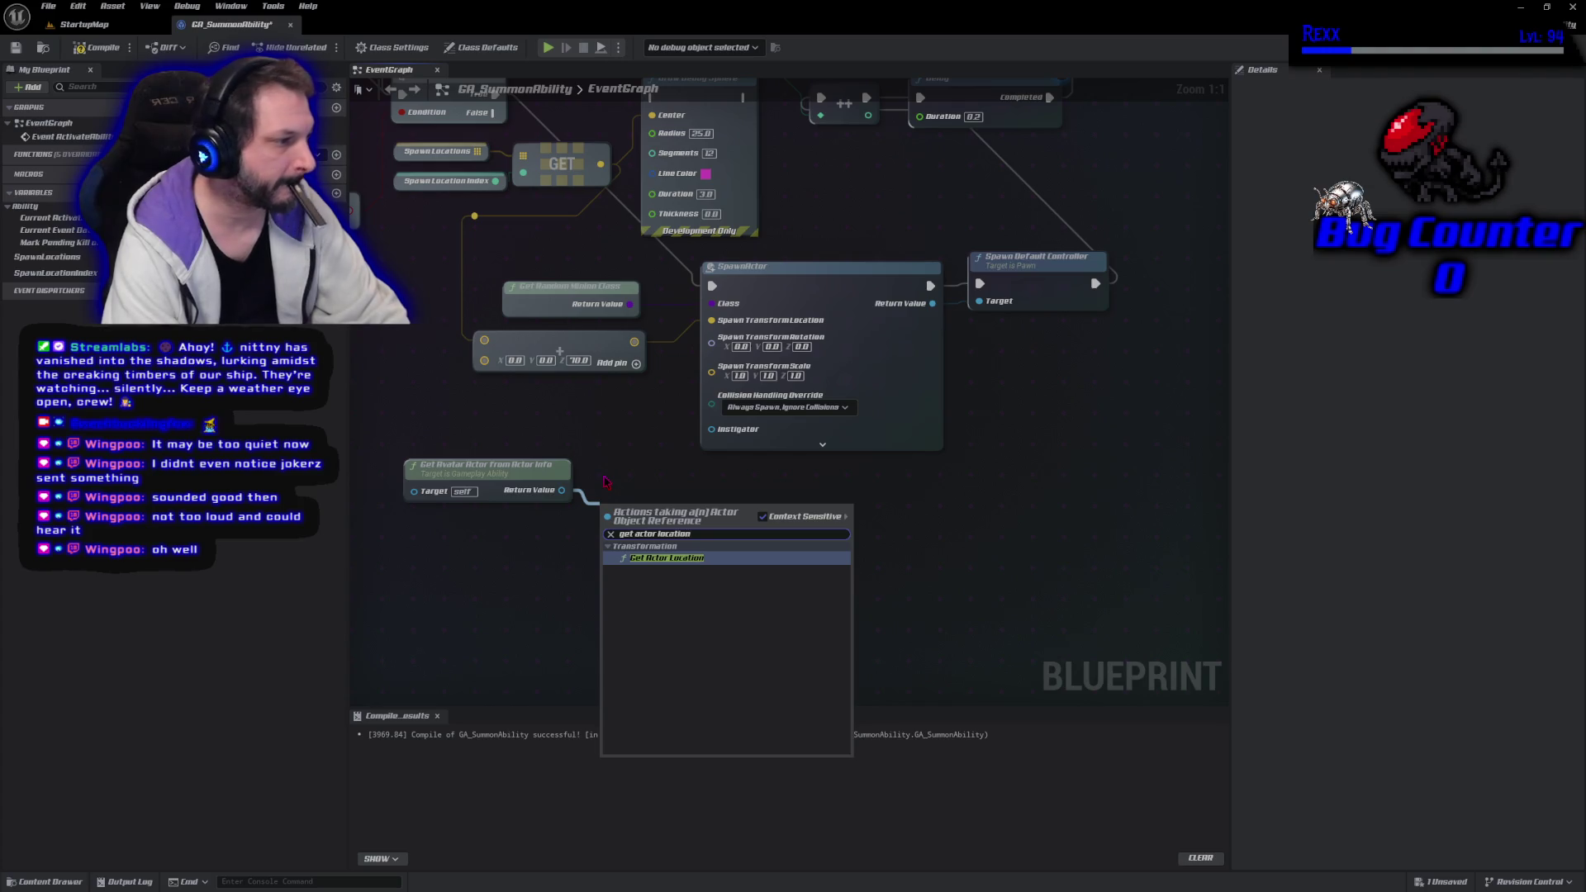
key("Return")
left_click_drag(607, 595, 401, 454)
left_click_drag(688, 518, 554, 490)
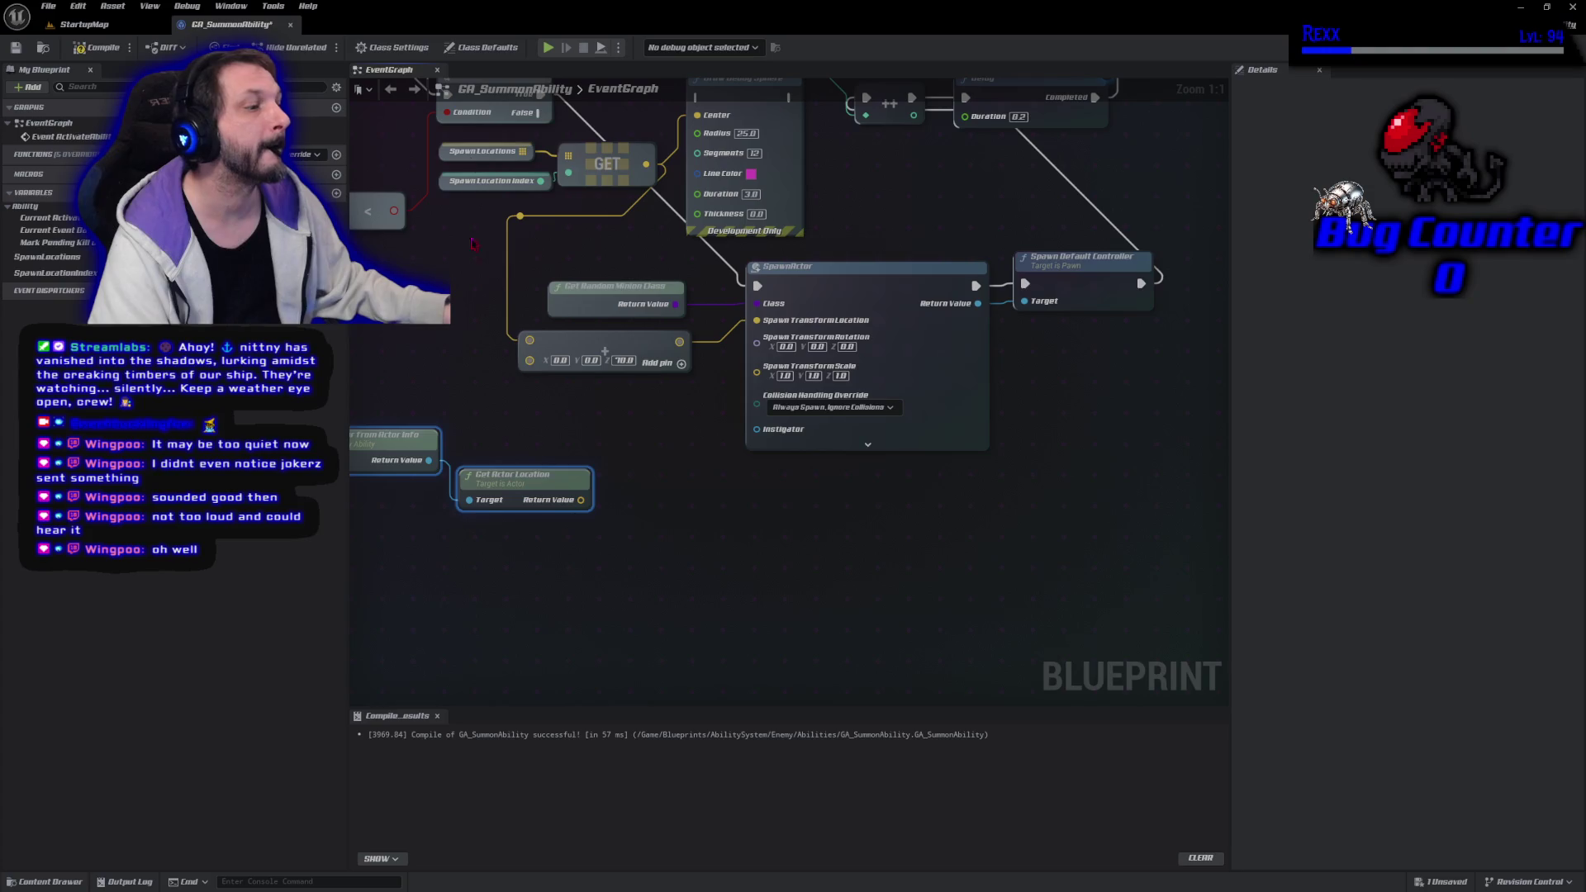
Add Find Look at Rotation from the location output and wire the spawn location into Start
left_click_drag(582, 499, 635, 489)
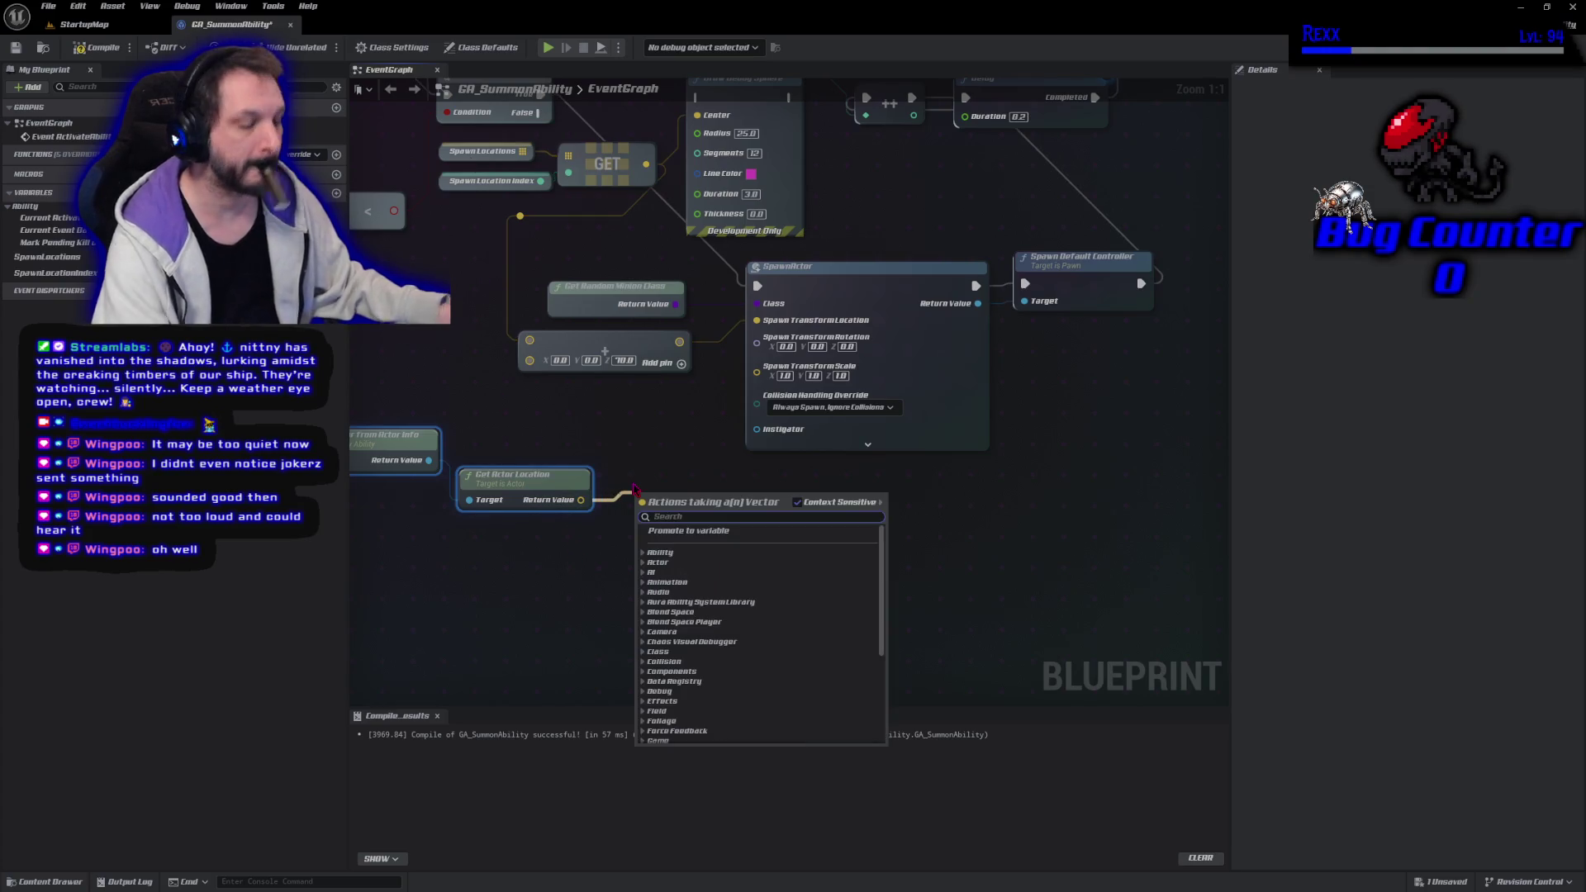
type("find look at")
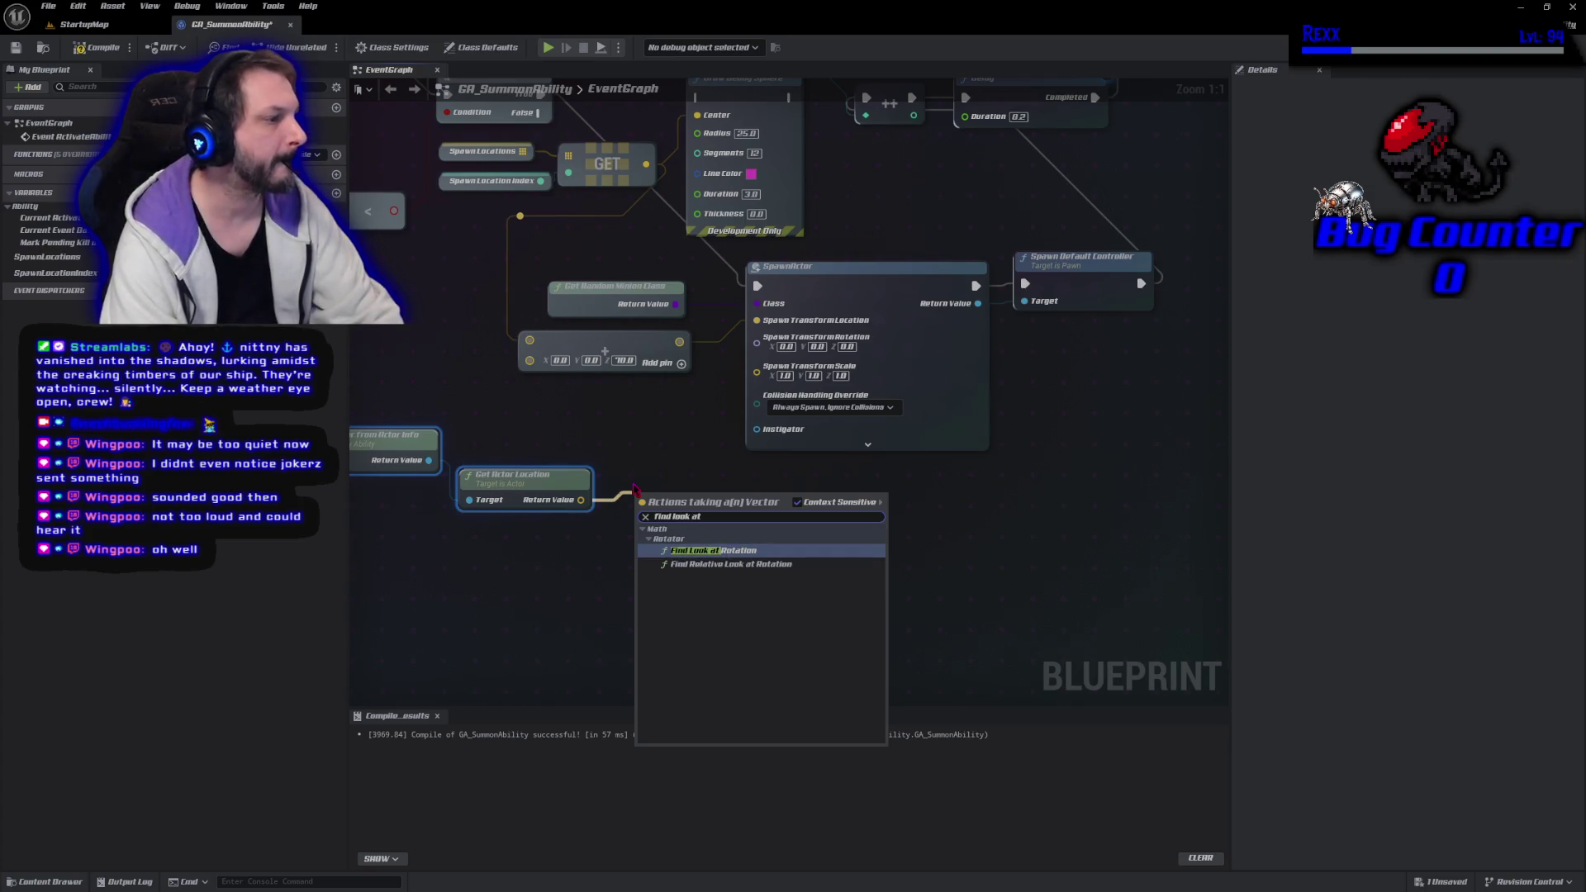
key("Return")
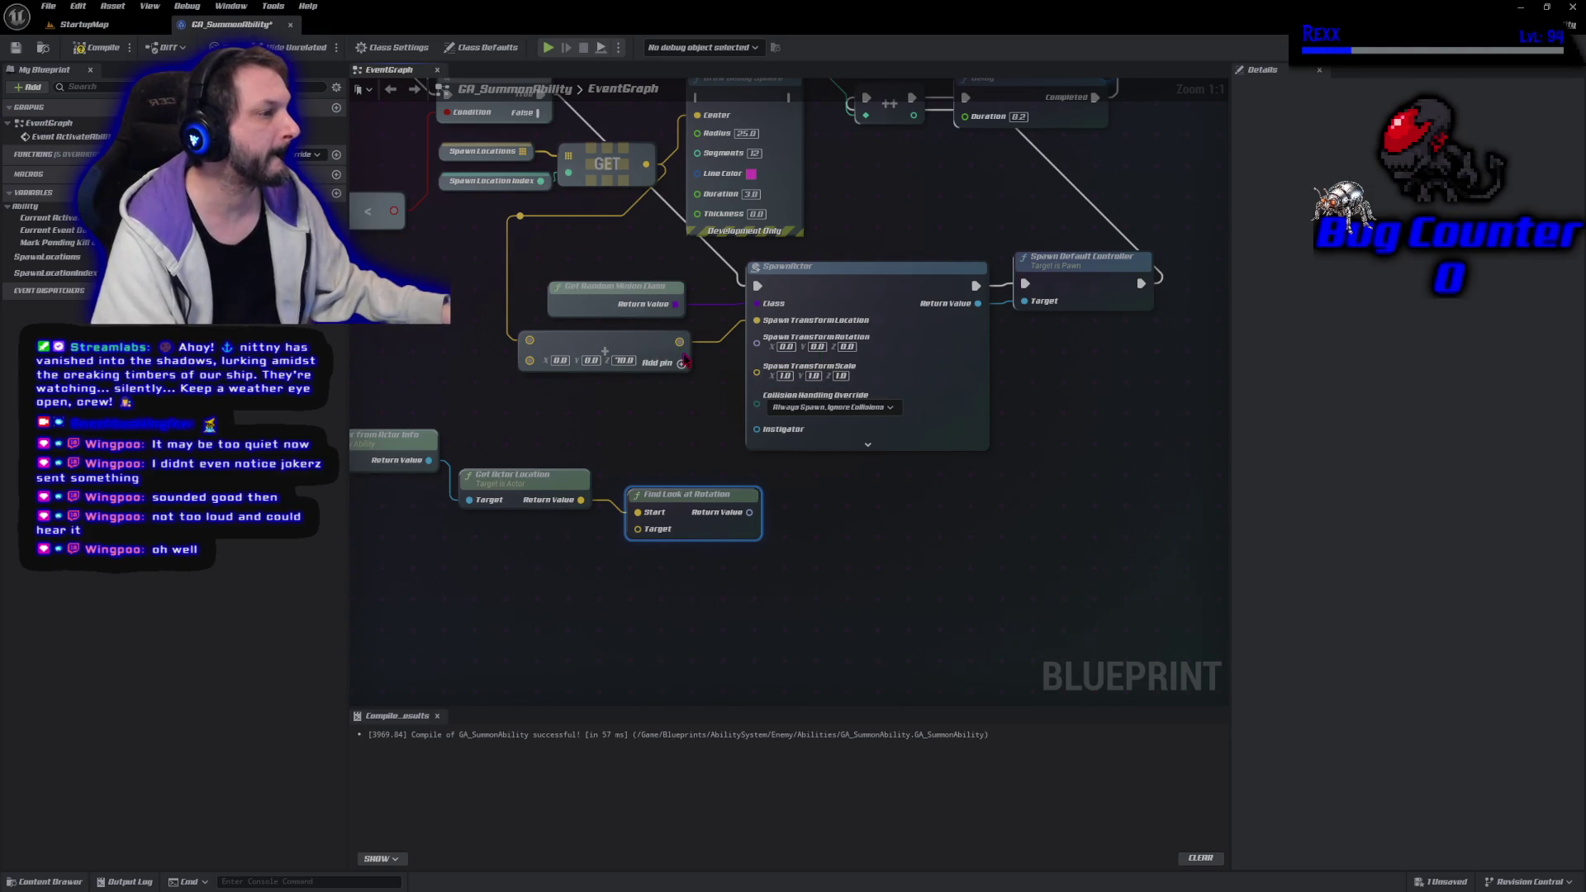
mouse_move(678, 341)
left_mouse_down()
mouse_move(641, 512)
mouse_move(616, 519)
mouse_move(638, 529)
left_mouse_up()
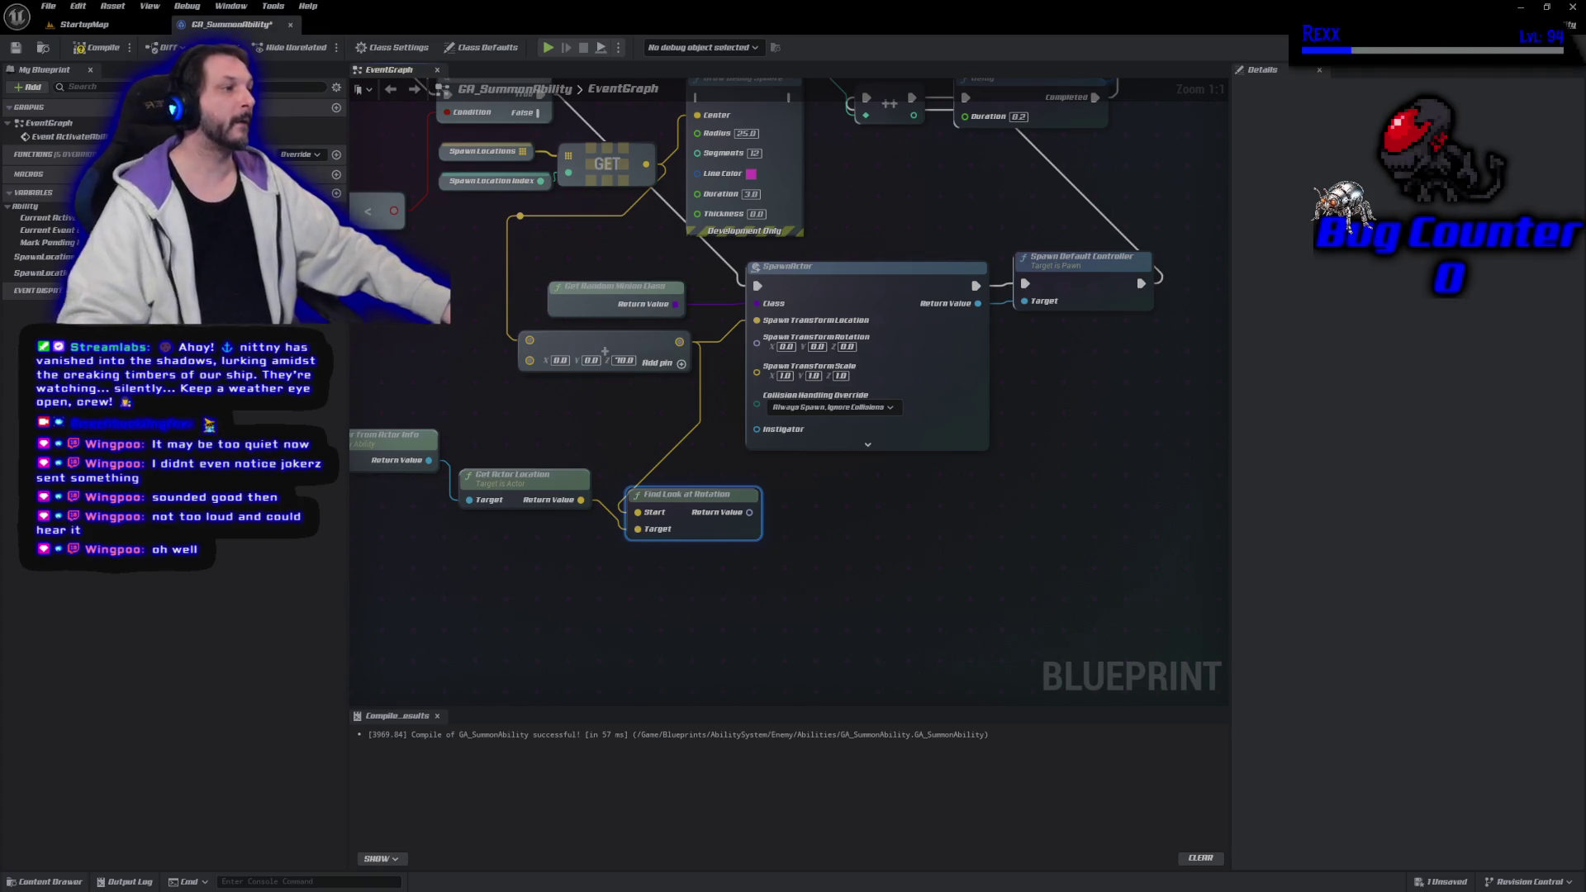
Wire the look-at result into SpawnActor's spawn rotation and line up the feeding nodes
mouse_move(746, 514)
left_mouse_down()
mouse_move(764, 509)
mouse_move(728, 344)
mouse_move(757, 337)
left_mouse_up()
mouse_move(716, 497)
left_mouse_down()
mouse_move(649, 437)
mouse_move(649, 401)
left_mouse_up()
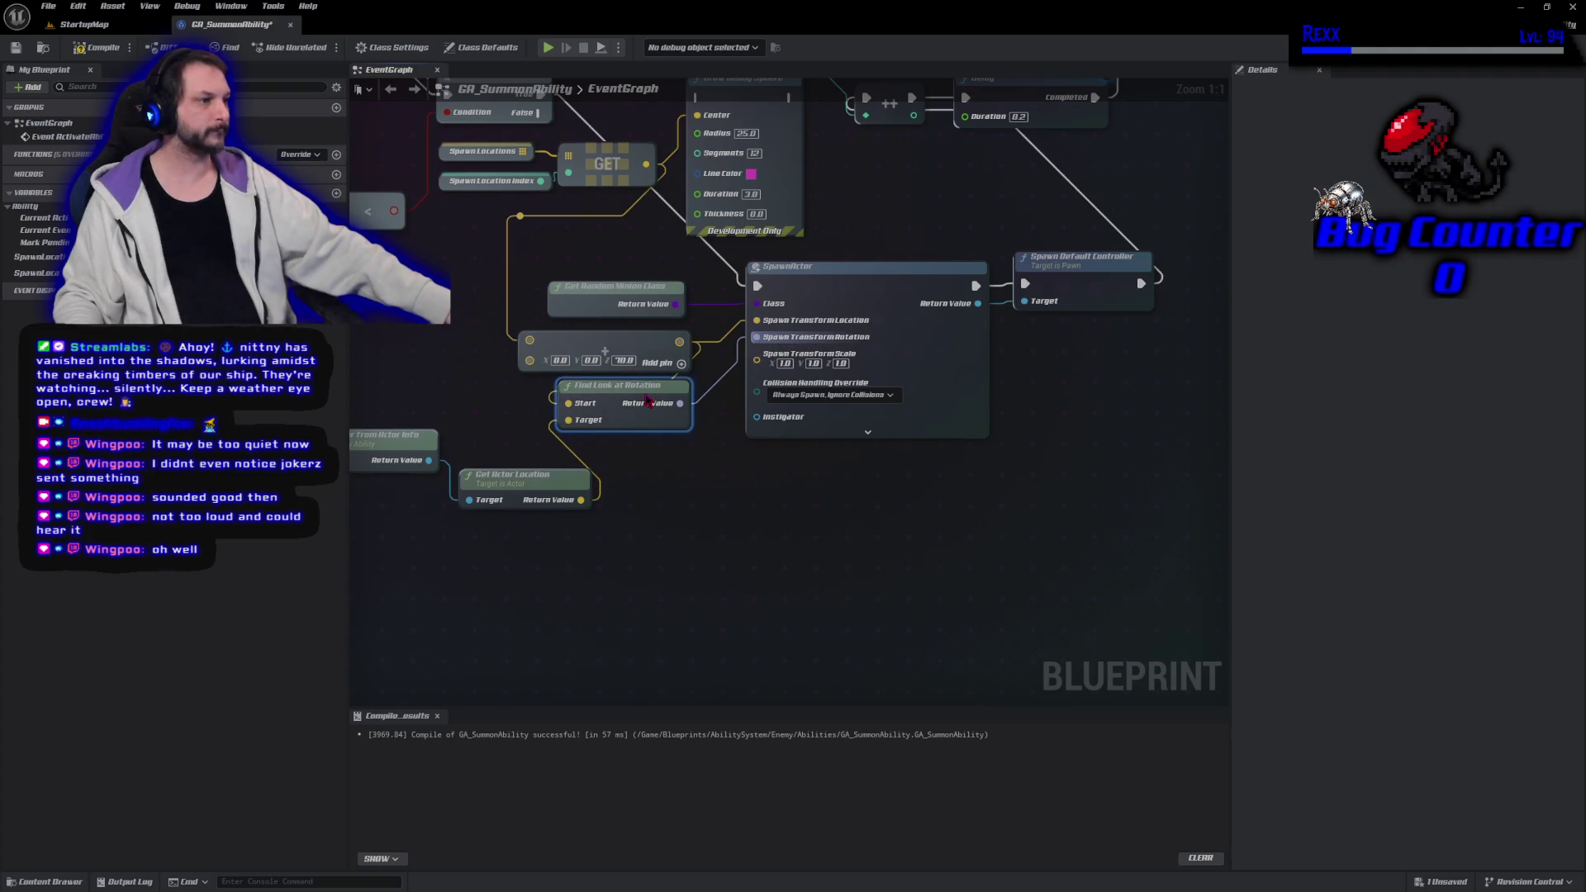
left_click_drag(537, 476, 477, 406)
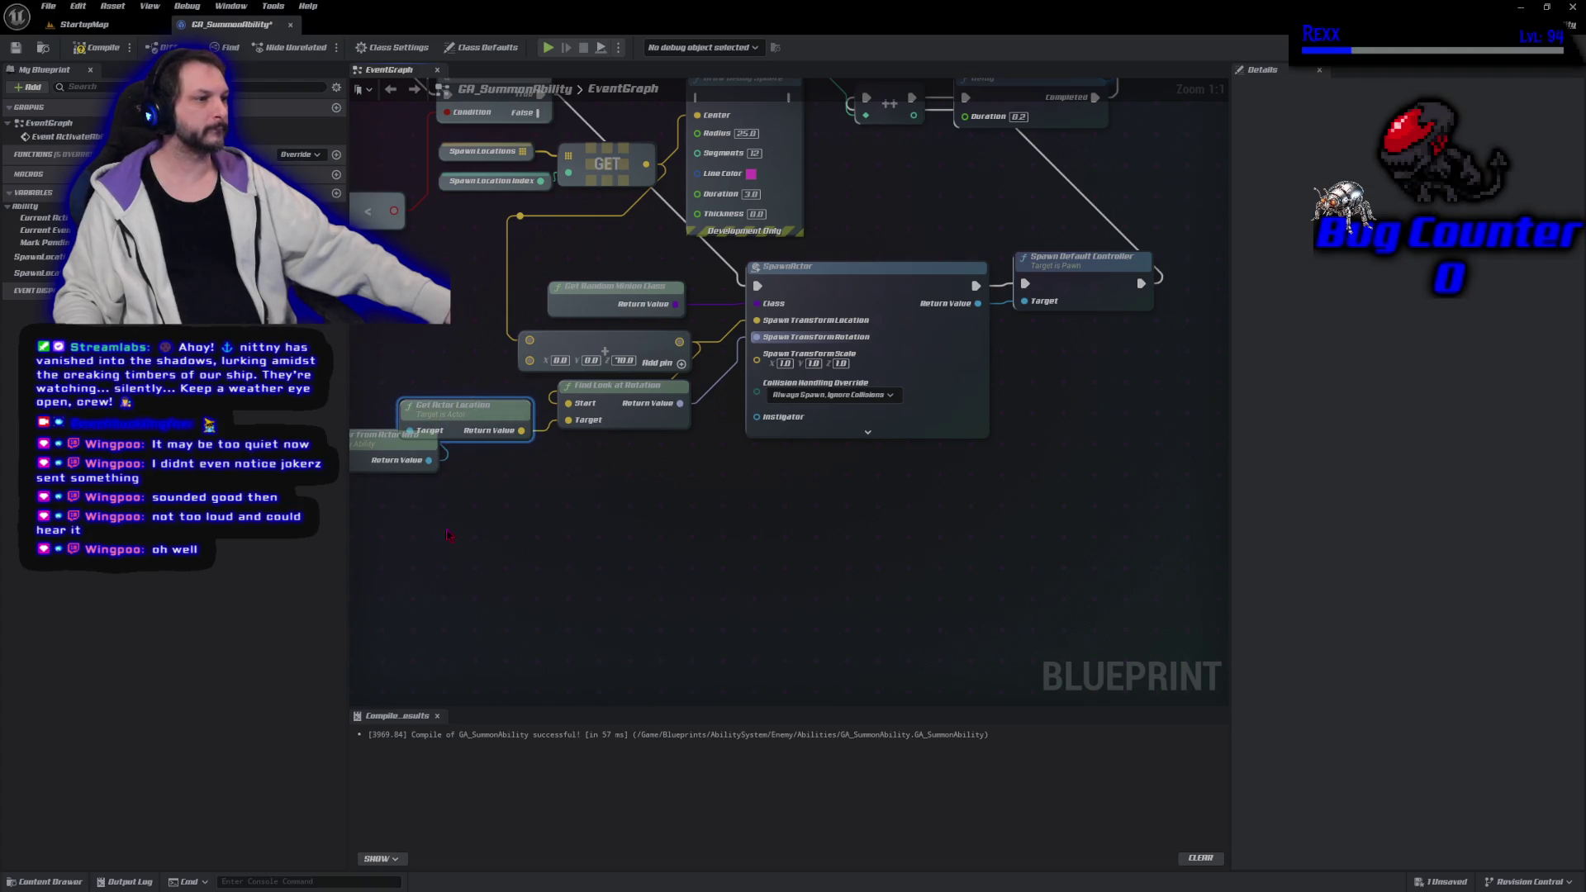
left_click_drag(444, 530, 719, 571)
mouse_move(594, 482)
left_mouse_down()
mouse_move(537, 464)
mouse_move(542, 435)
left_mouse_up()
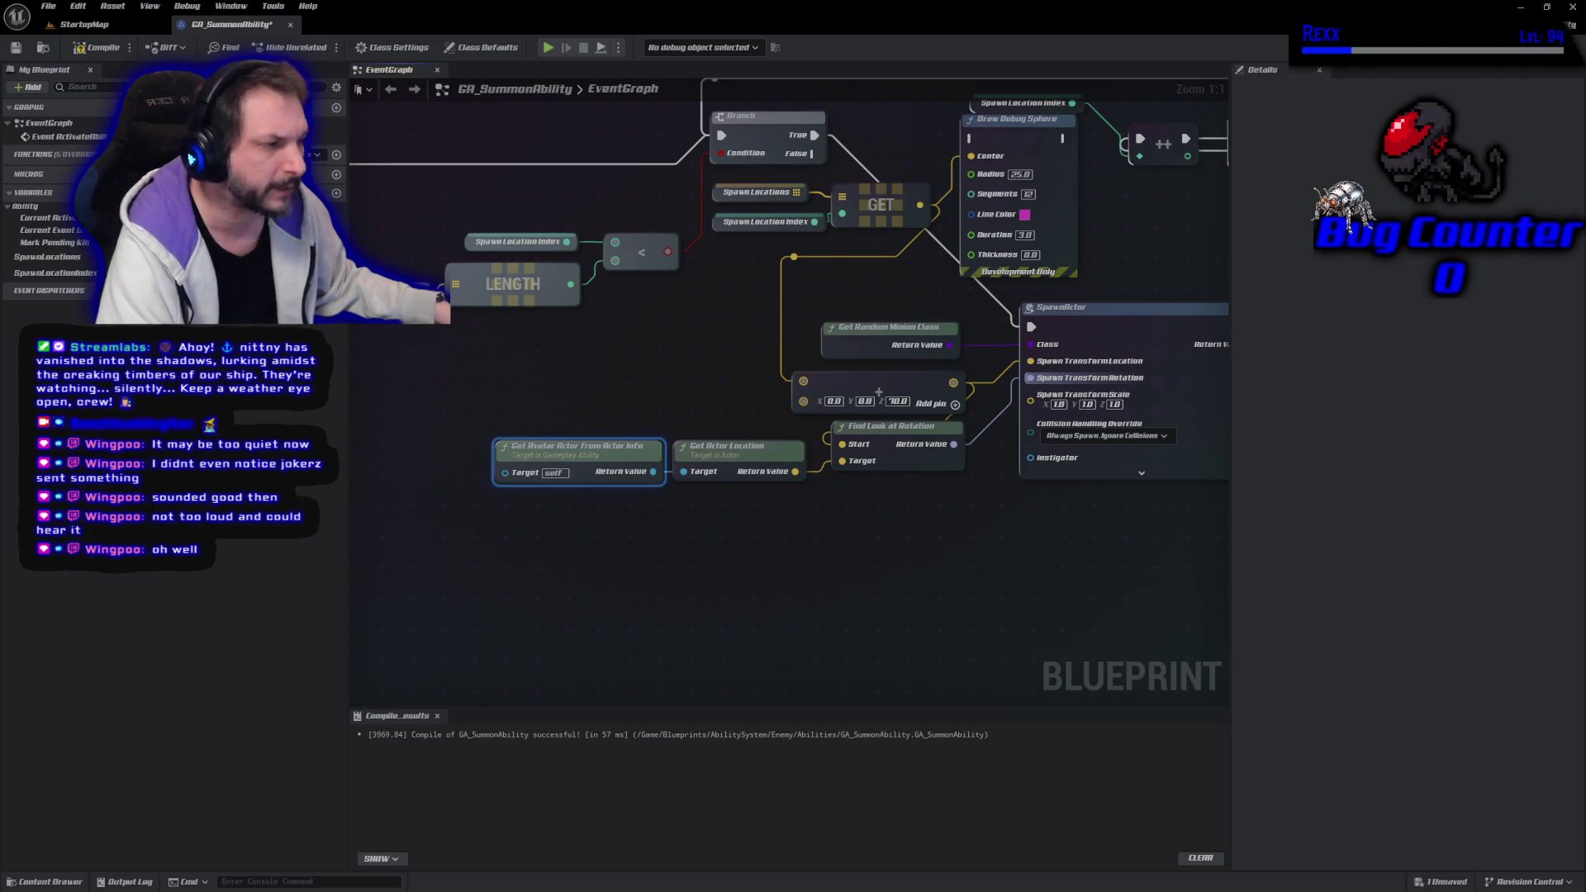
Compile GA_SummonAbility and save it via the File menu
left_click(592, 535)
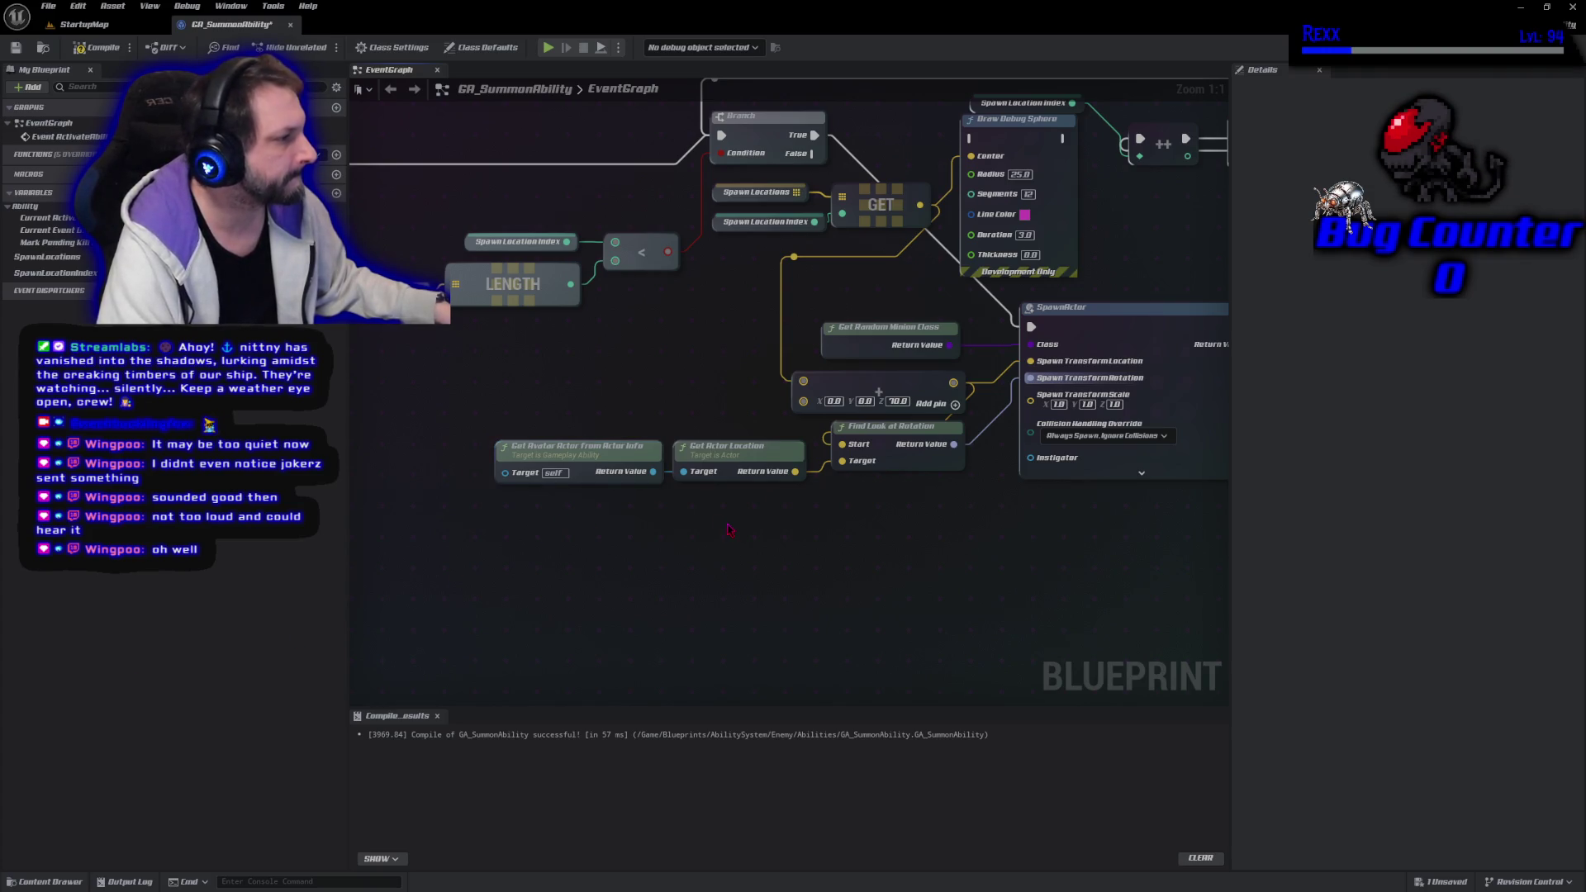
left_click(99, 47)
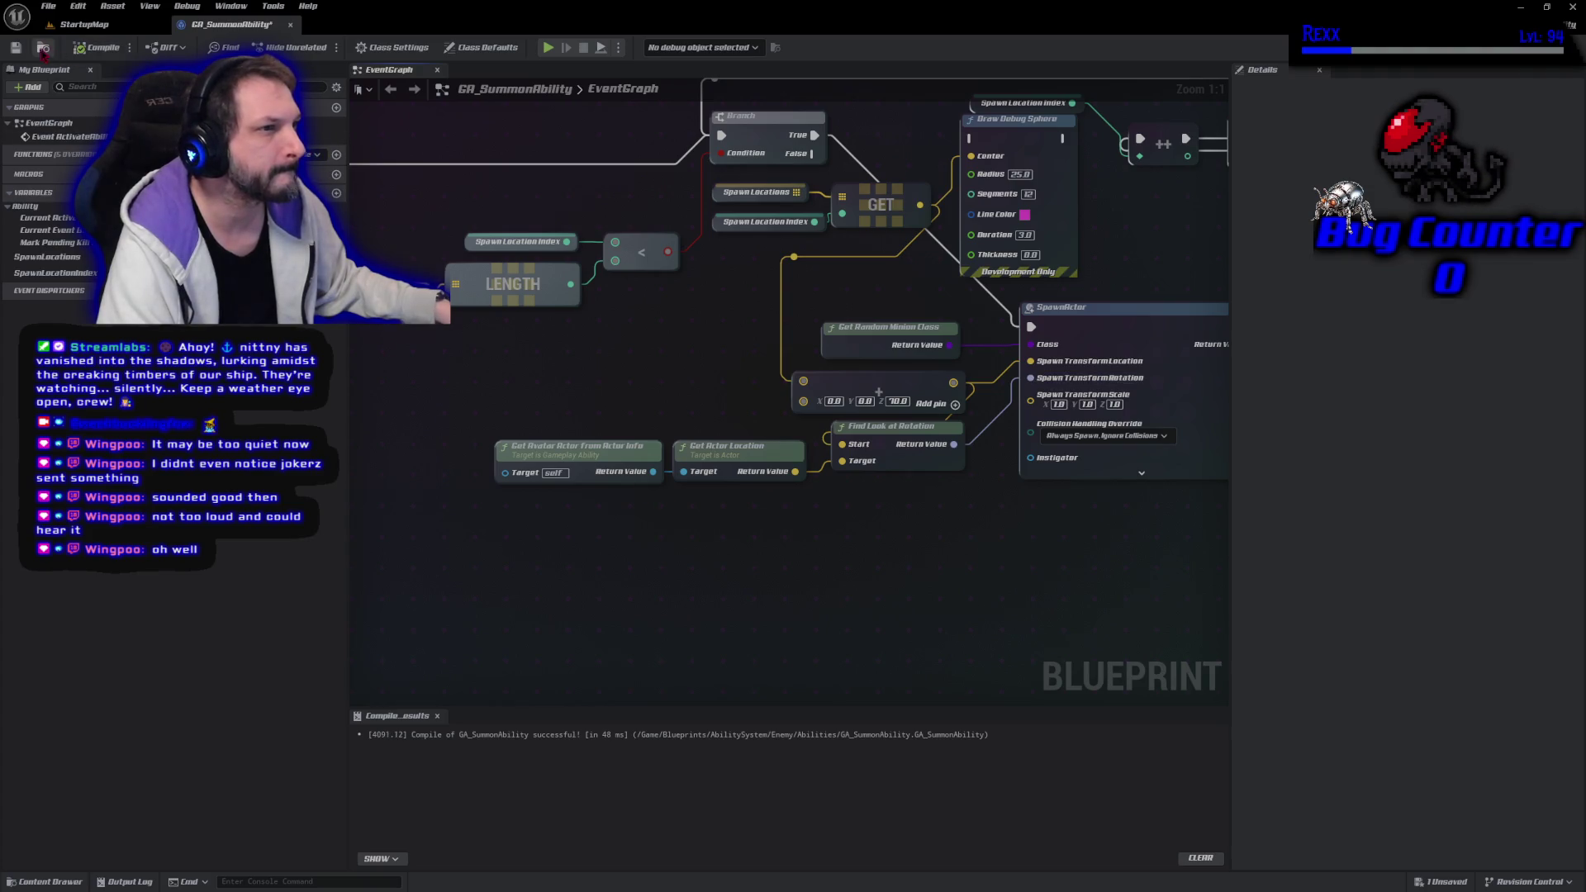
left_click(48, 6)
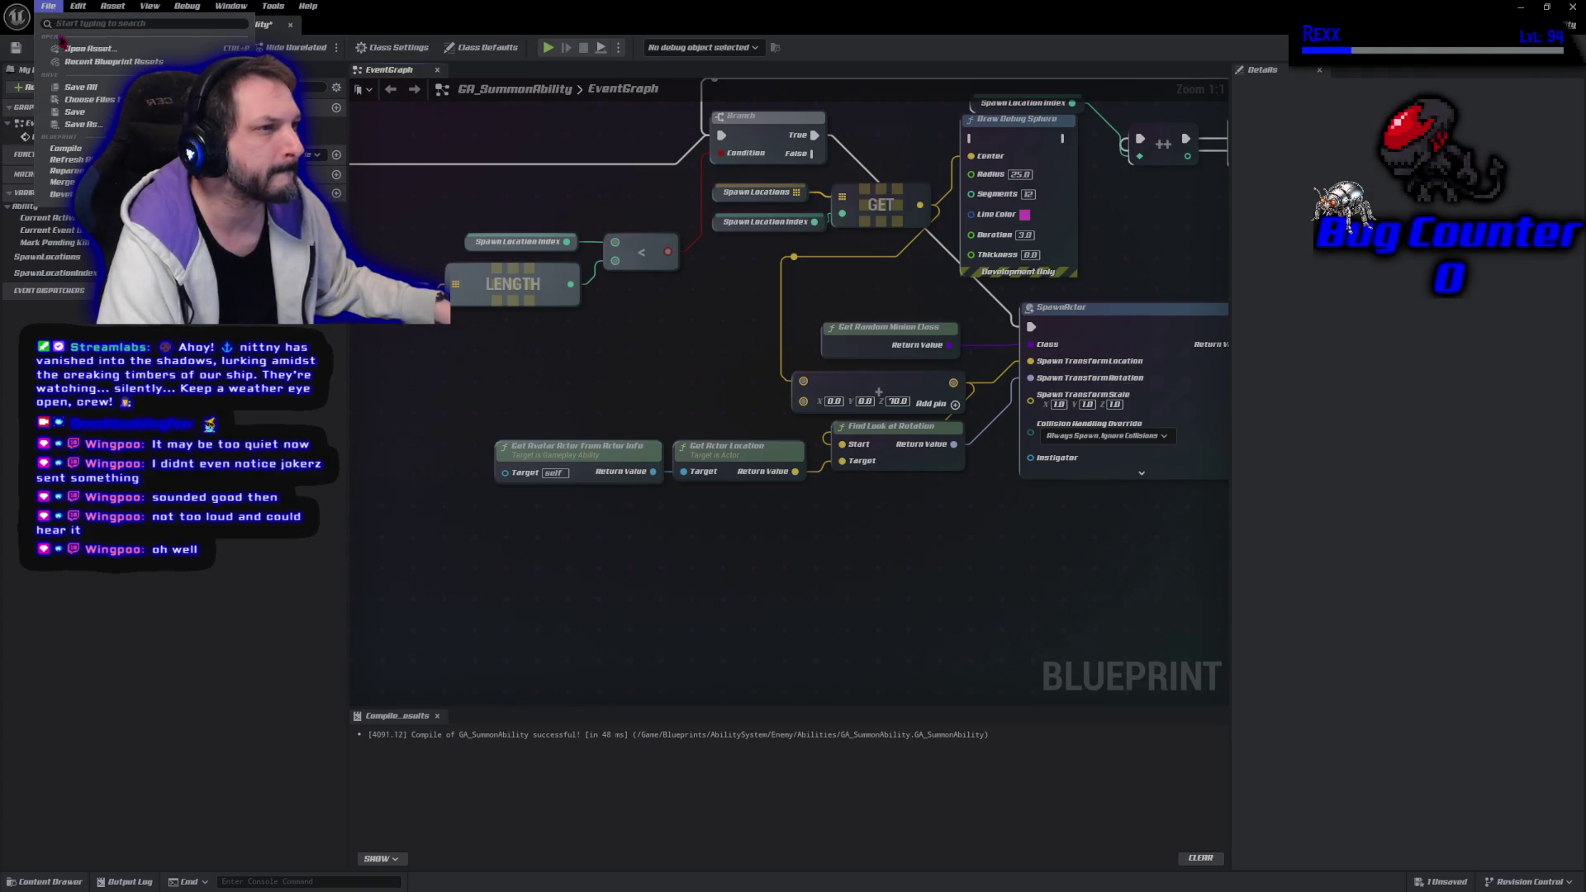
left_click(74, 87)
left_click(82, 24)
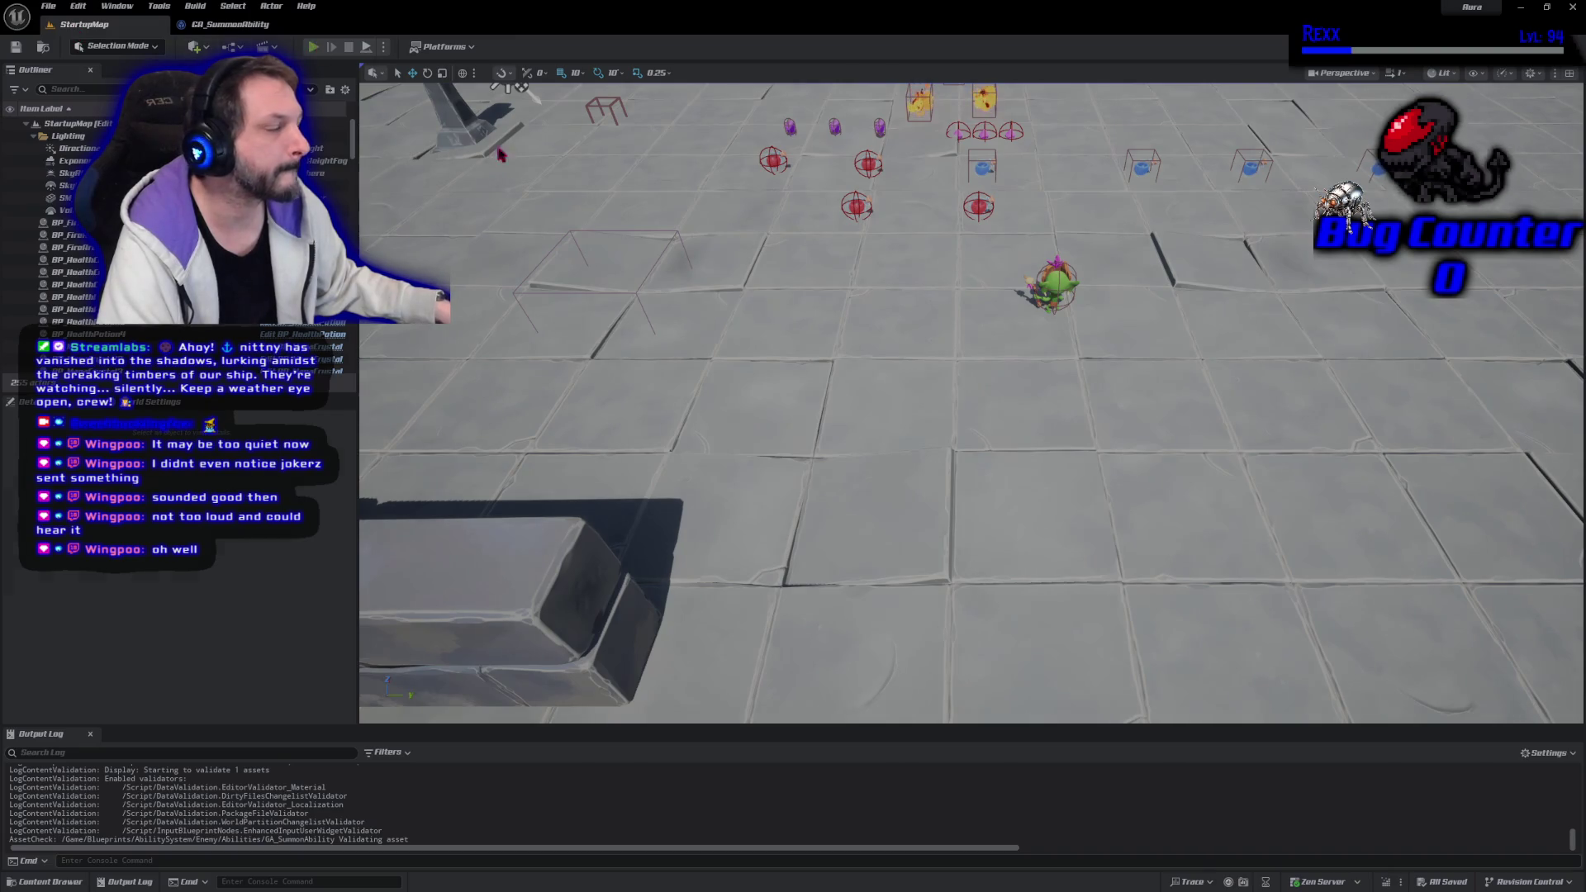
key("alt+p")
left_click(1154, 172)
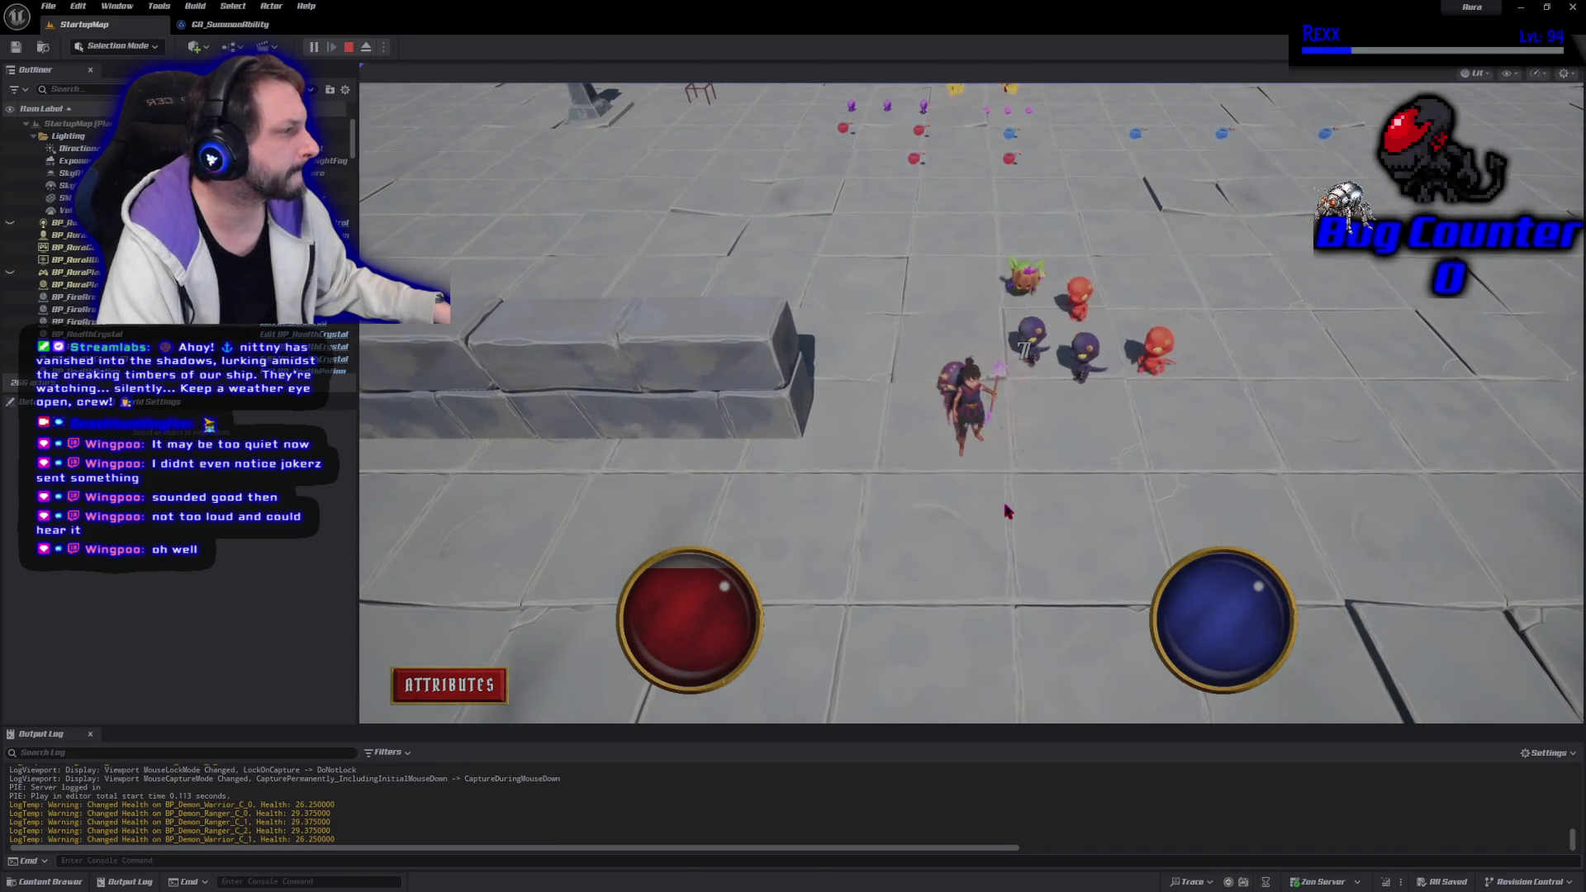
left_click(851, 573)
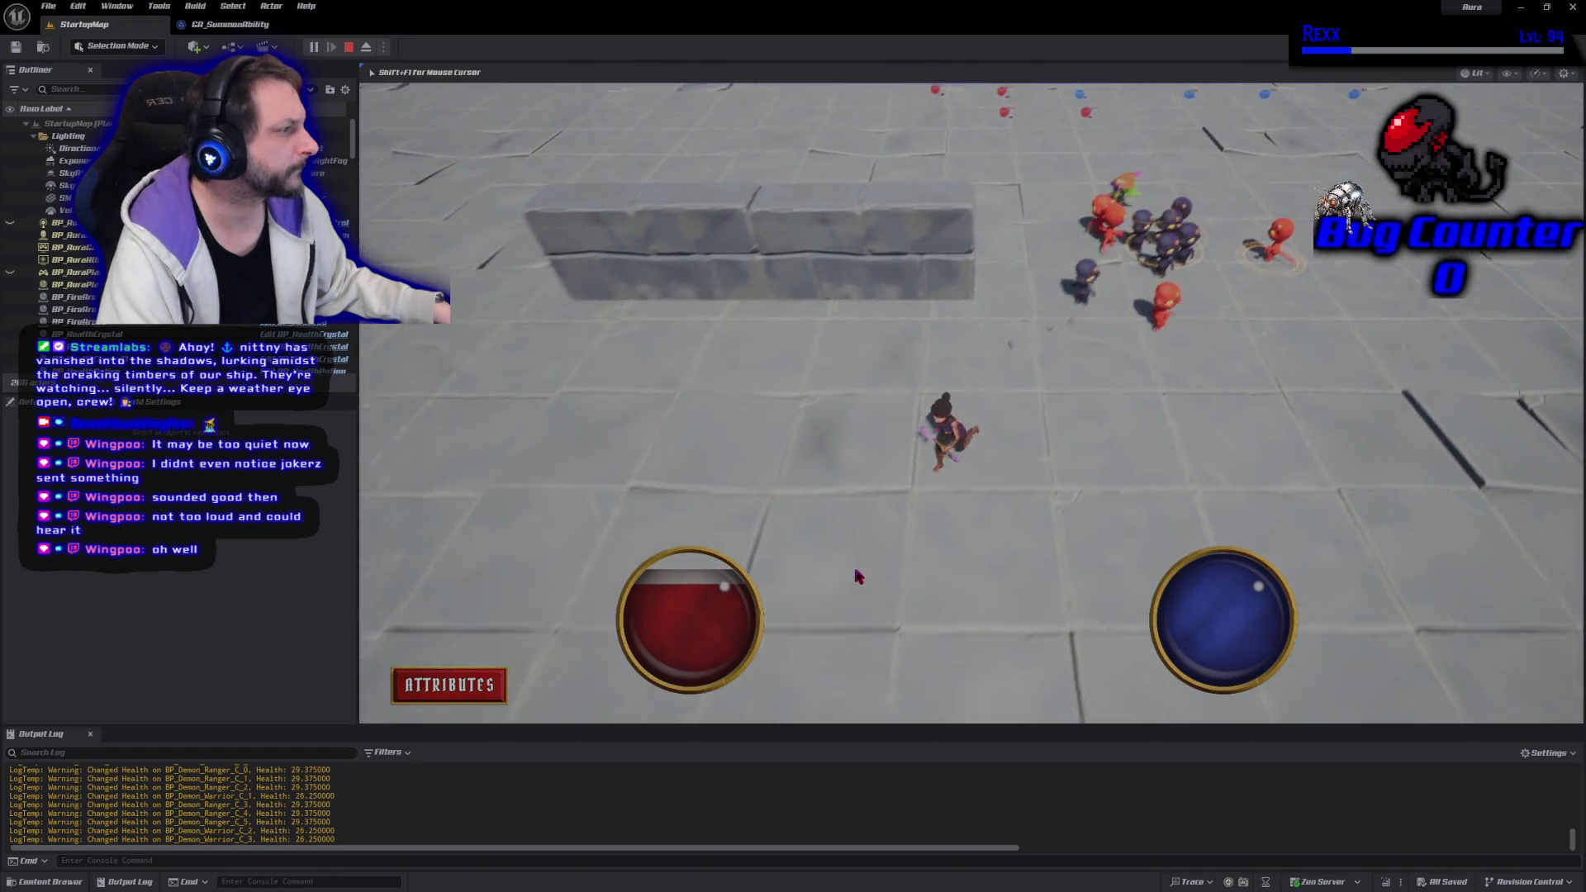
left_click(349, 47)
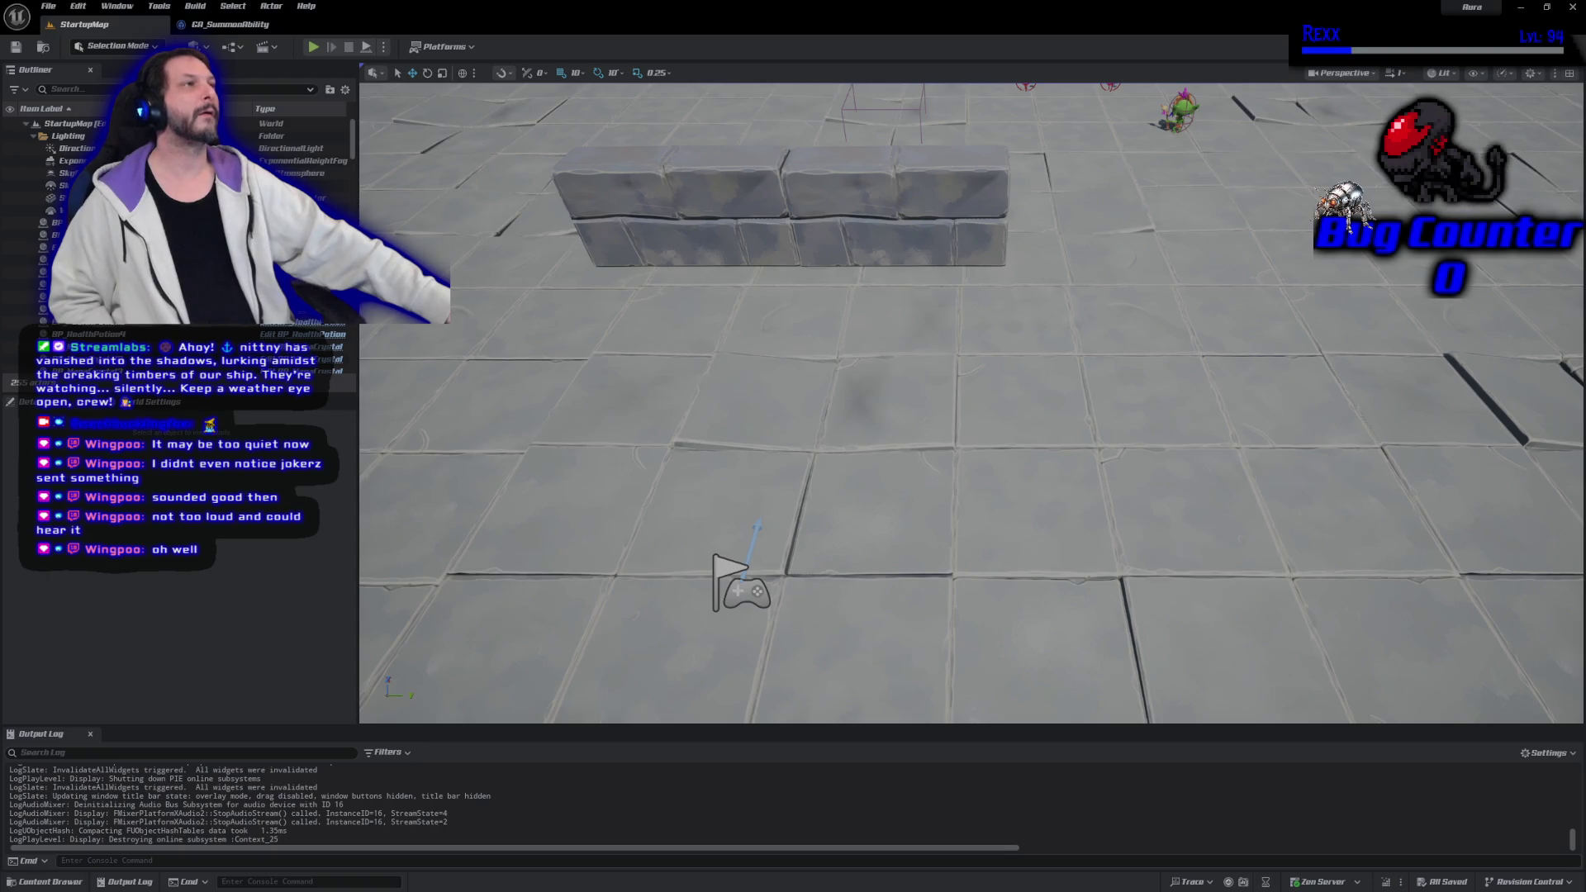
left_click(233, 26)
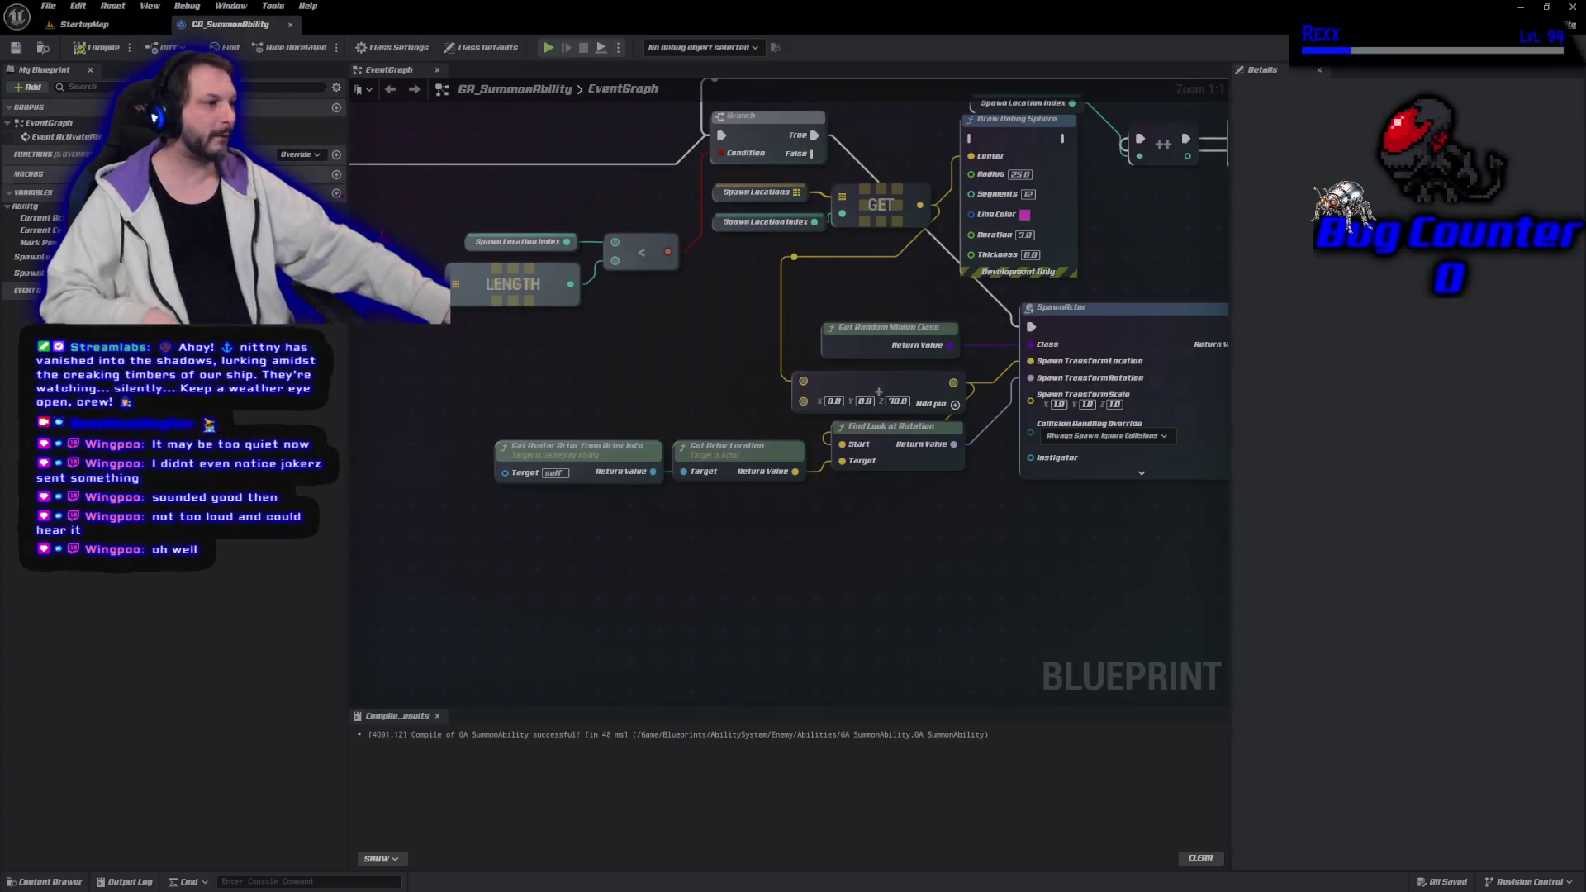
Reconnect the actor location wire on Find Look at Rotation, then compile and save GA_SummonAbility
mouse_move(869, 471)
left_mouse_down()
mouse_move(847, 449)
mouse_move(951, 393)
mouse_move(909, 442)
mouse_move(848, 471)
left_mouse_up()
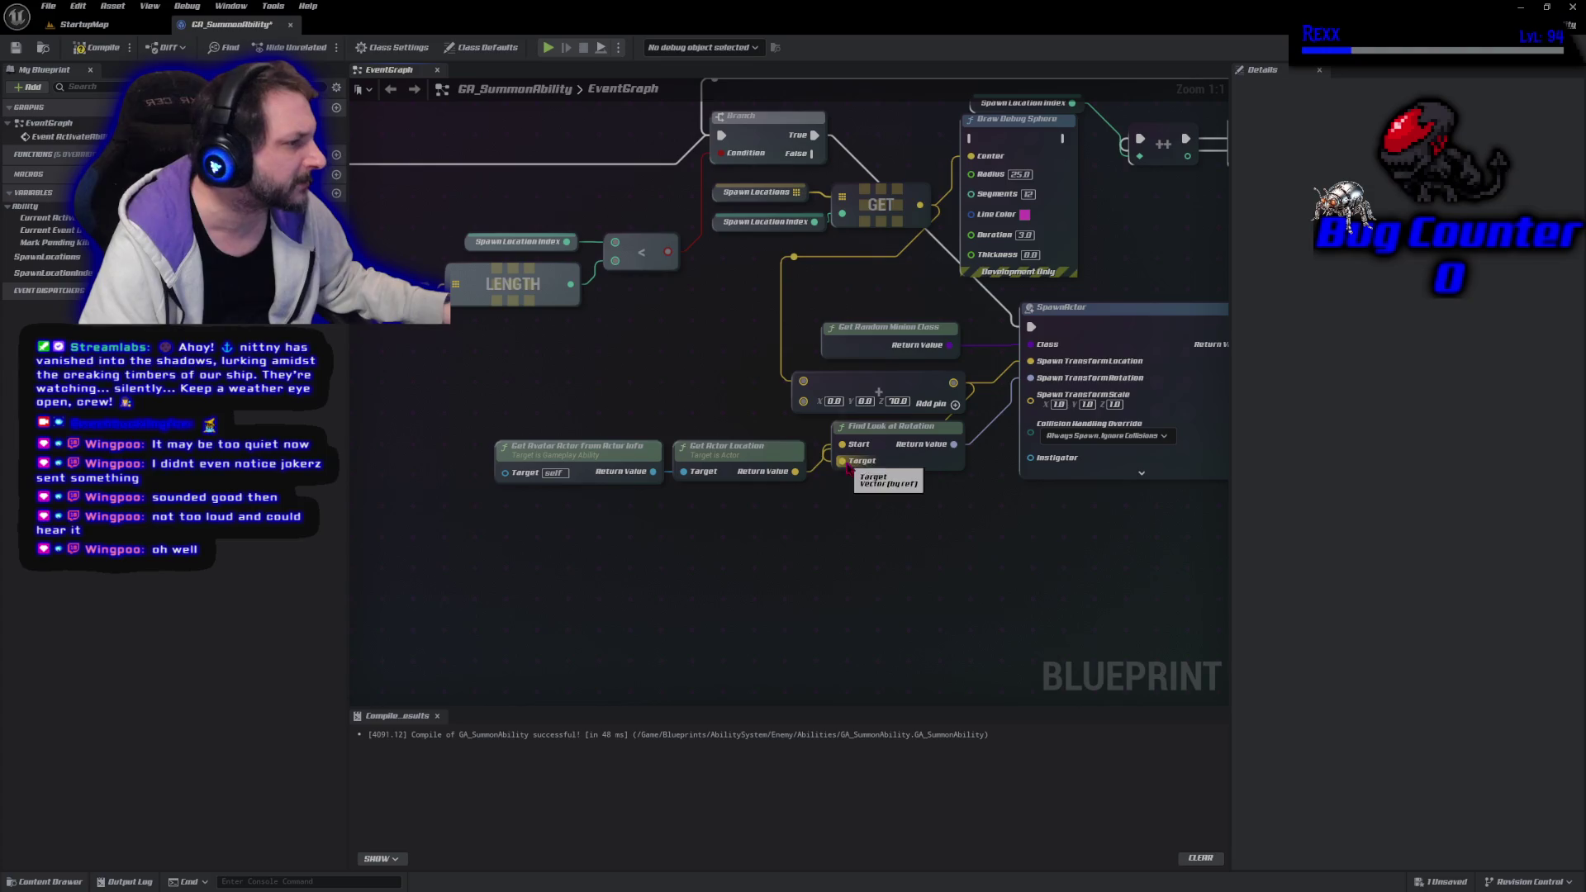
left_click(80, 51)
key("ctrl+s")
Playtest StartupMap, walking toward the enemies to check the look-at spawn rotation
left_click(112, 35)
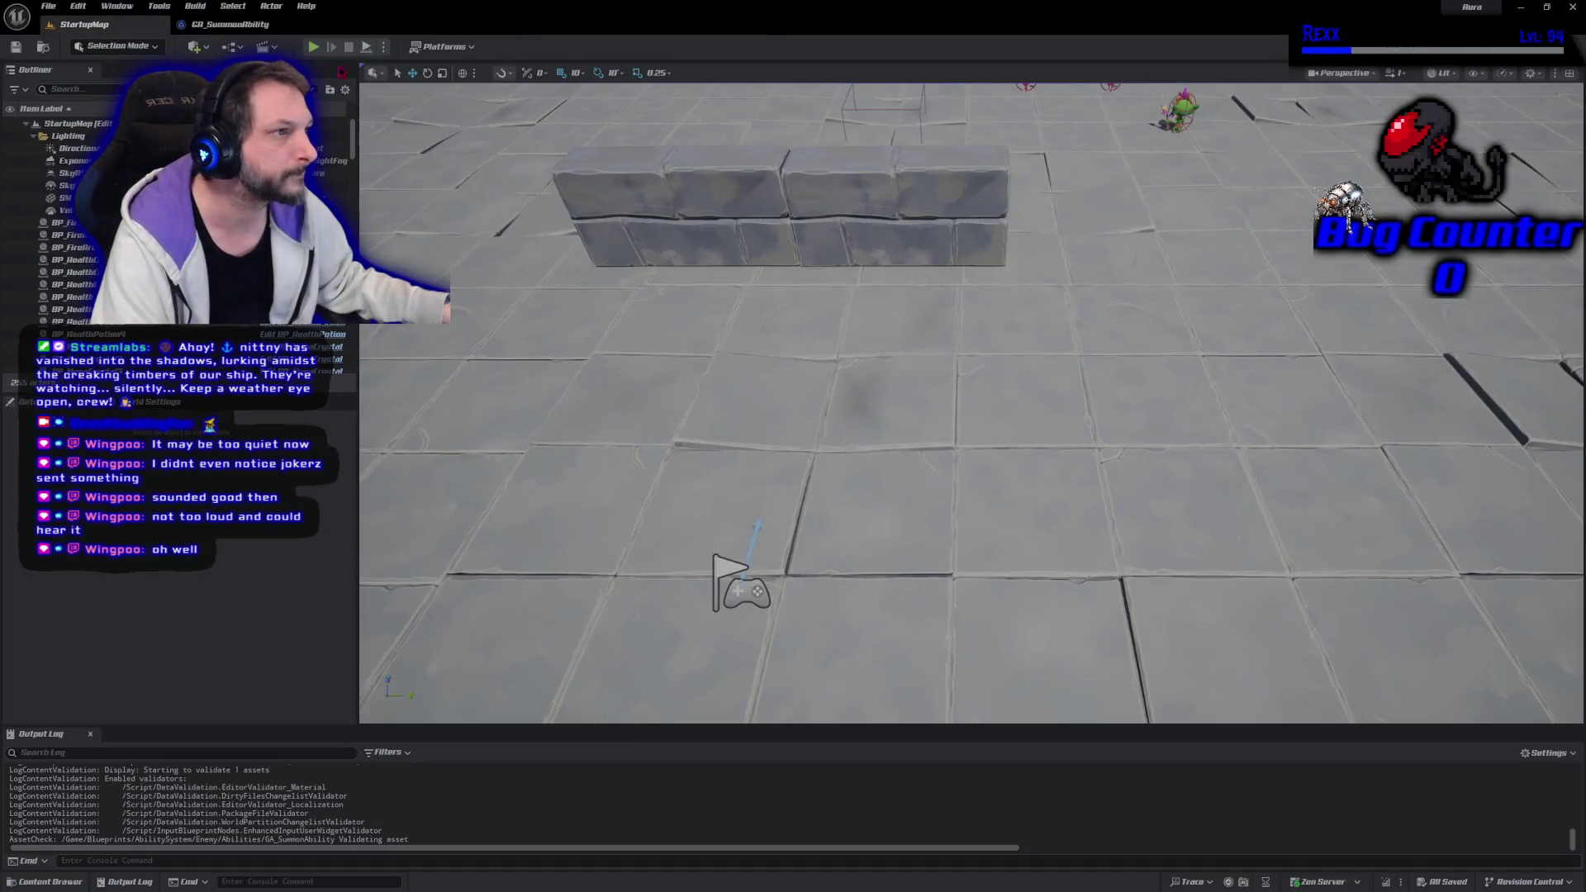
key("alt+p")
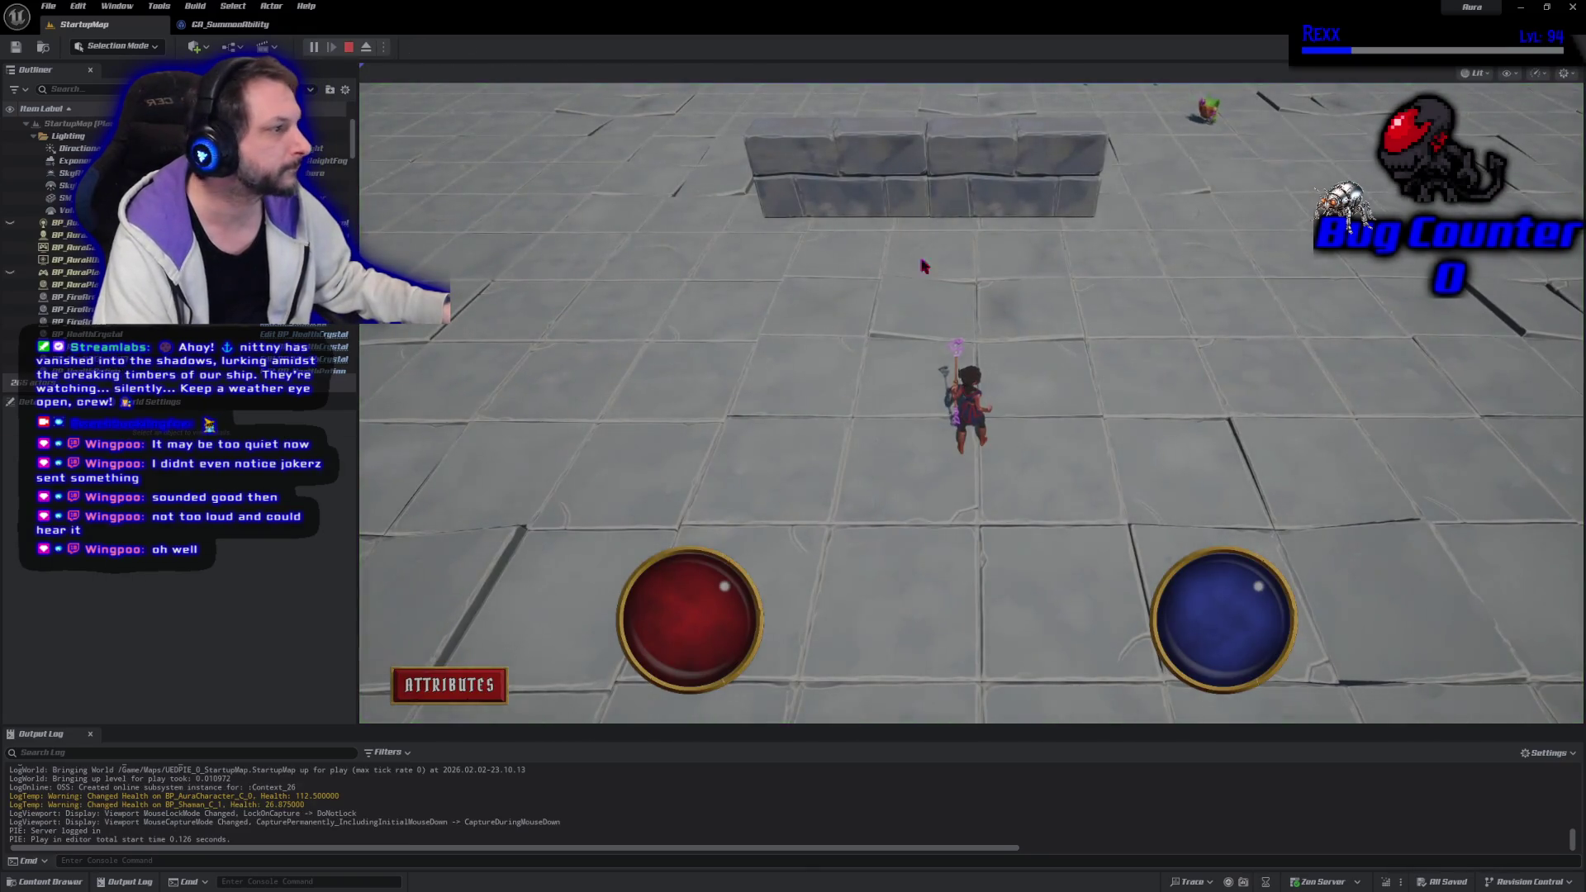
left_click(860, 272)
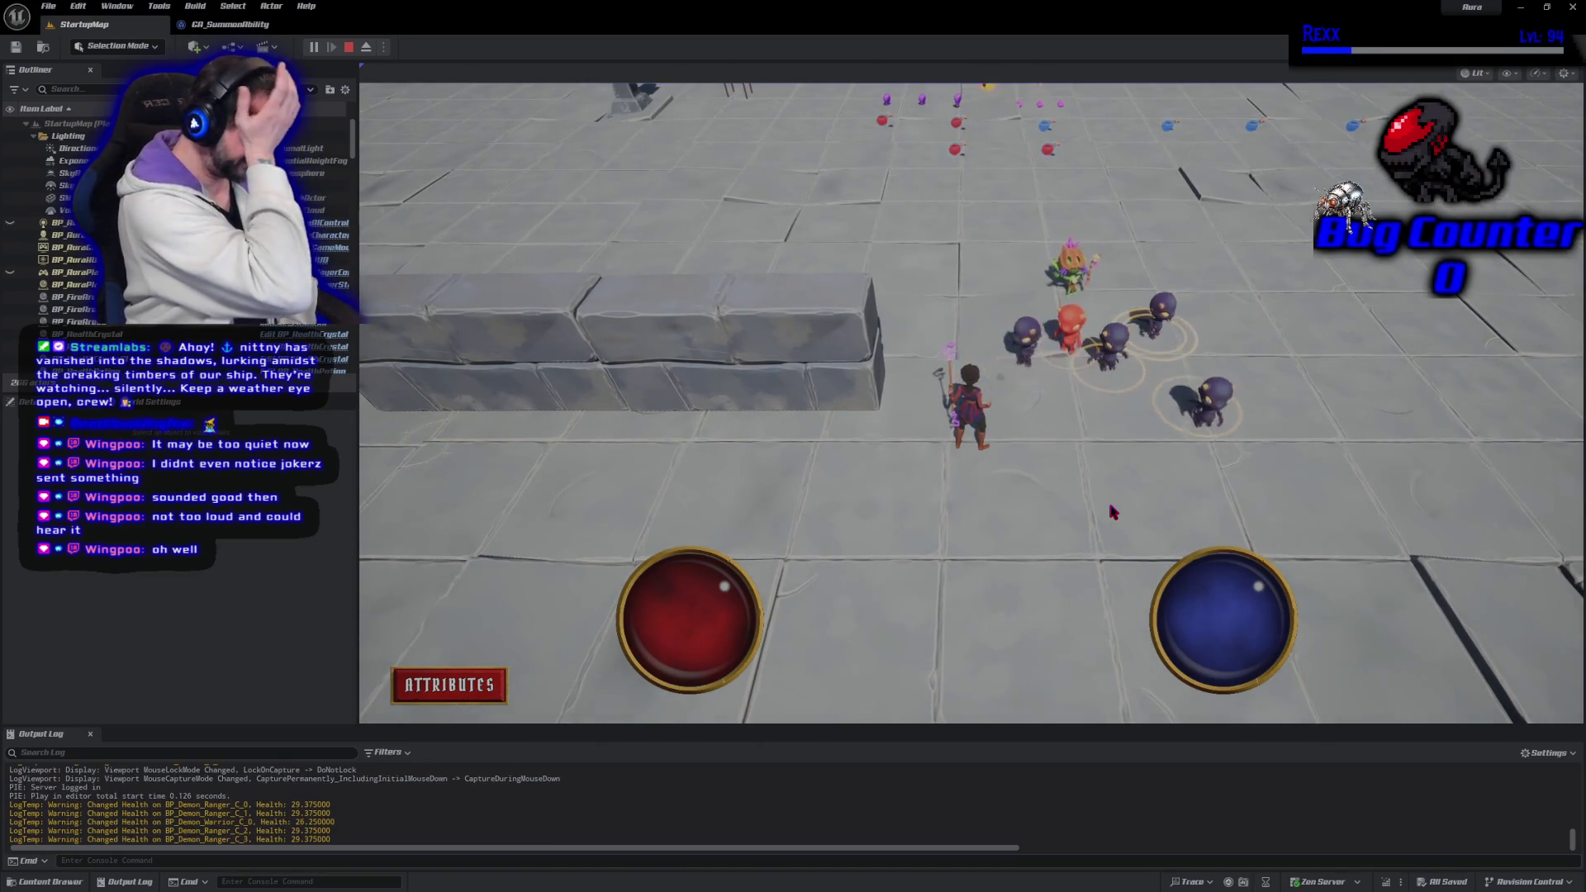
key("Escape")
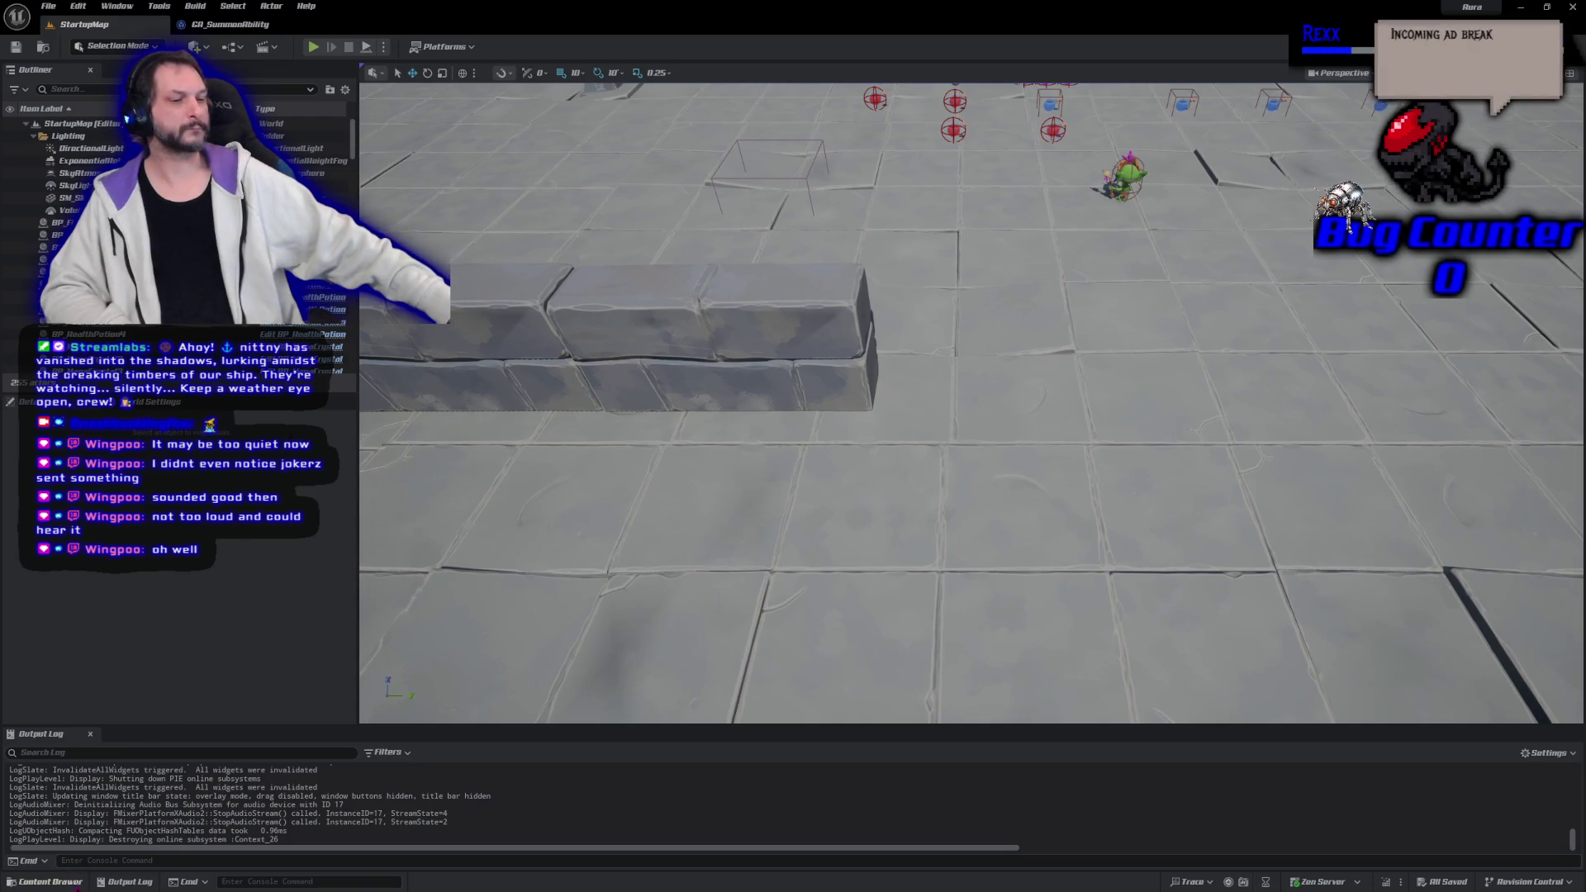
Turn on Enable Root Motion for the Shaman_Summon animation in Enemies/Shaman/Animations
left_click(50, 882)
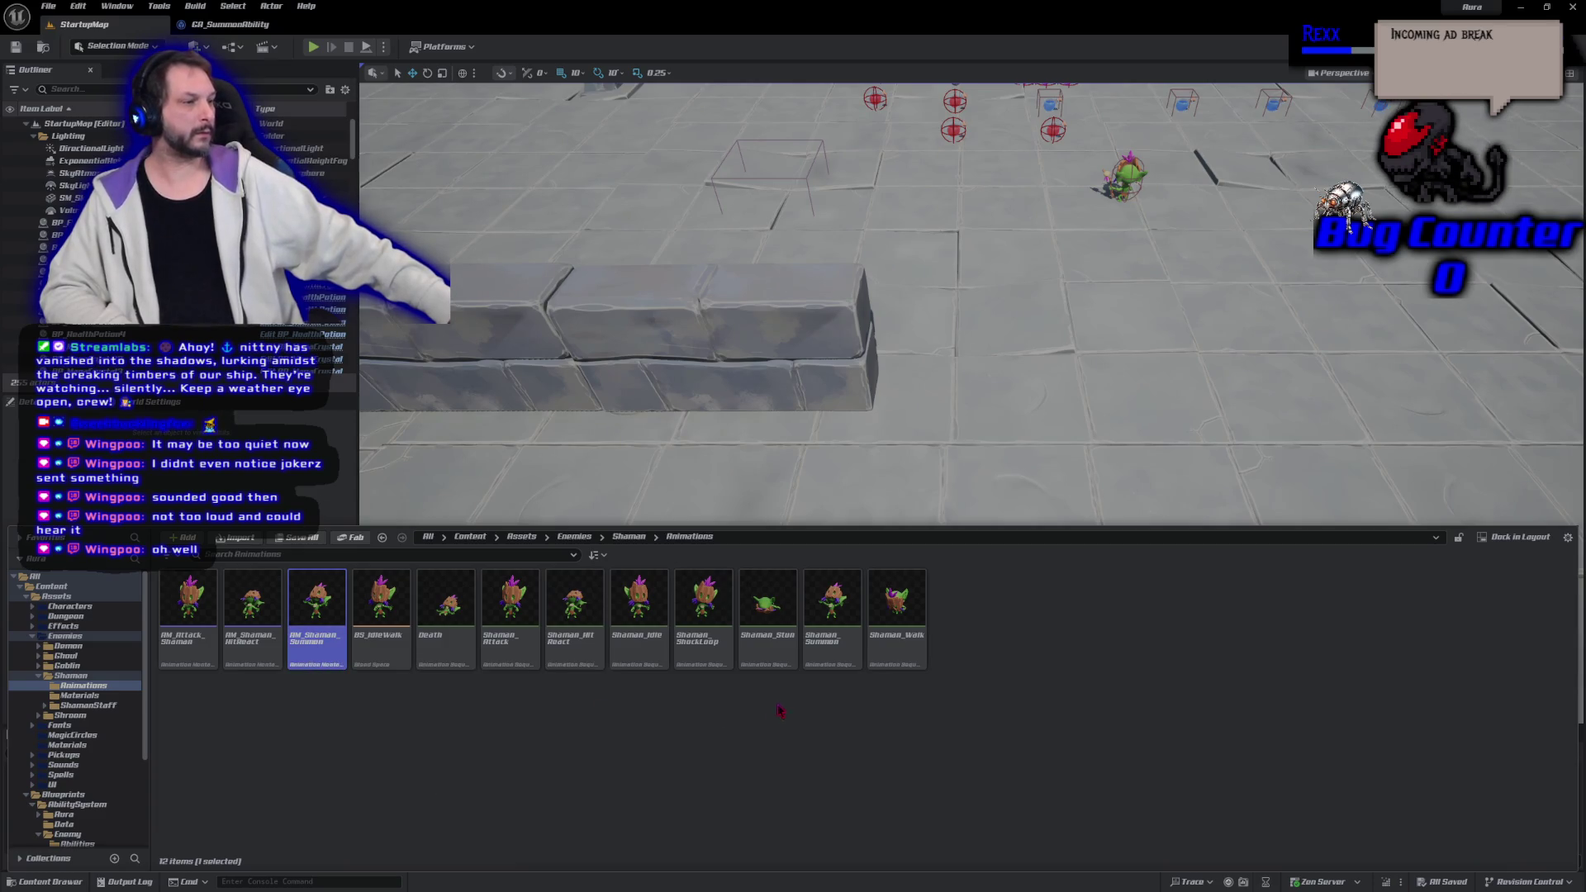
left_click(832, 628)
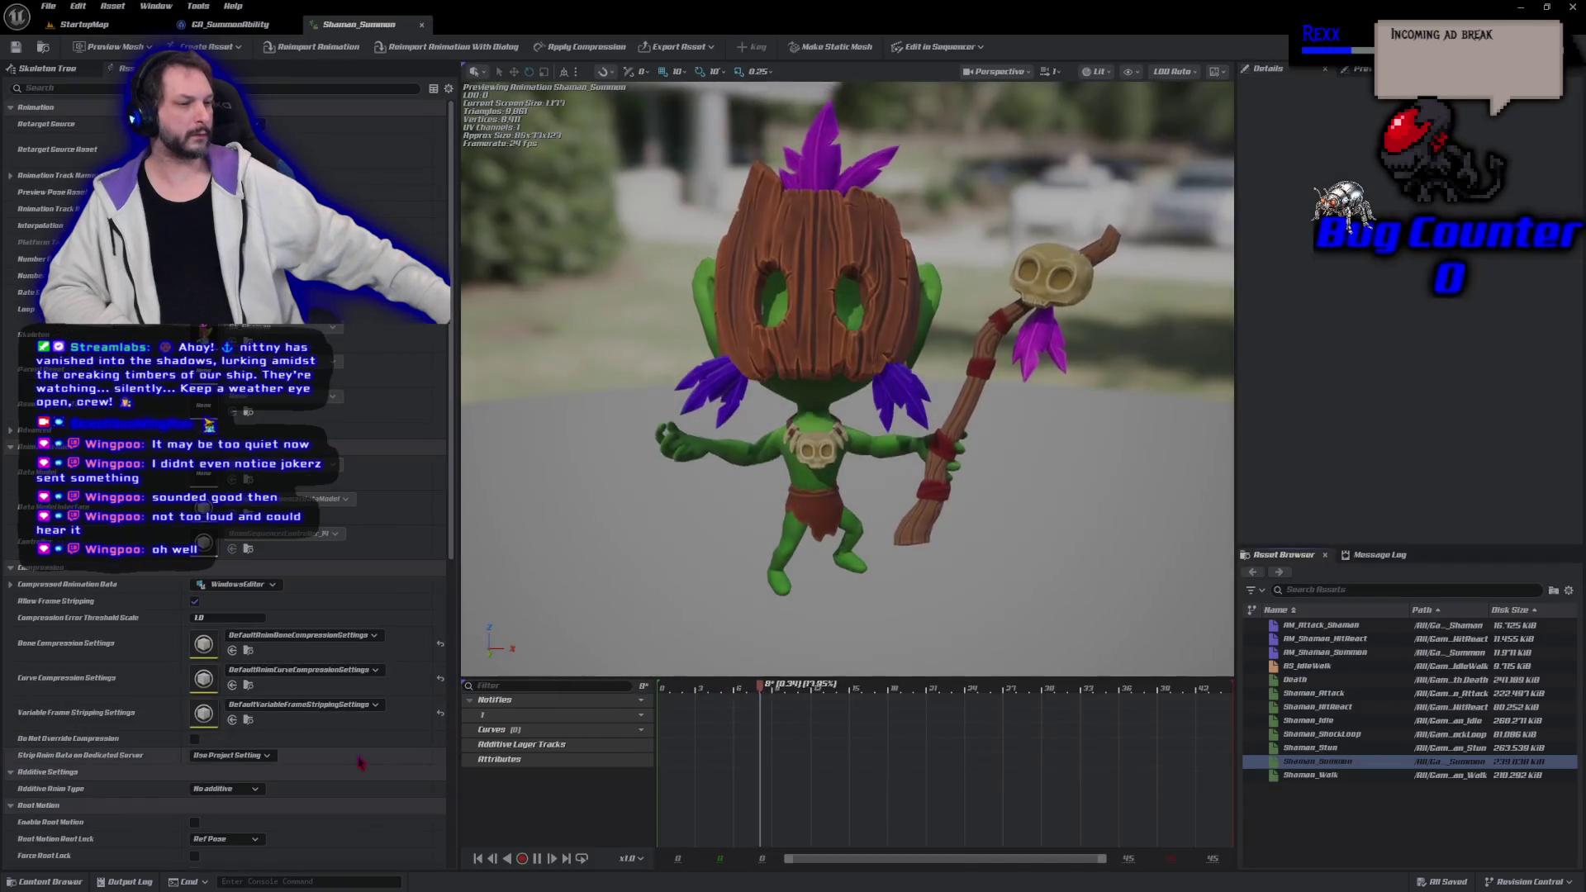
left_click(195, 822)
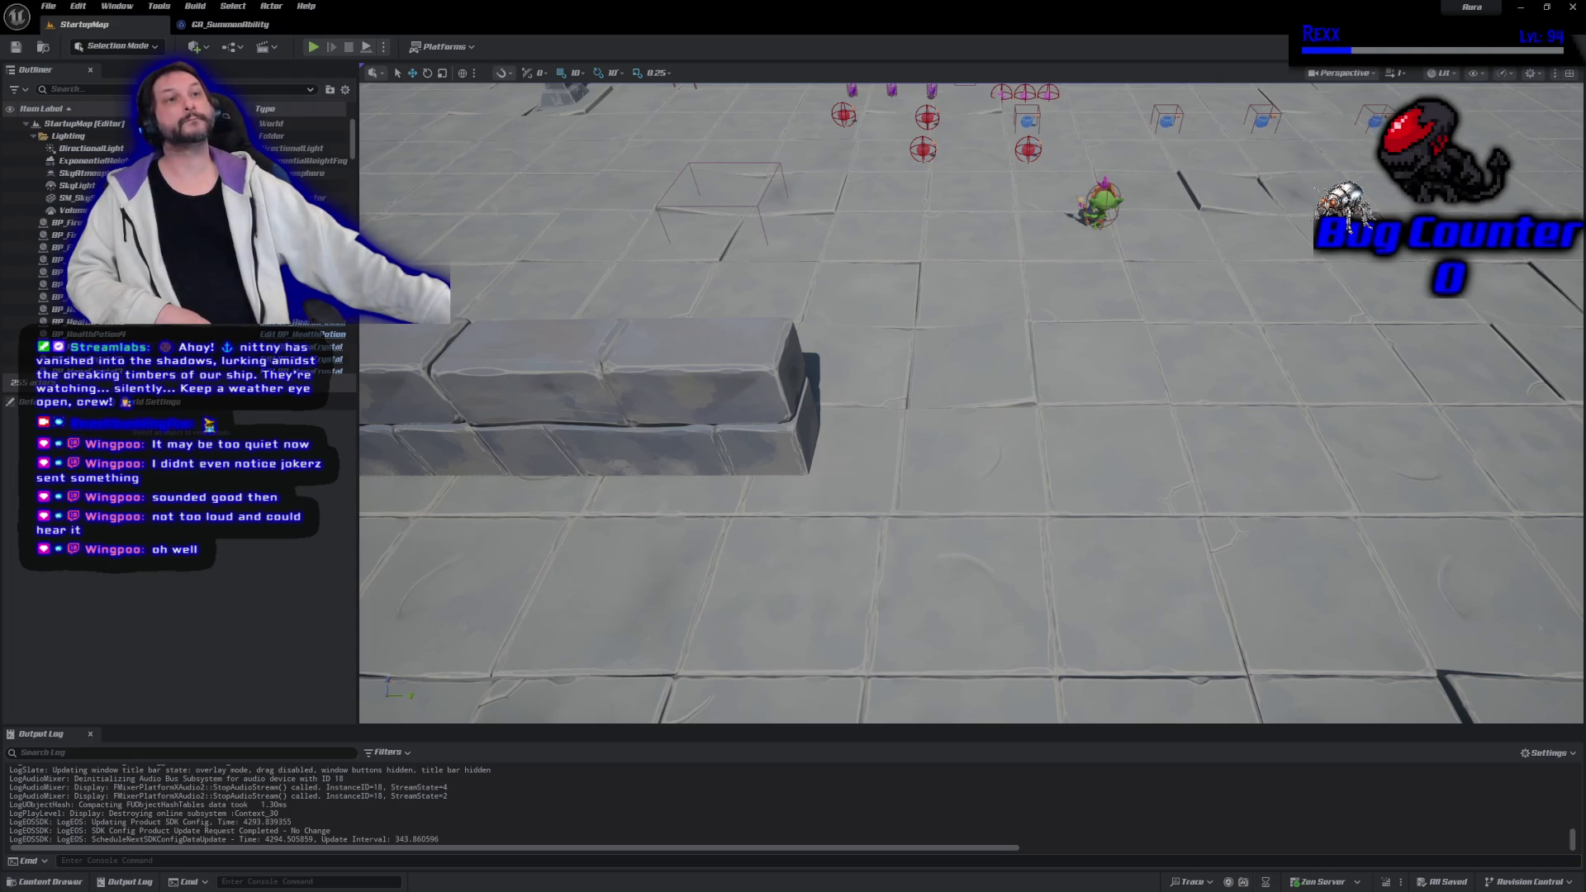
Close the Unreal Editor and the AuraSummonAbility header and source tabs
left_click(1573, 6)
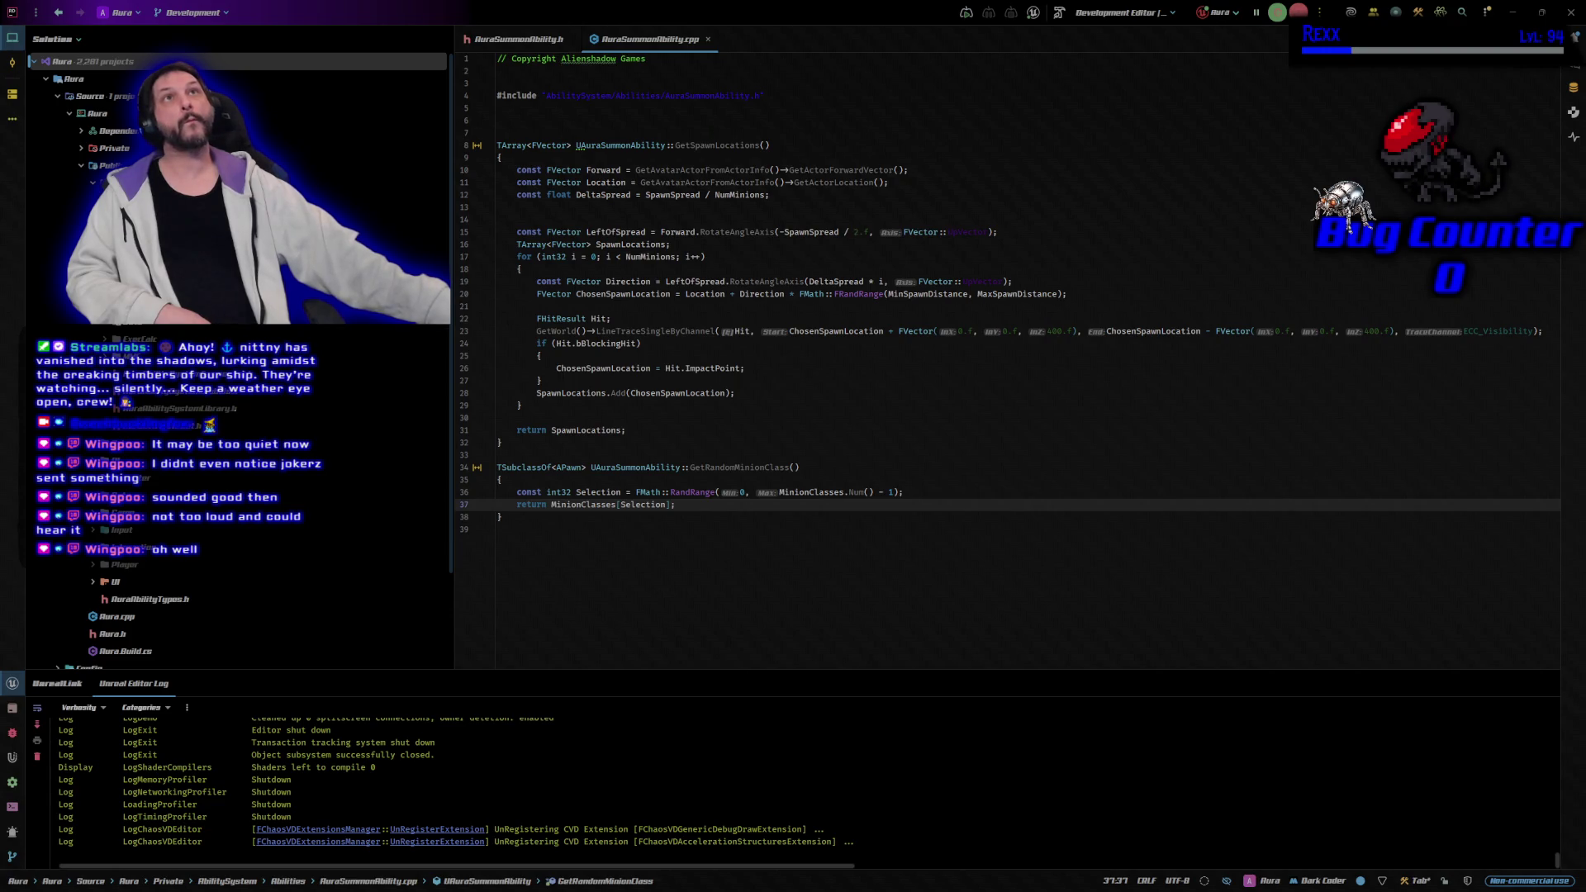
middle_click(531, 51)
middle_click(530, 51)
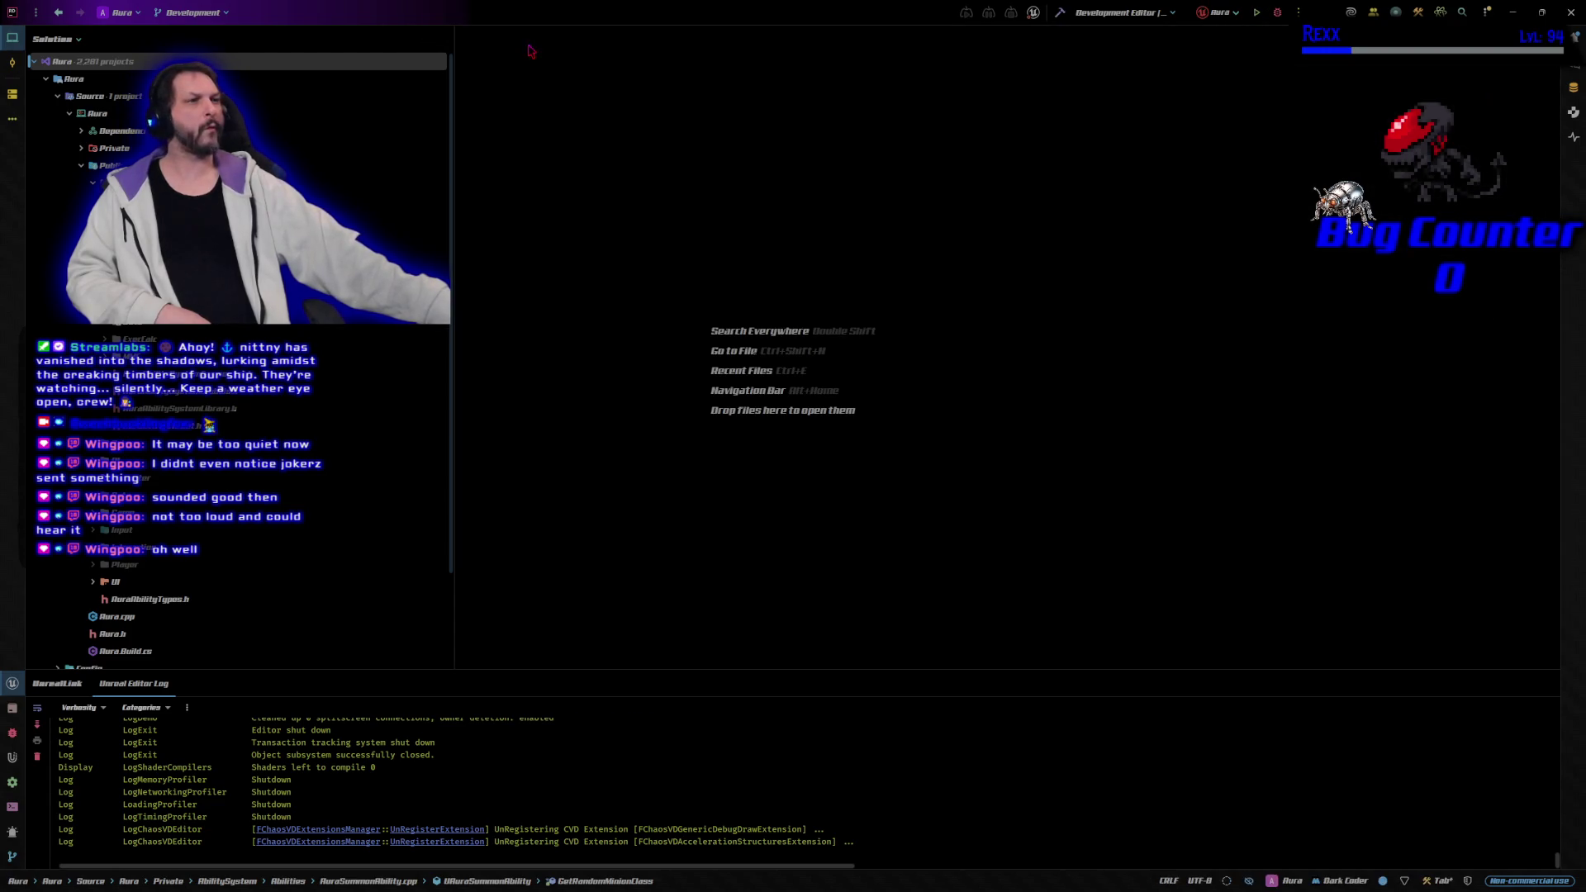
Collapse the Public folder and open Interaction/CombatInterface.h
left_click(84, 168)
left_click(82, 166)
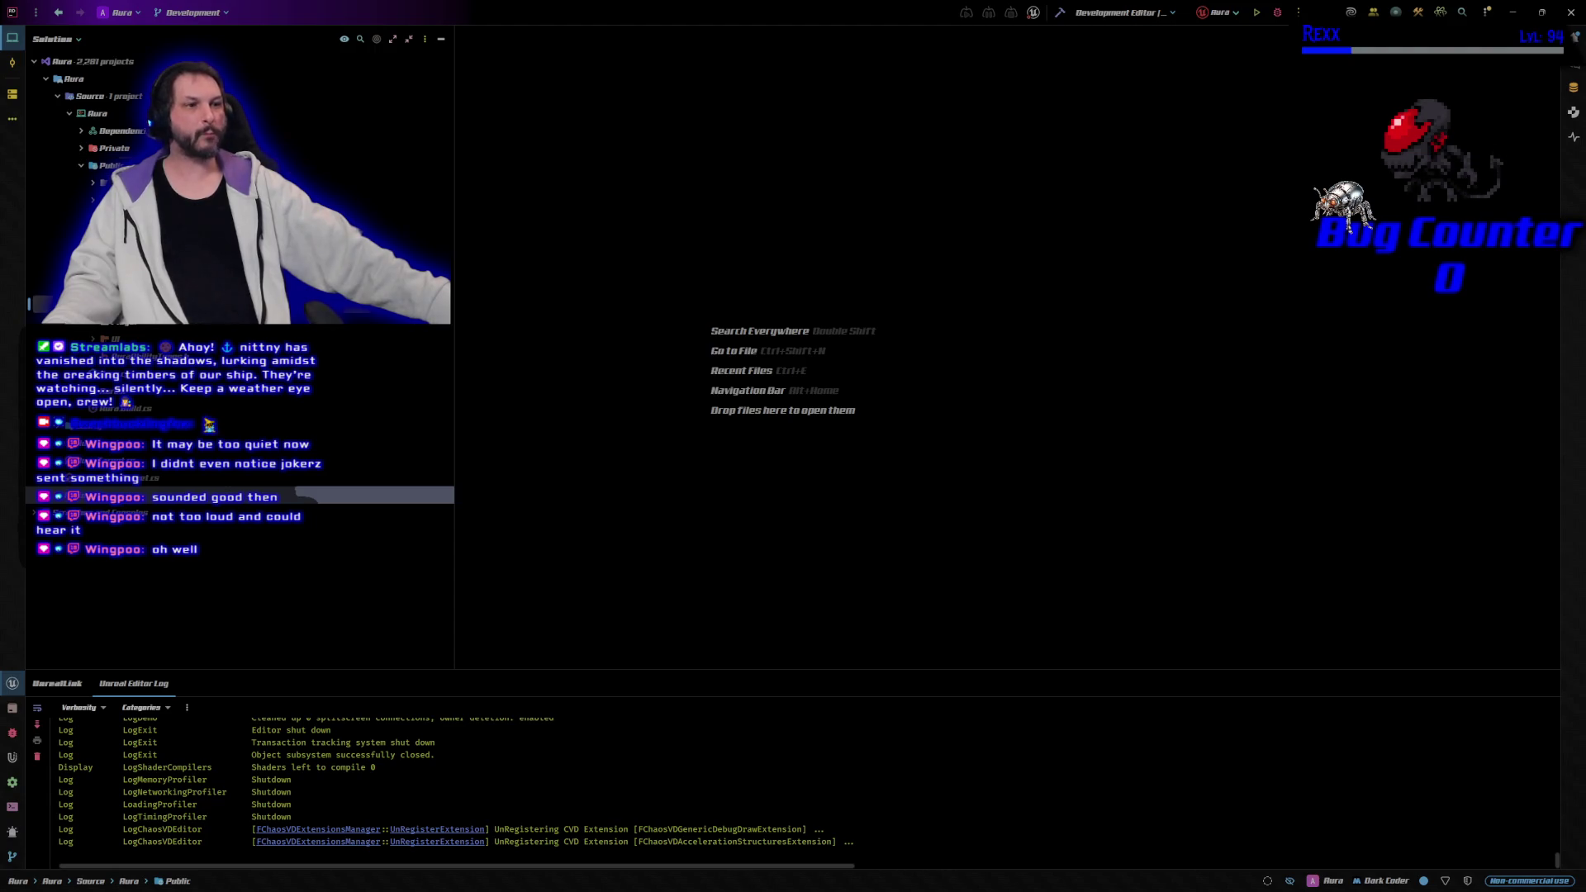
left_click(124, 530)
key("Return")
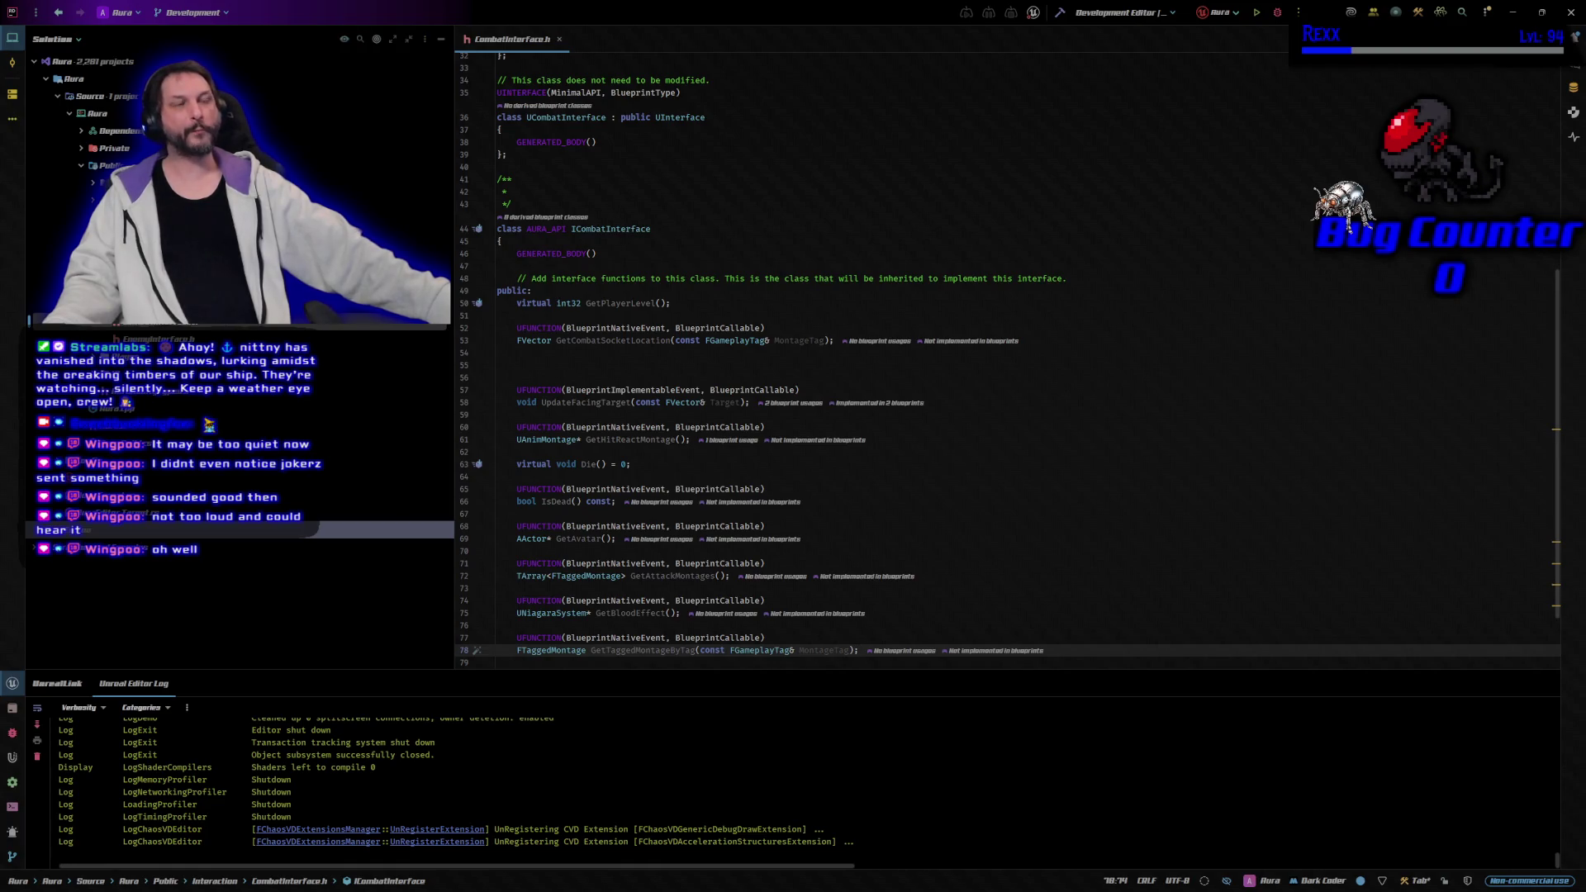
Open AuraCharacterBase.h and its matching AuraCharacterBase.cpp
key("alt+shift+l")
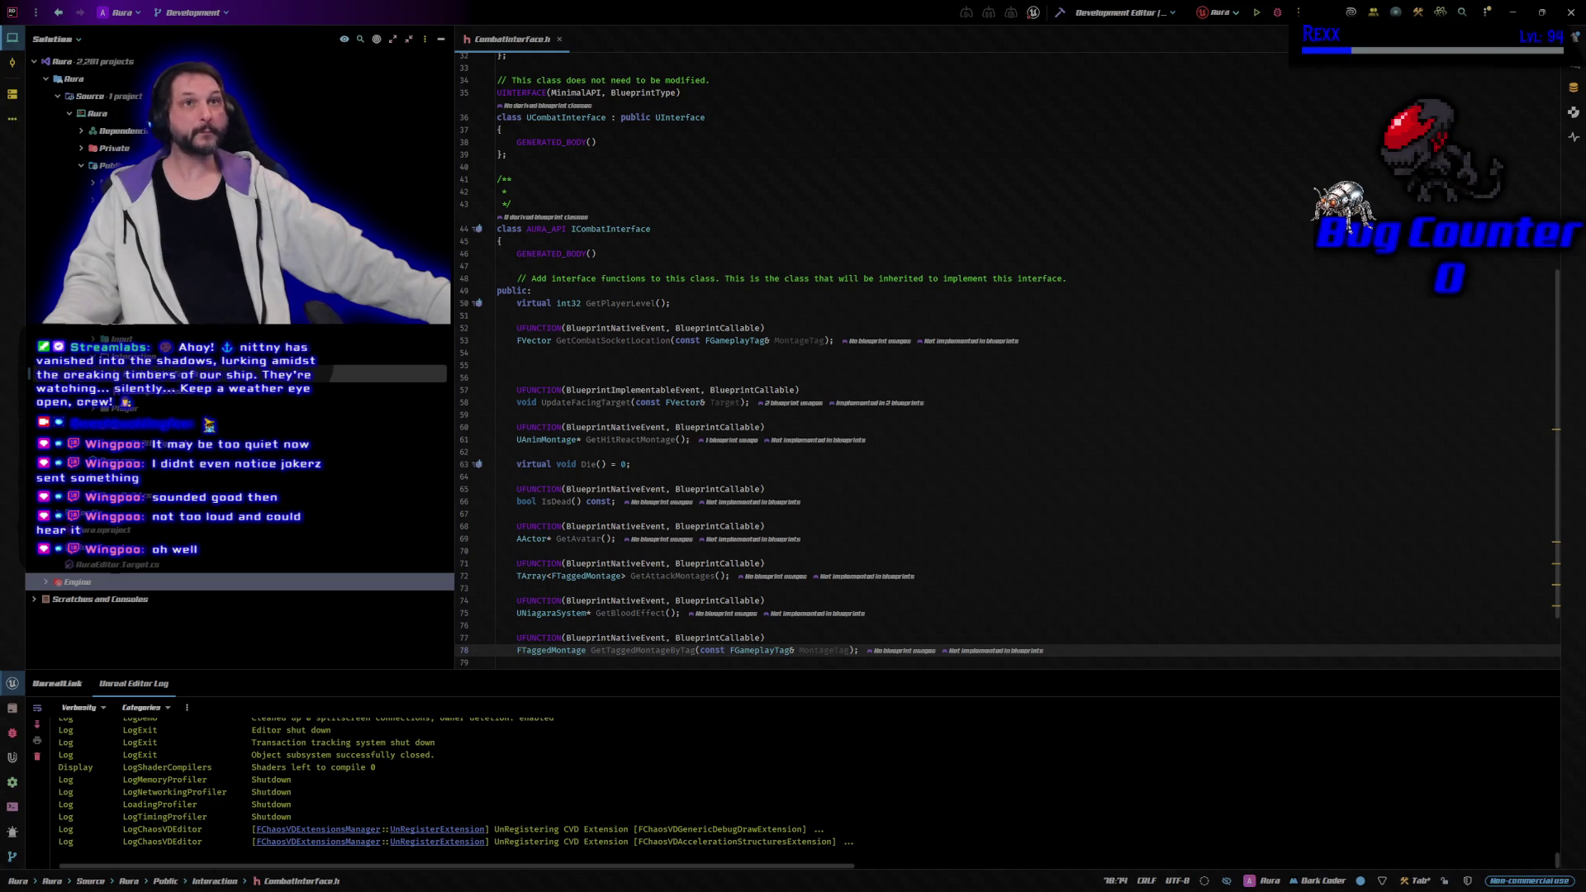
double_click(124, 268)
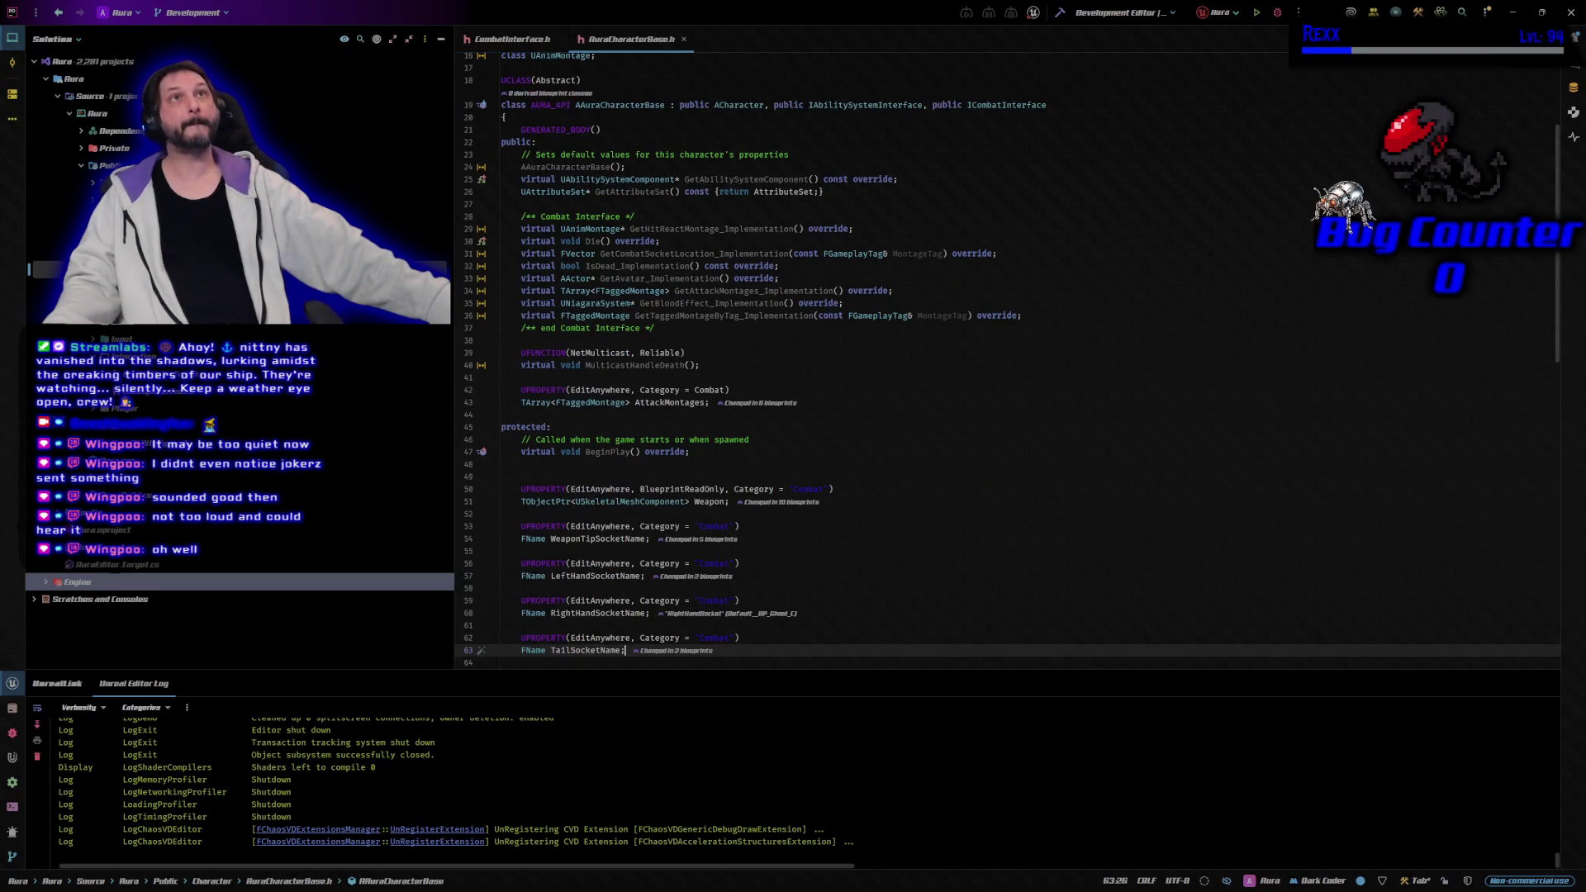
key("ctrl+k")
key("ctrl+o")
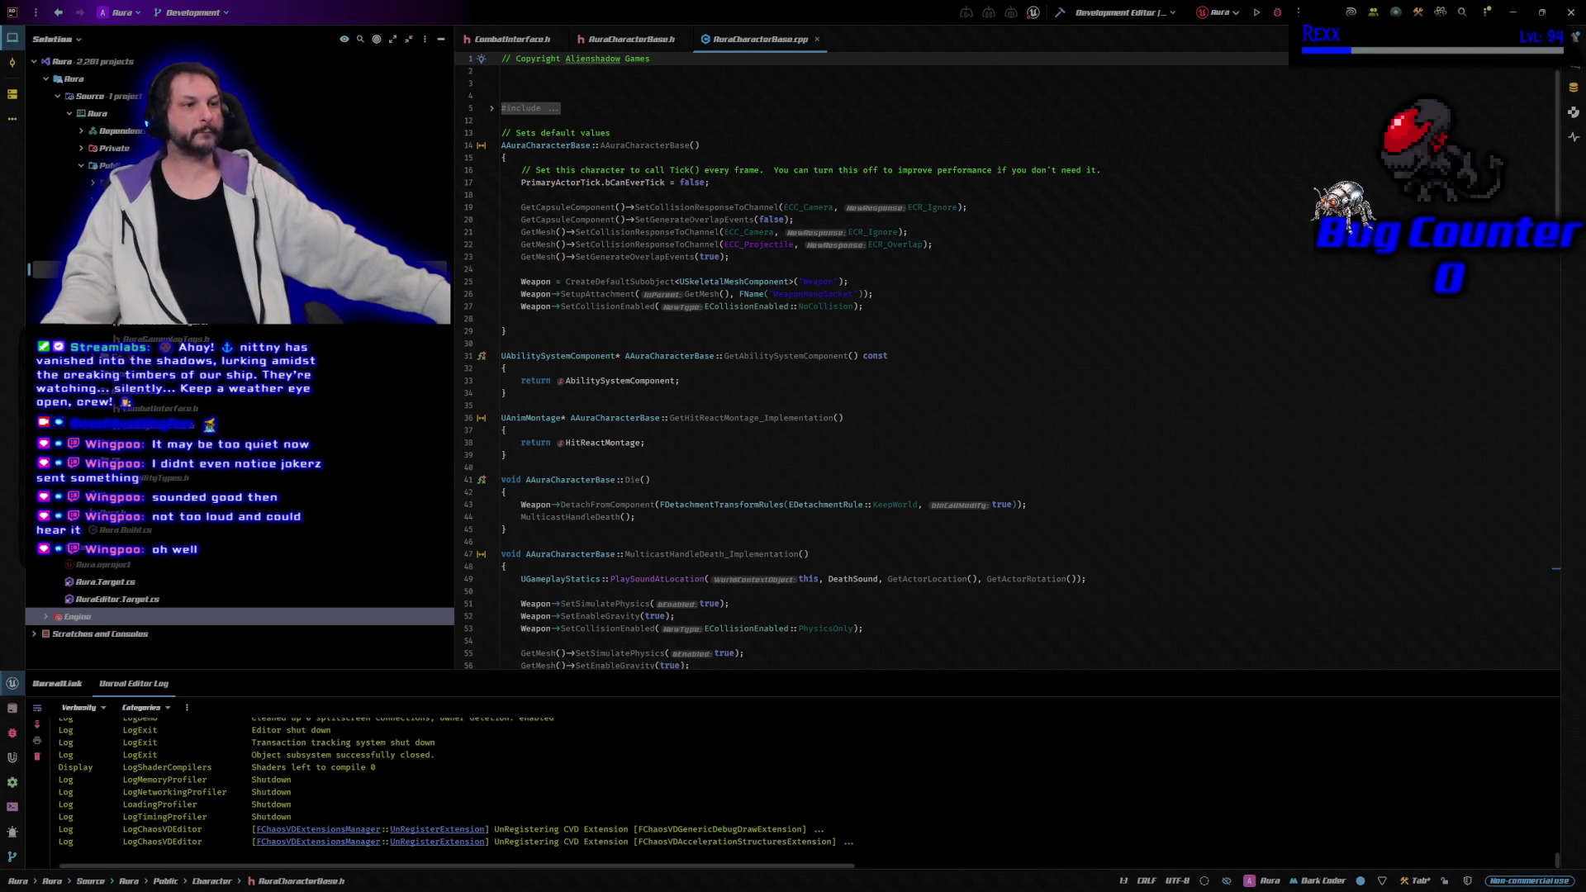
Open AuraGameplayTags.h and AuraGameplayTags.cpp, then return to CombatInterface.h
left_click(165, 339)
key("Return")
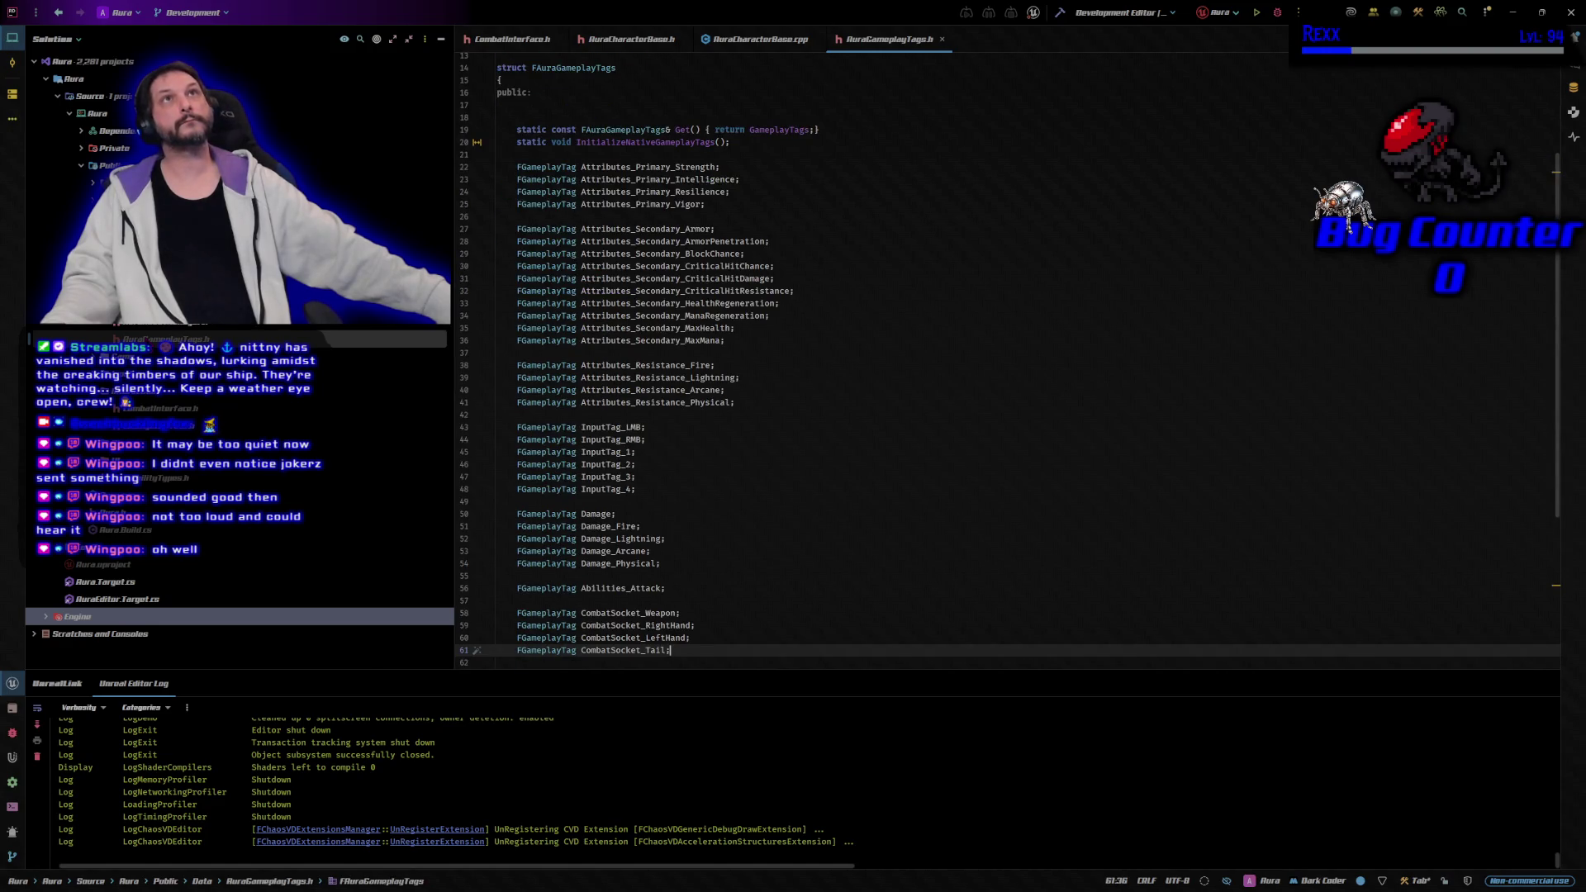
key("ctrl+alt+Home")
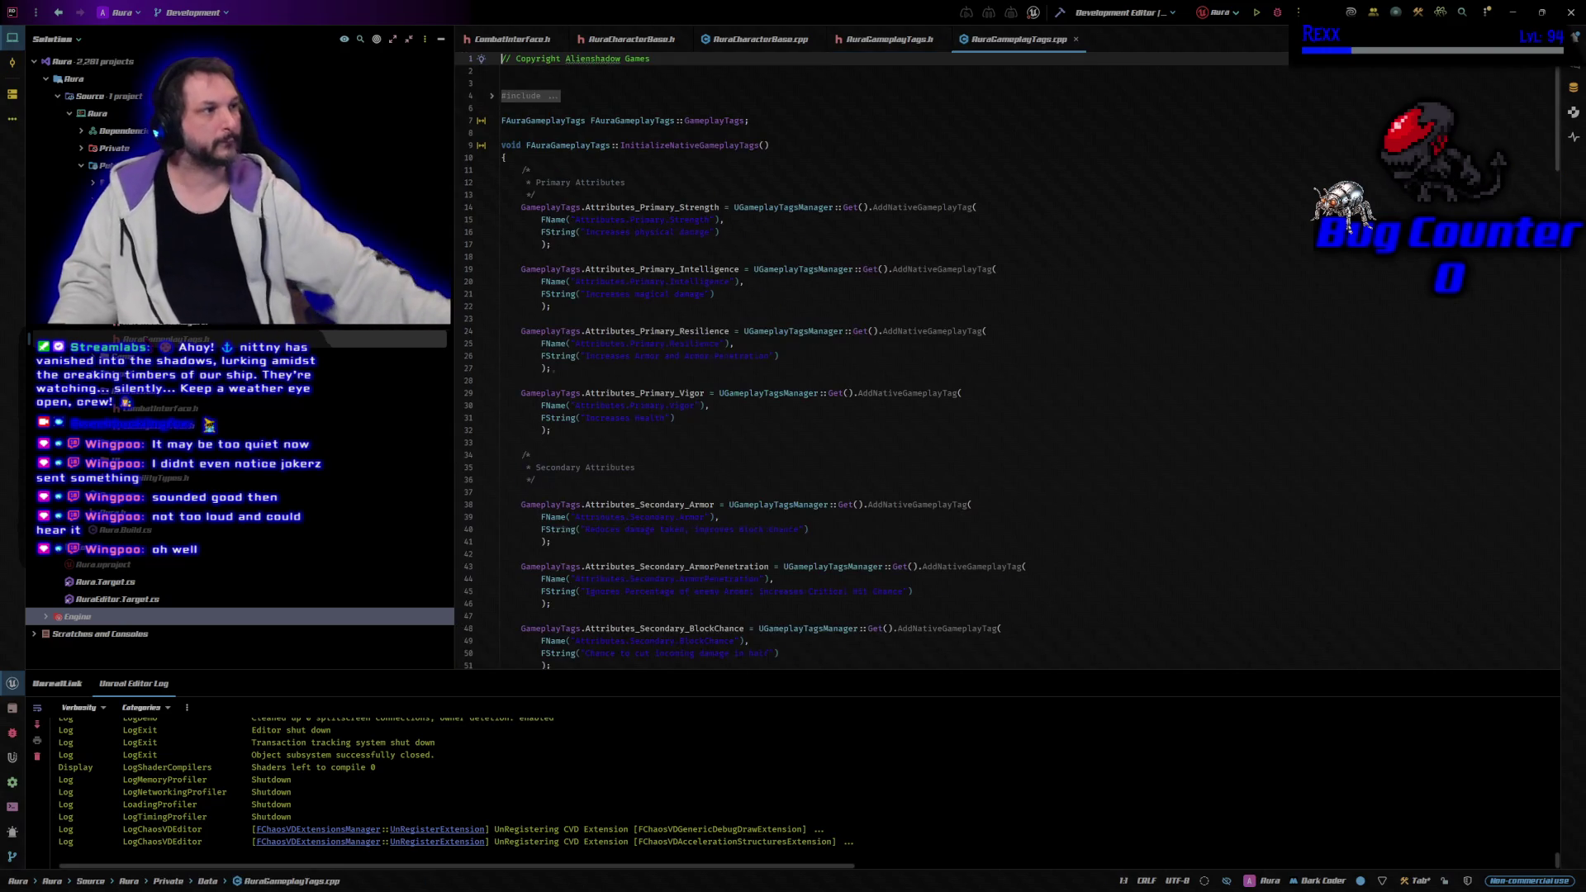
left_click(525, 38)
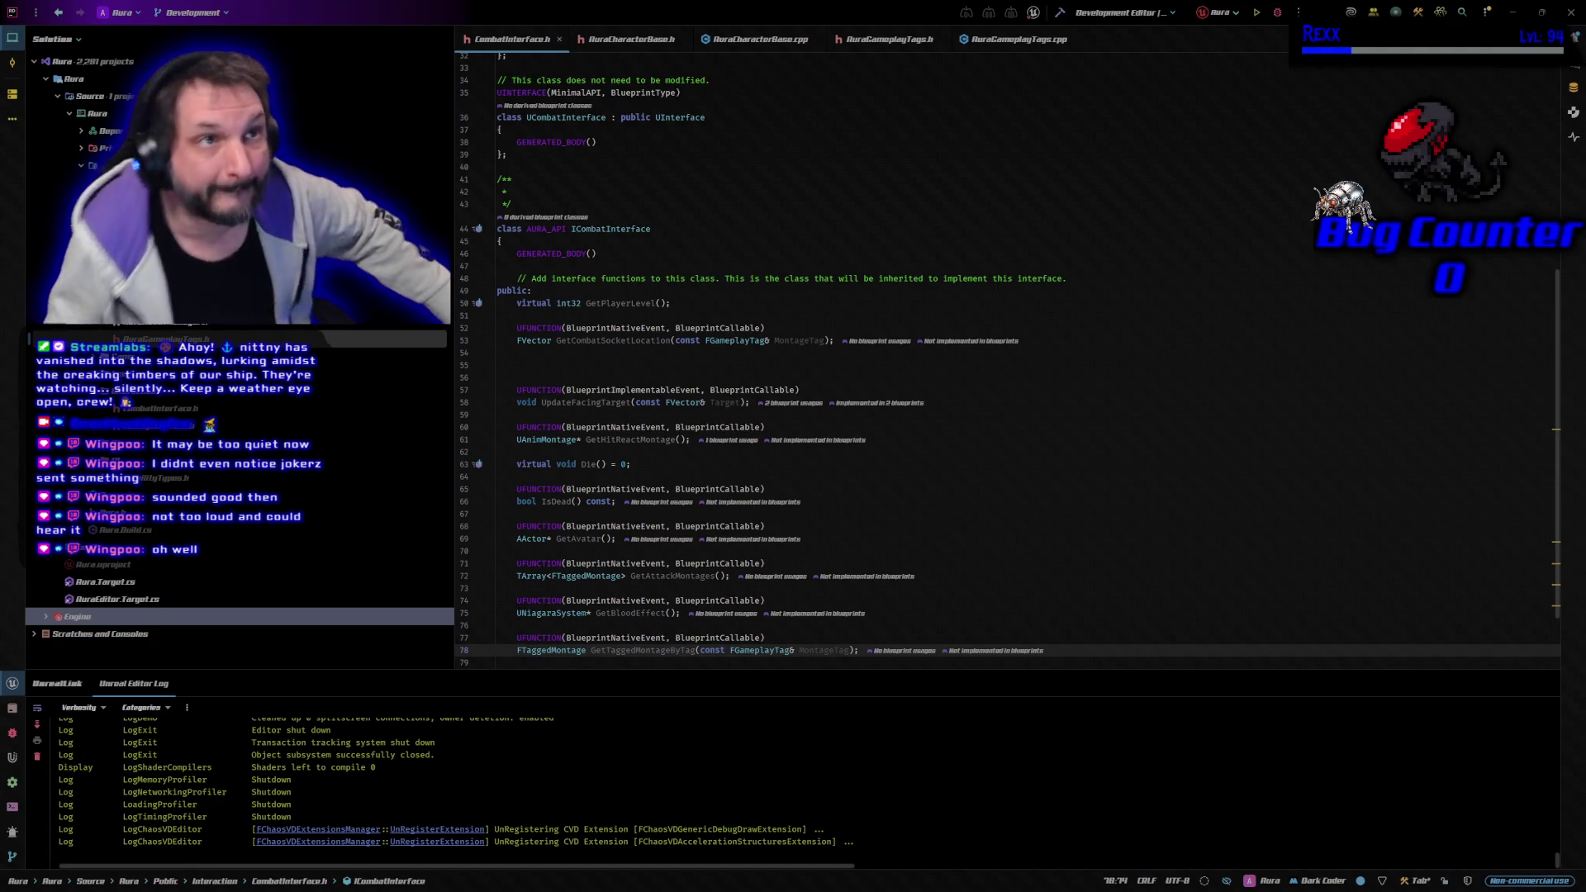
Declare a BlueprintNativeEvent, BlueprintCallable int32 GetMinionCount() after GetTaggedMontageByTag in CombatInterface.h
scroll(1112, 520, "down", 2)
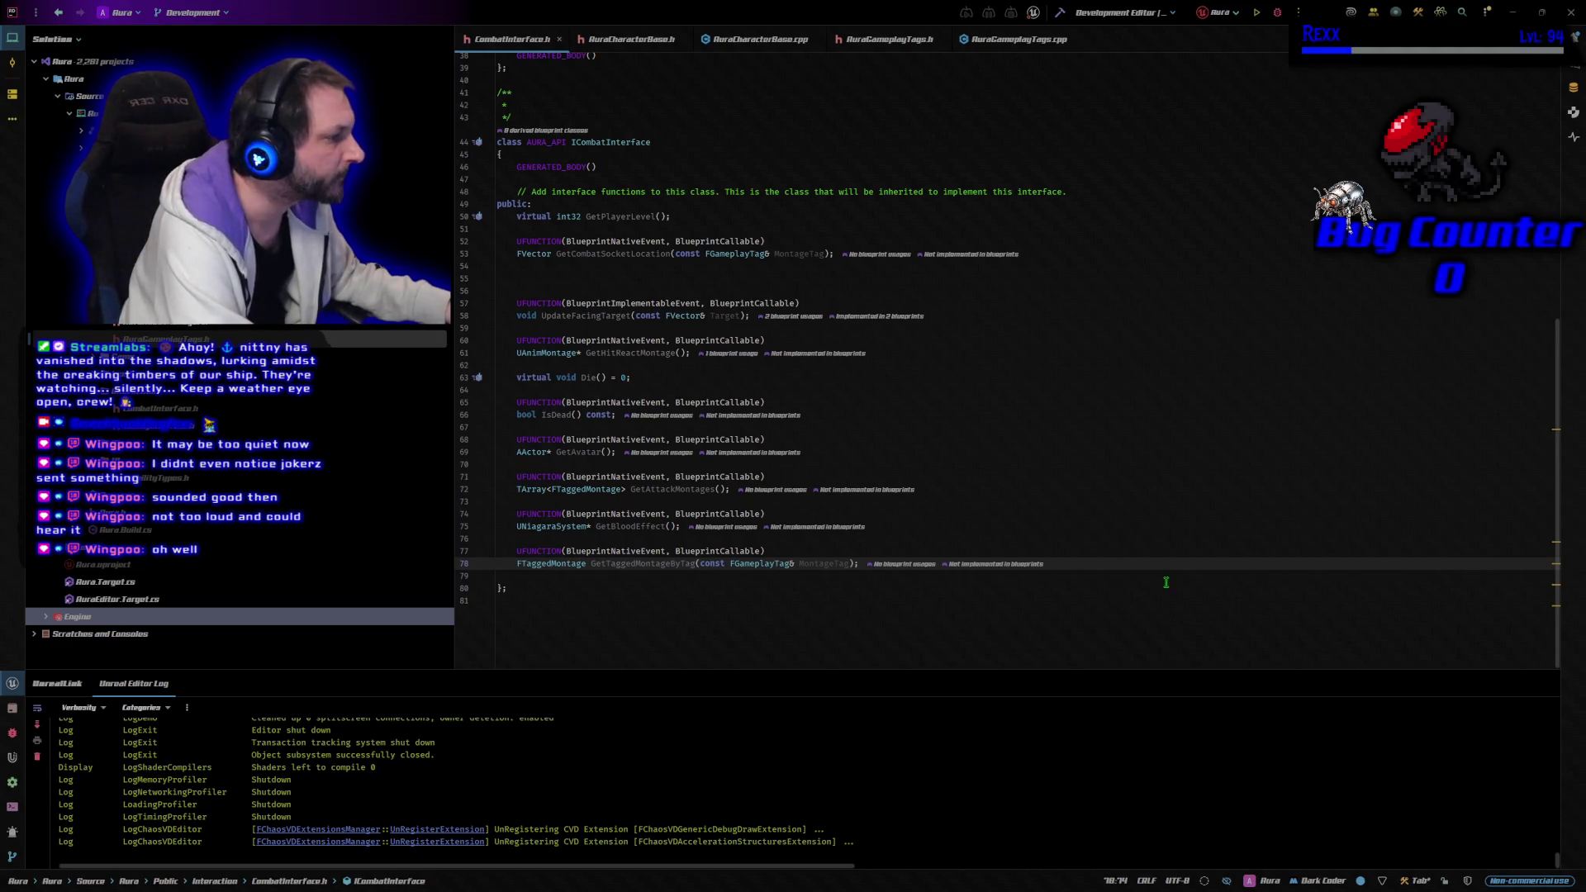
left_click(669, 574)
key("Return")
key("Tab")
key("Return")
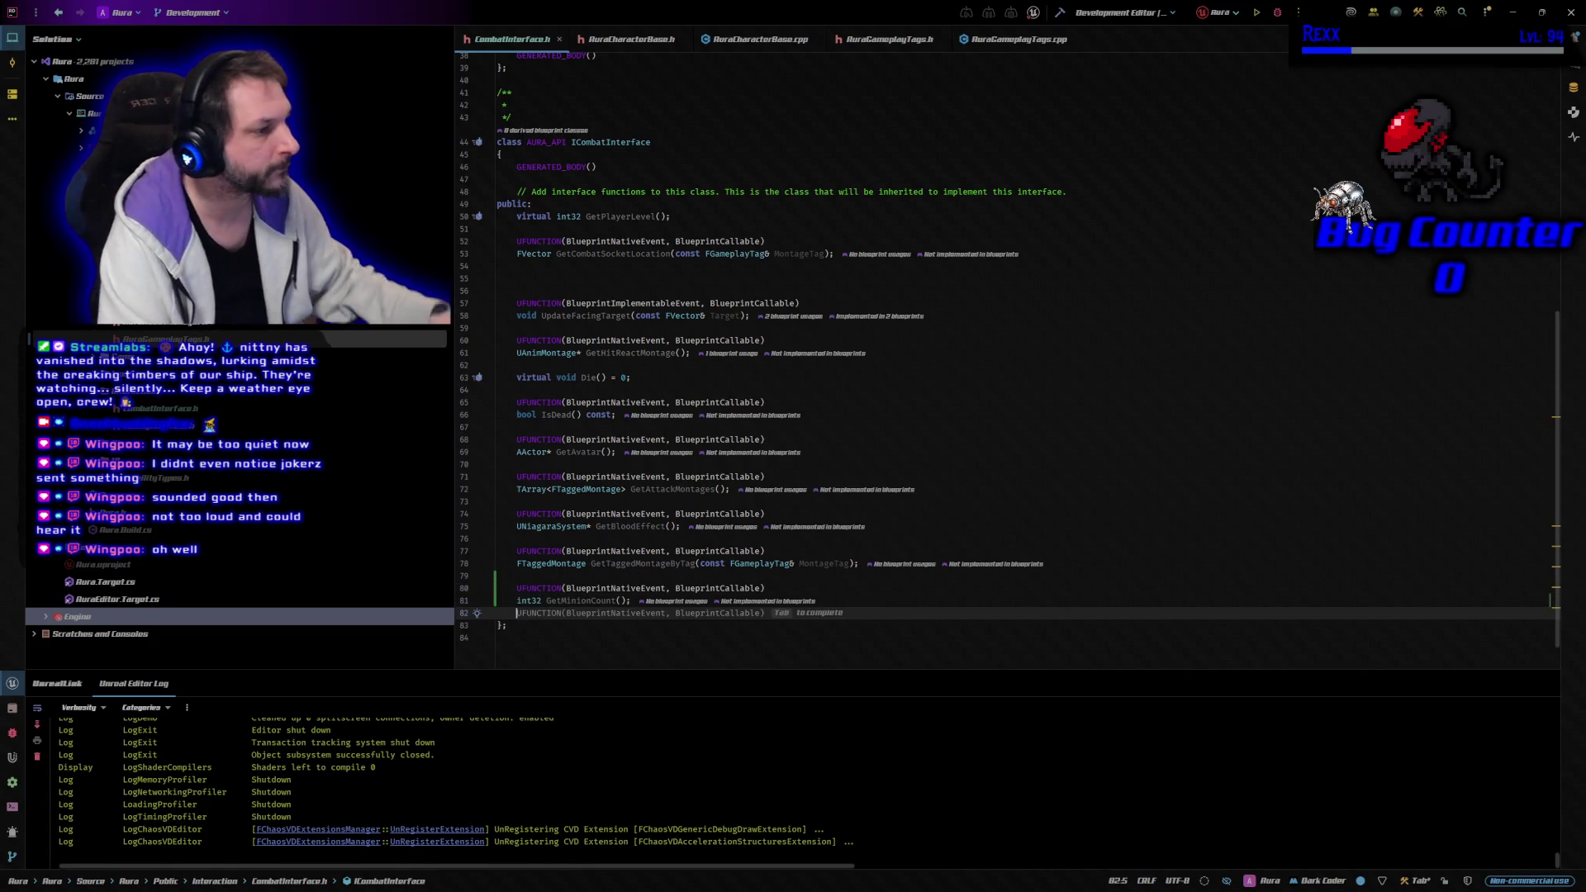
mouse_move(604, 315)
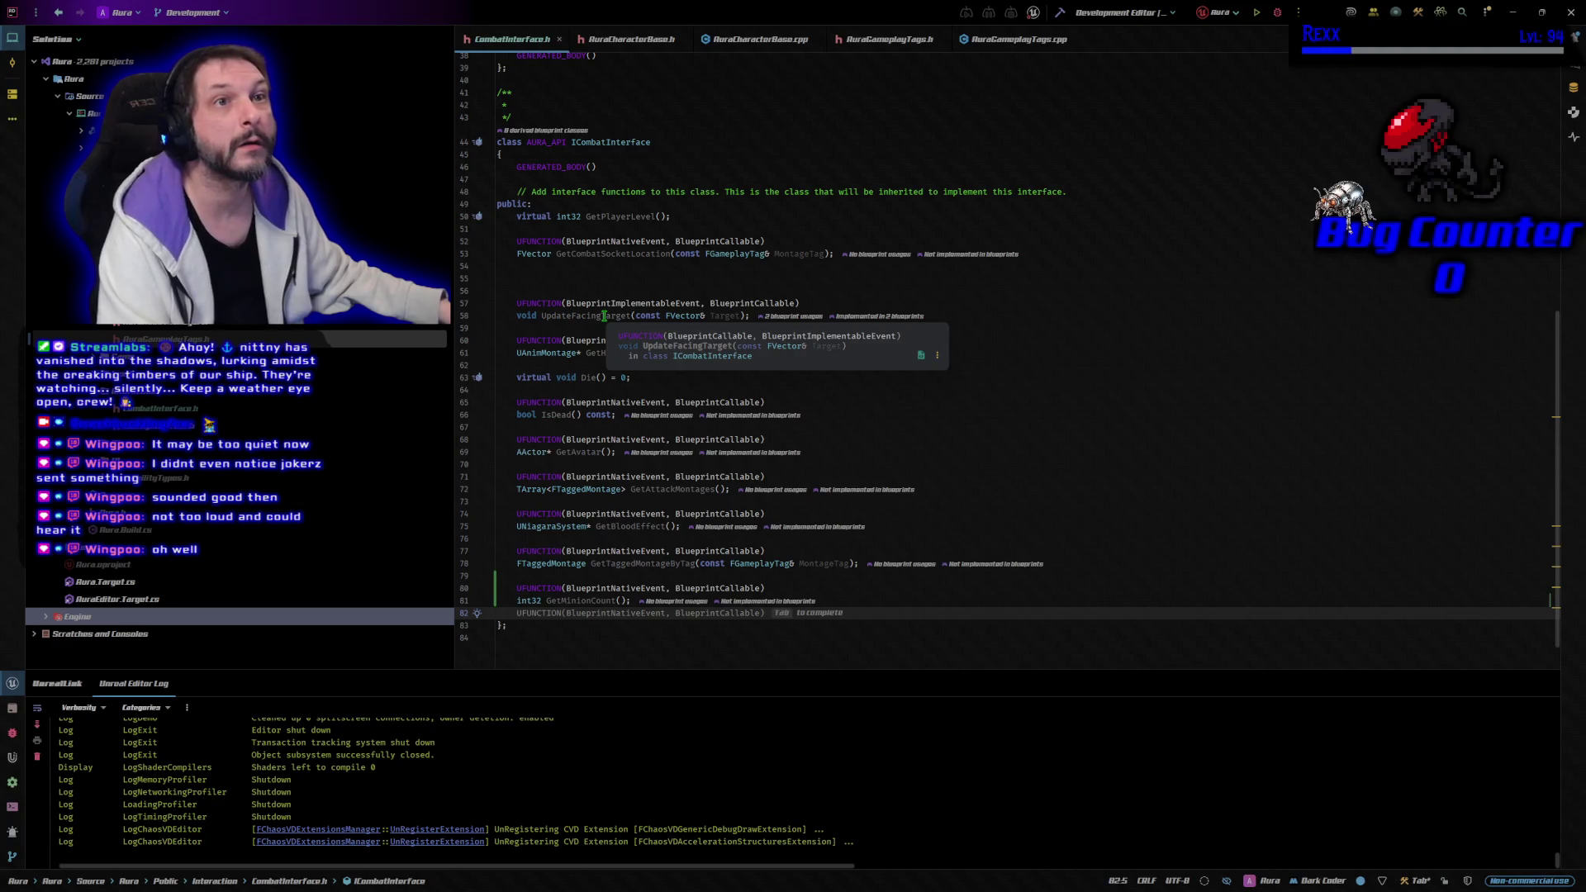
left_click(621, 38)
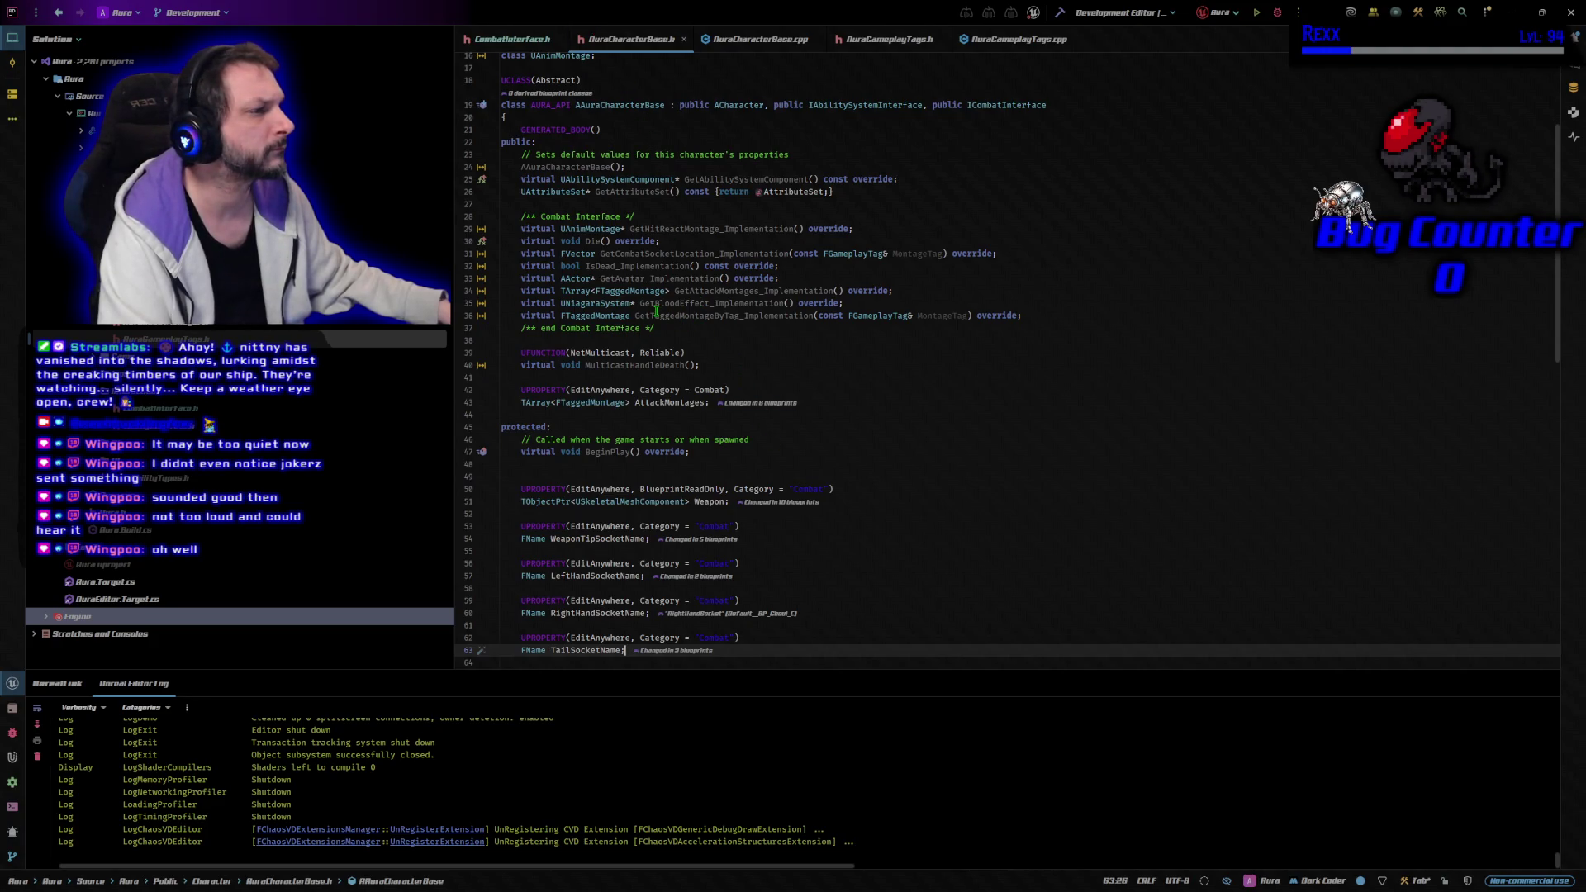
Add a virtual int32 GetMinionCount_Implementation override after the interface overrides in AuraCharacterBase.h
mouse_move(657, 312)
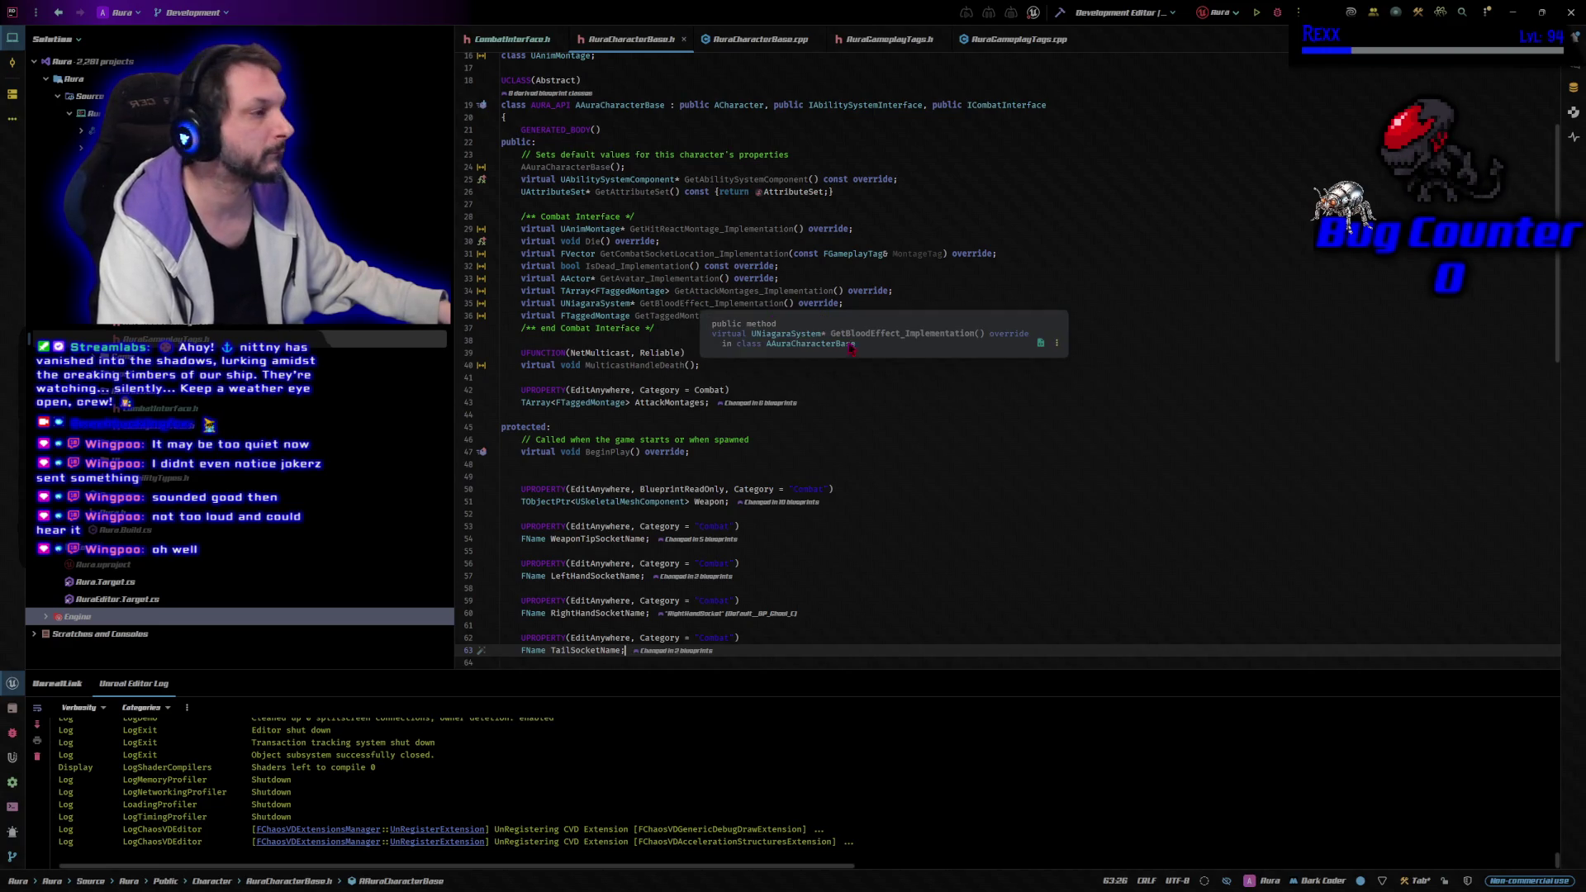
left_click(1043, 317)
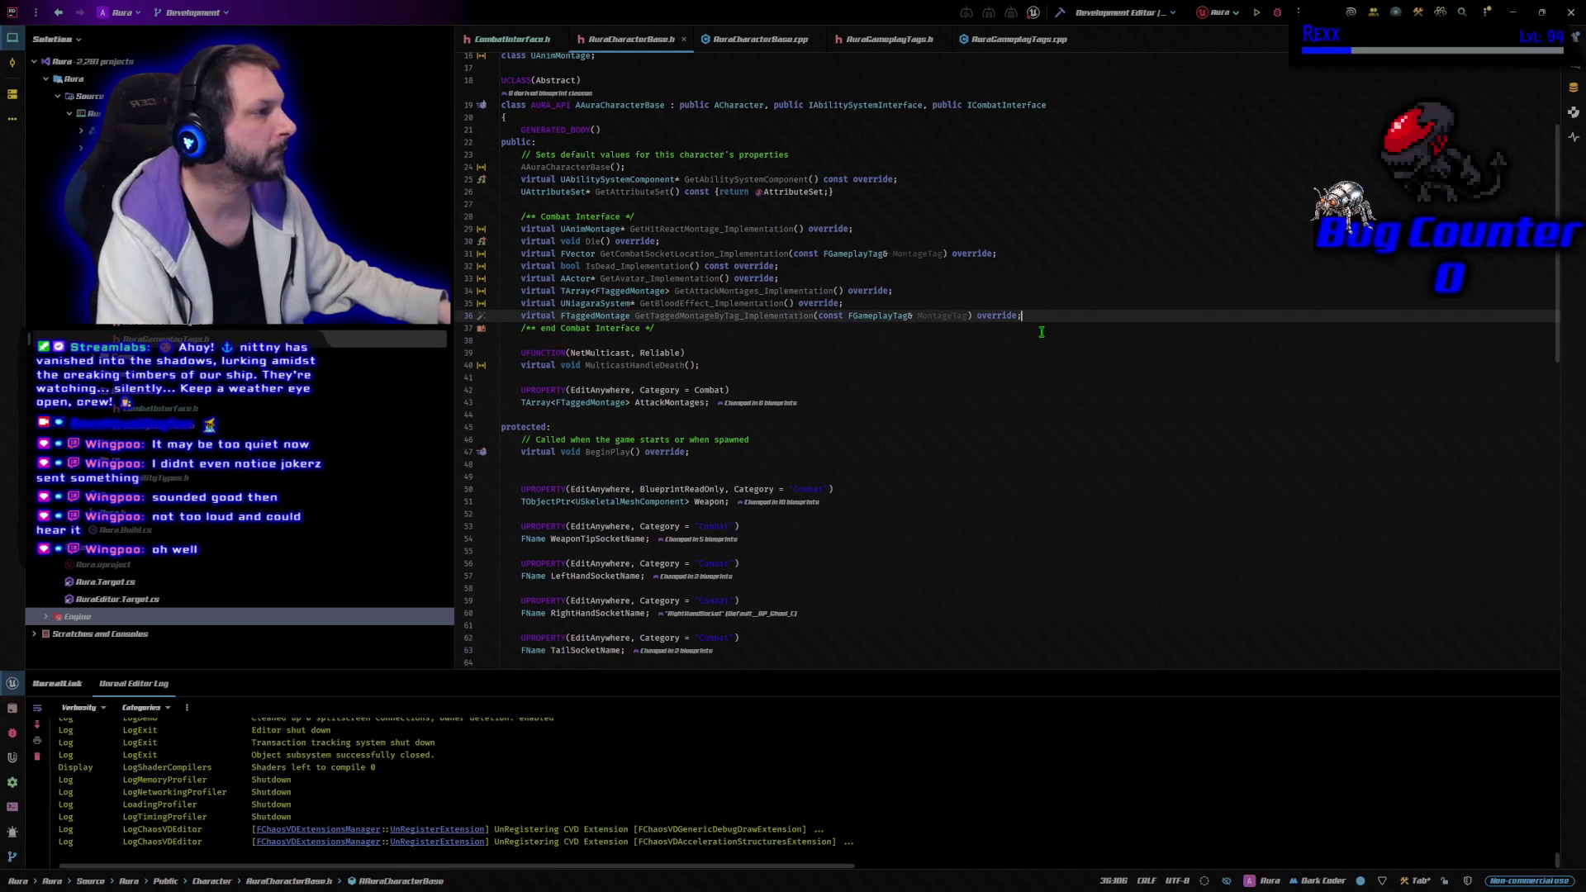
key("Return")
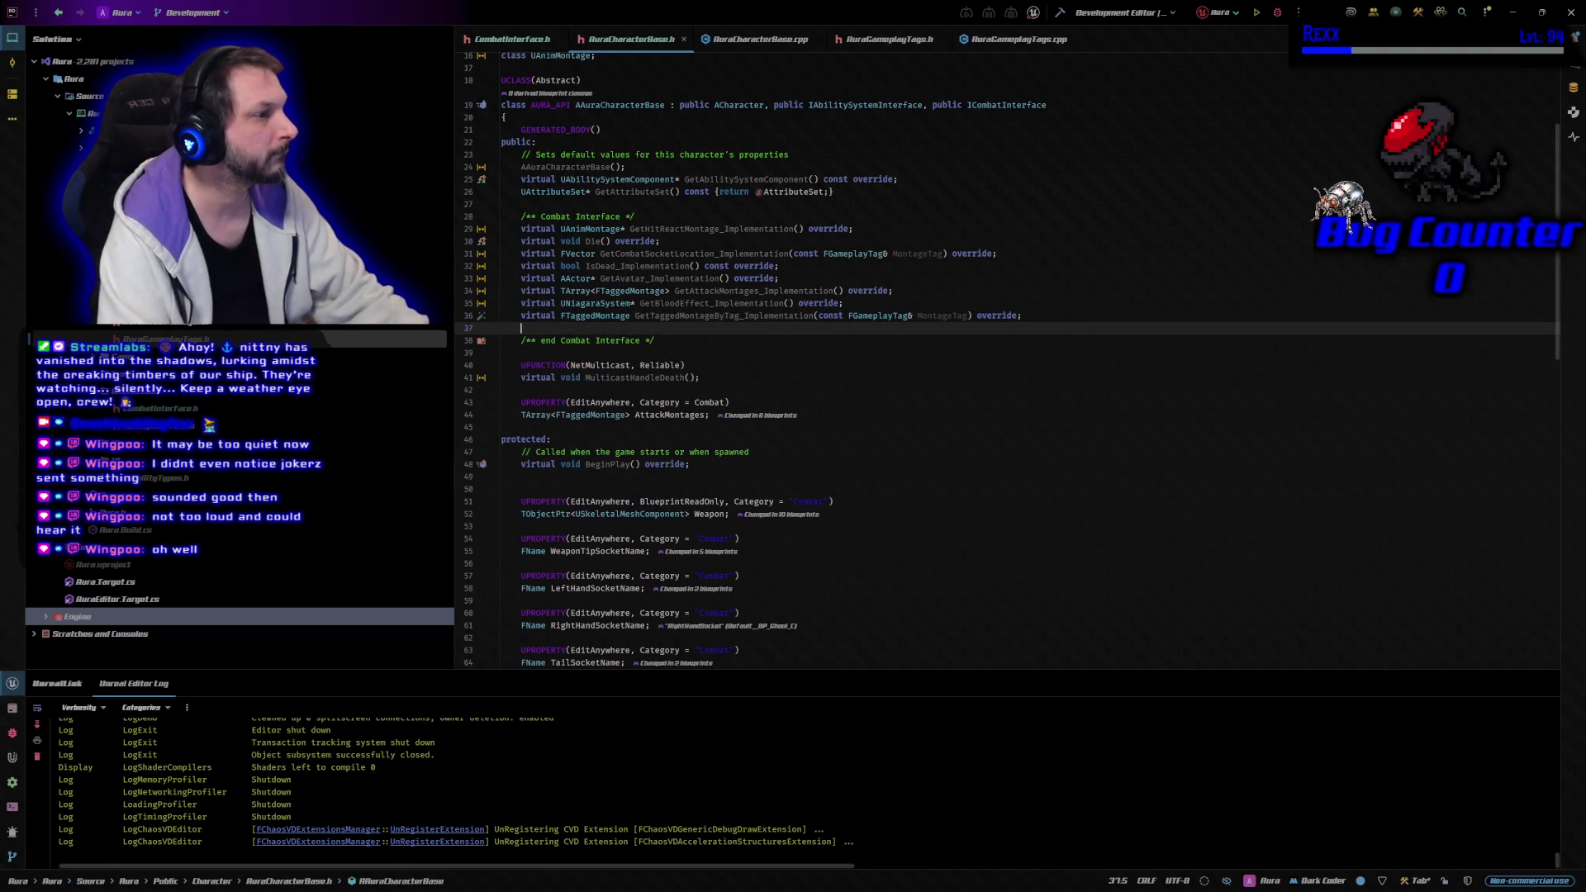
type("virtual ")
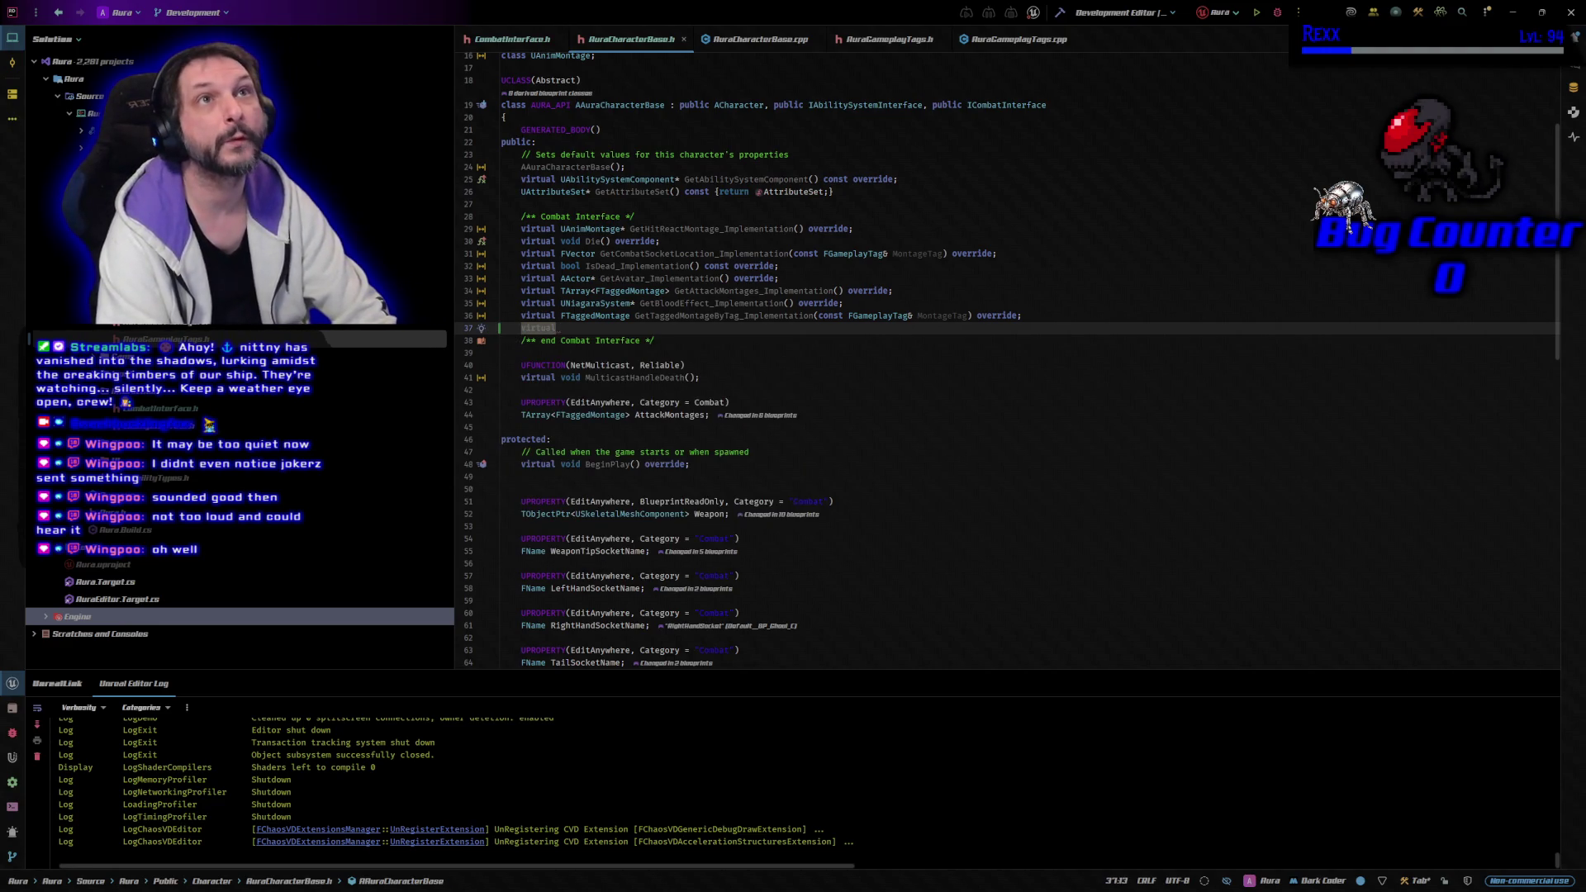
type("int32 ")
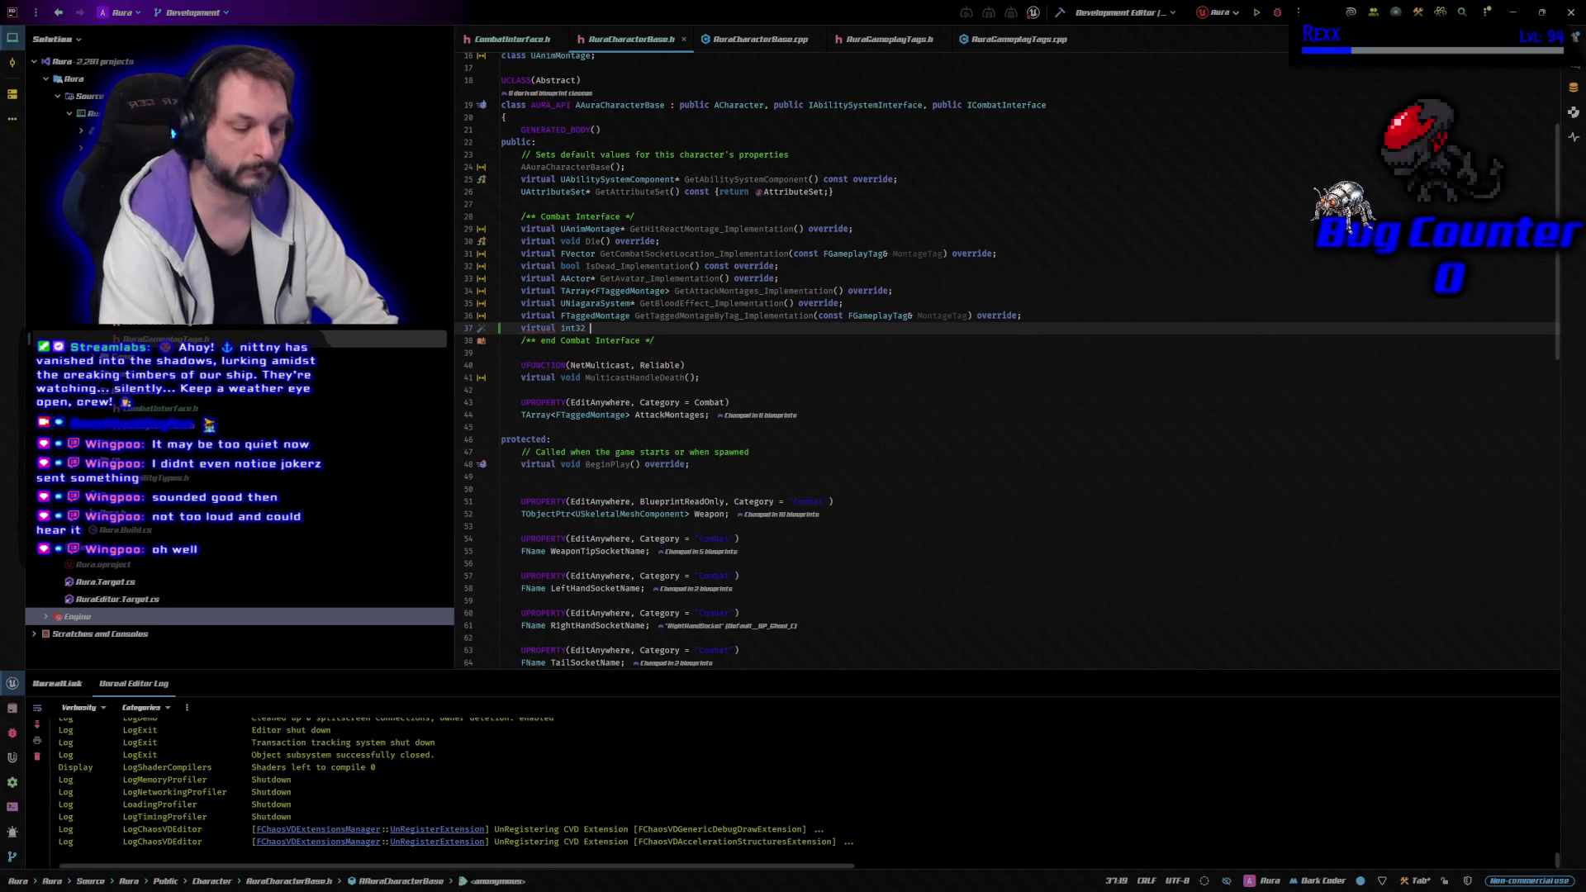
type("Get")
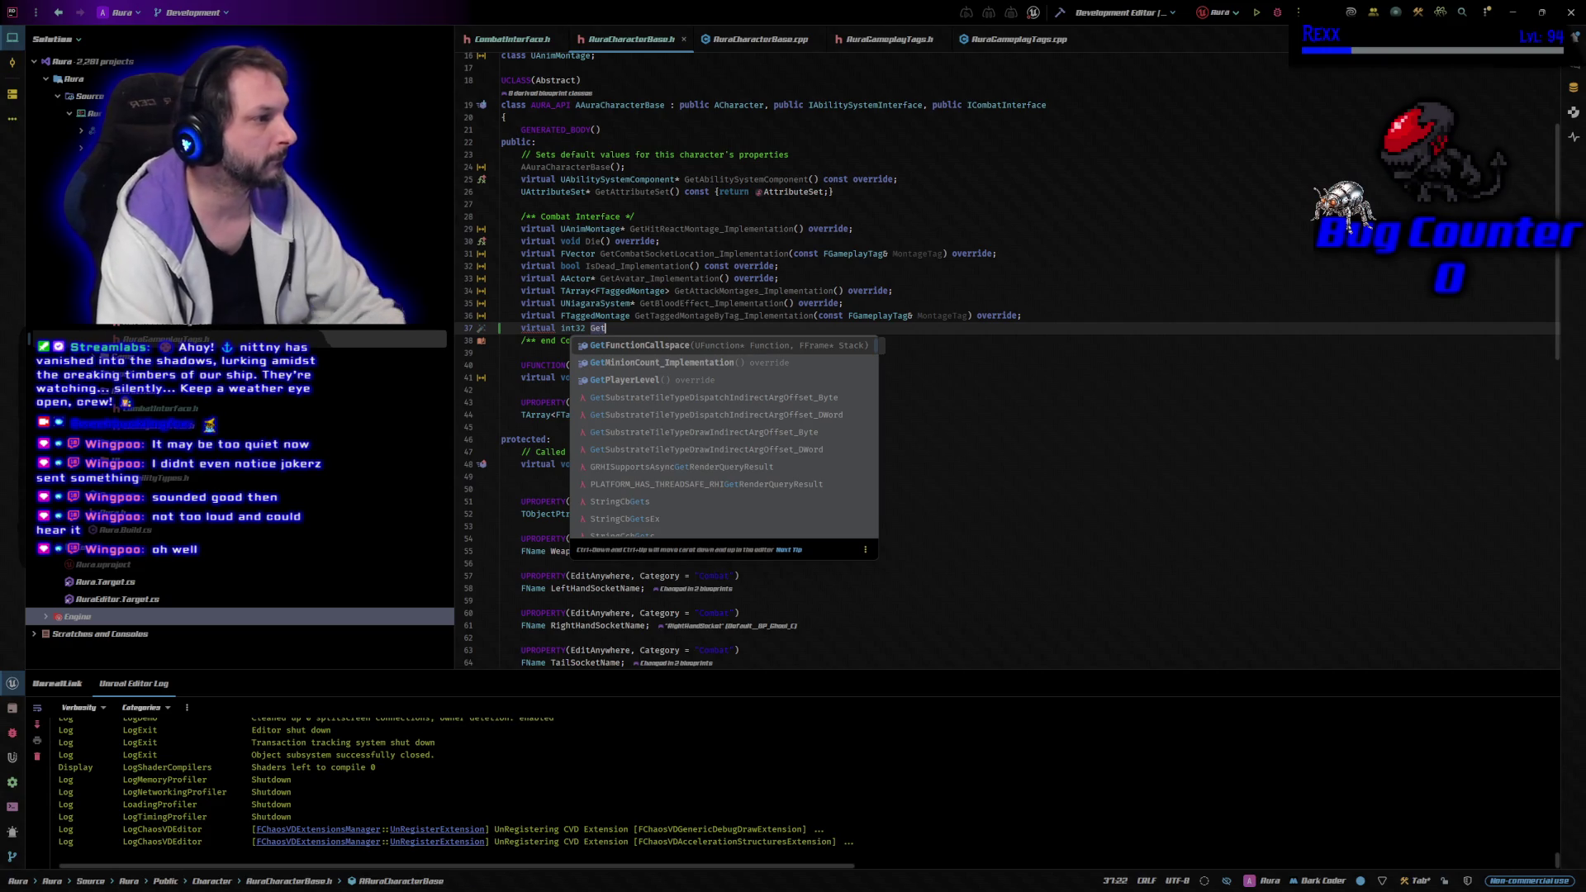
key("Down")
key("Return")
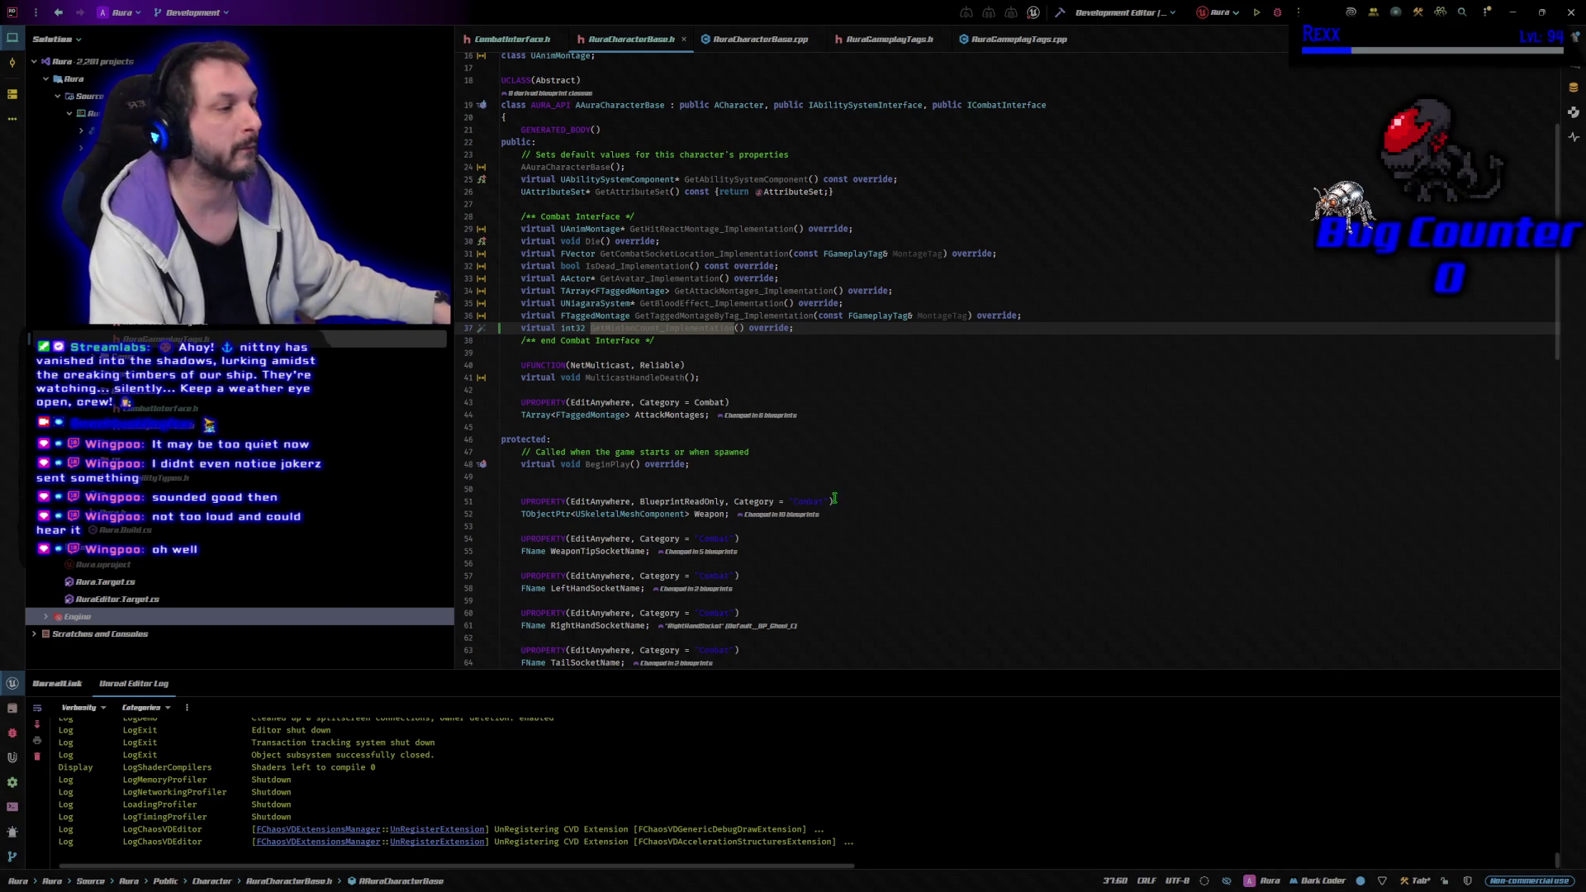
Paste a /* Minions */ section with int32 MinionCount = 0 below DeathSound
scroll(846, 511, "down", 4)
scroll(846, 512, "down", 1)
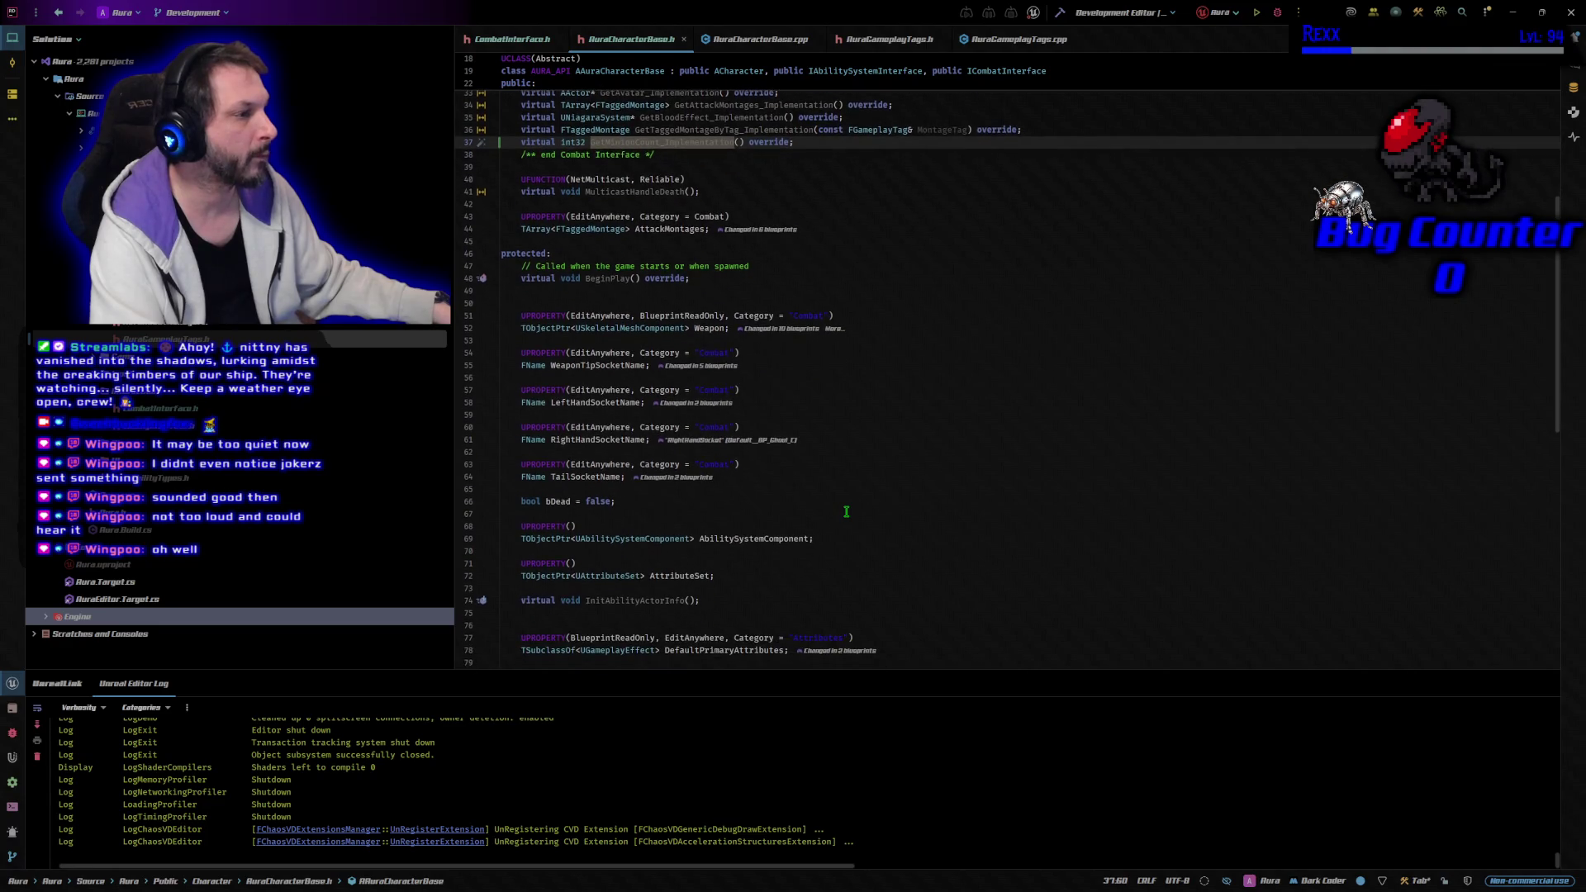
scroll(846, 512, "down", 6)
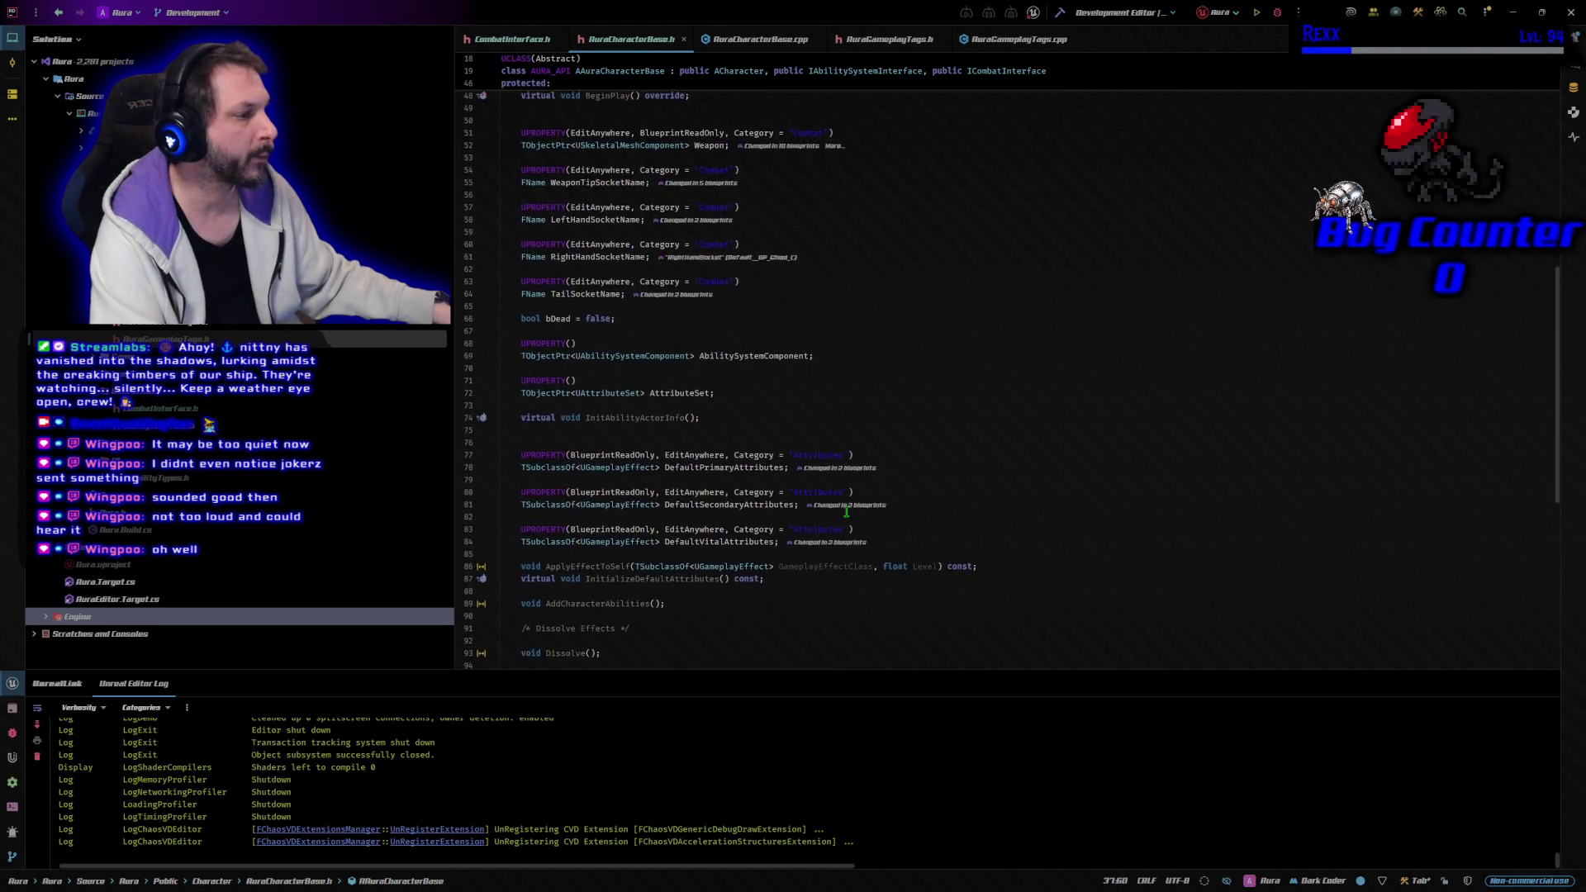
scroll(846, 512, "down", 10)
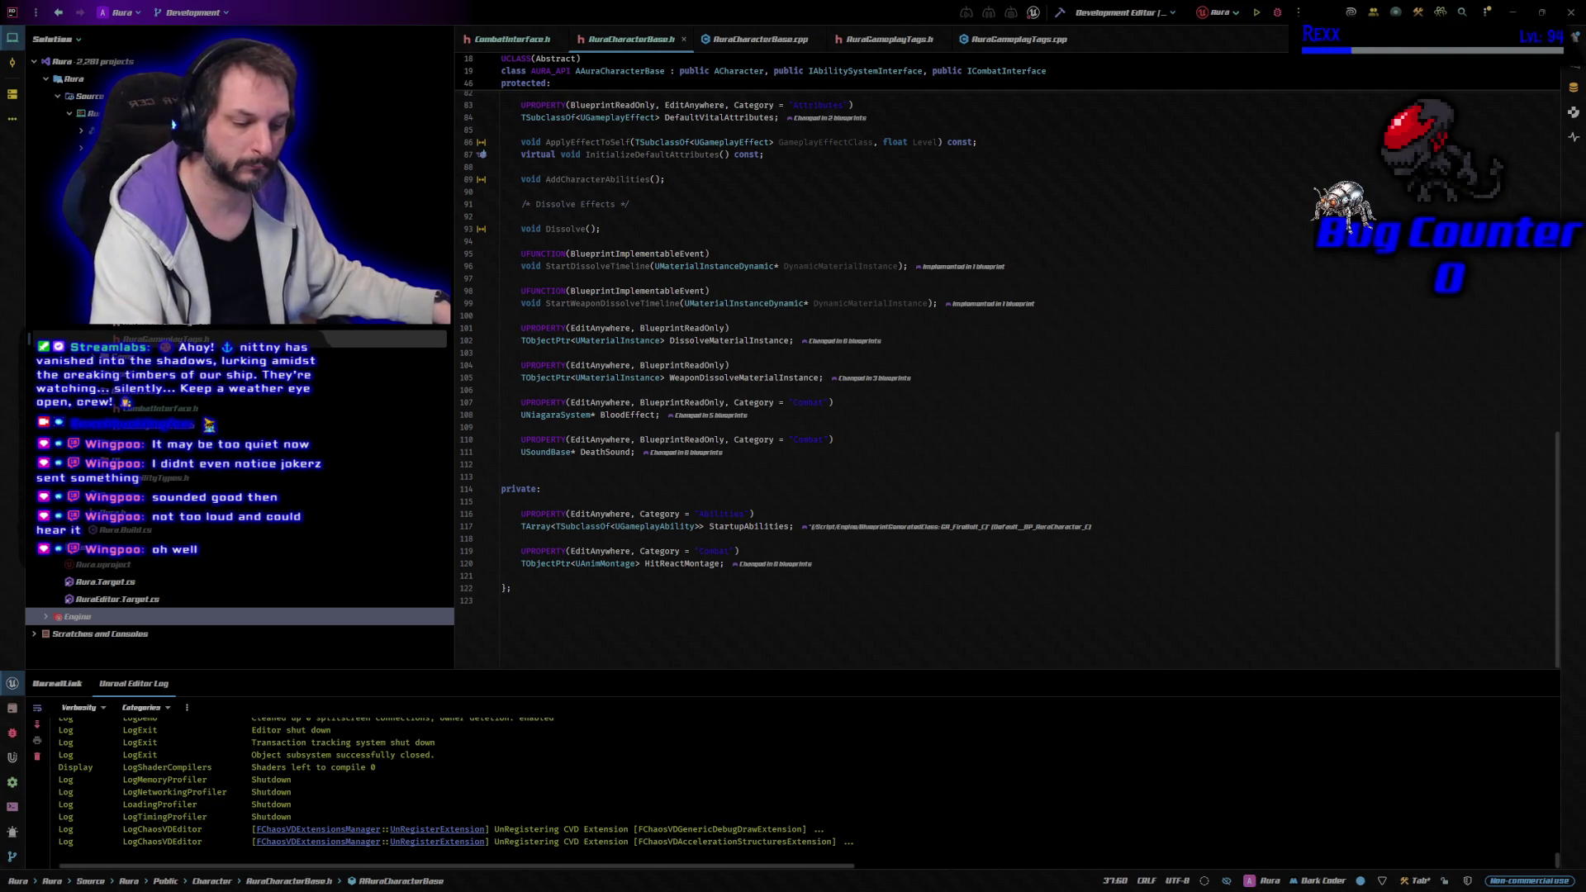
left_click(558, 465)
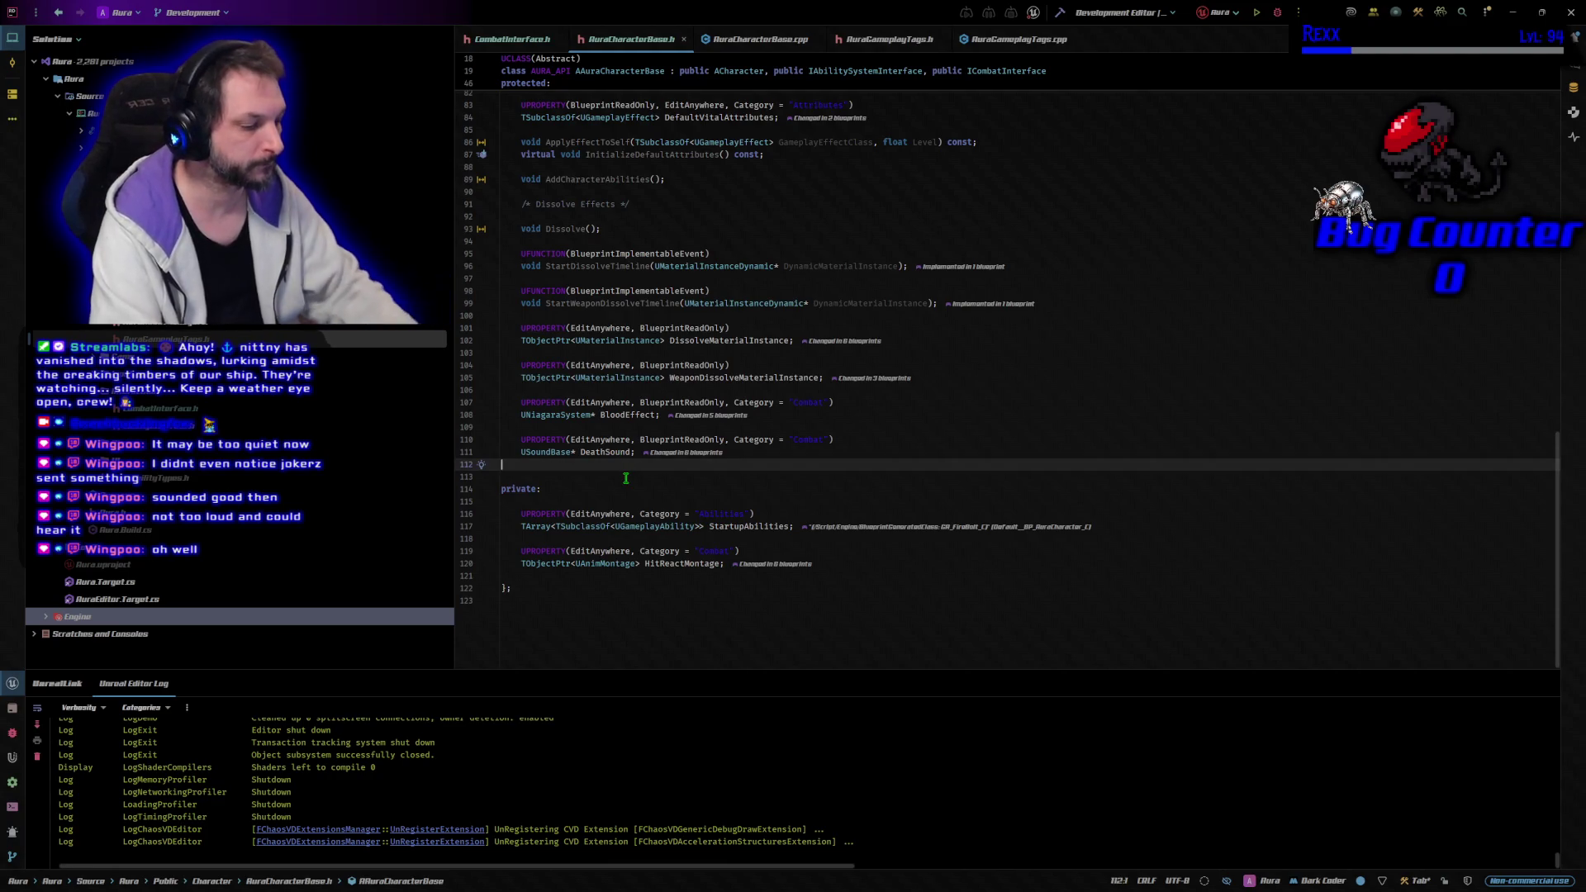
key("Return")
type("/* Minions */  int32 MinionCount = 0;")
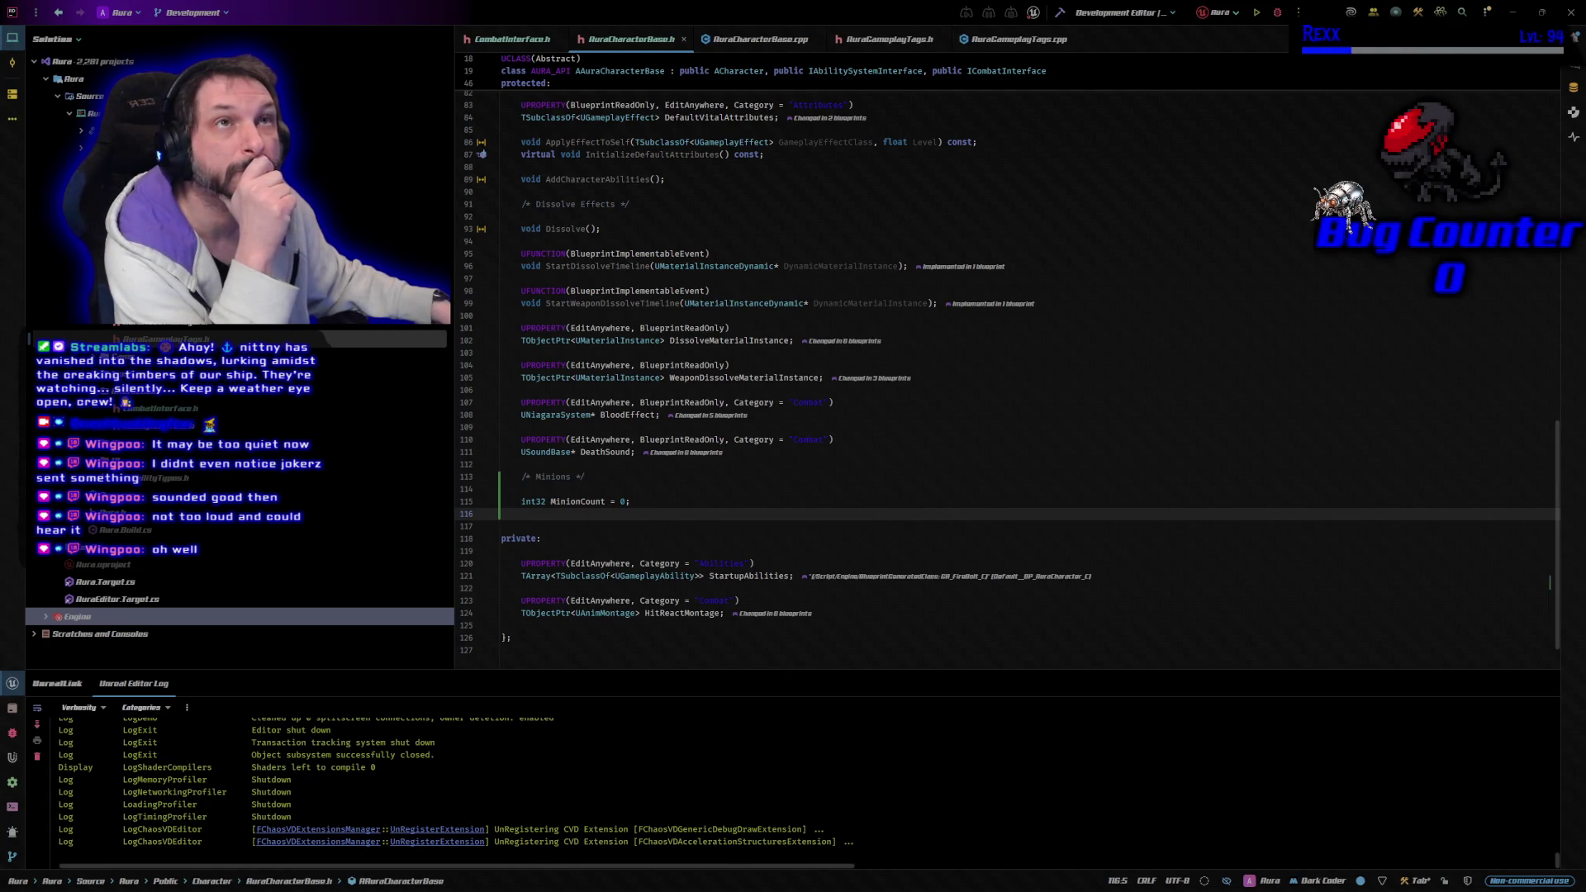
Declare FGameplayTag Abilities_Summon; below Abilities_Attack in AuraGameplayTags.h
left_click(907, 41)
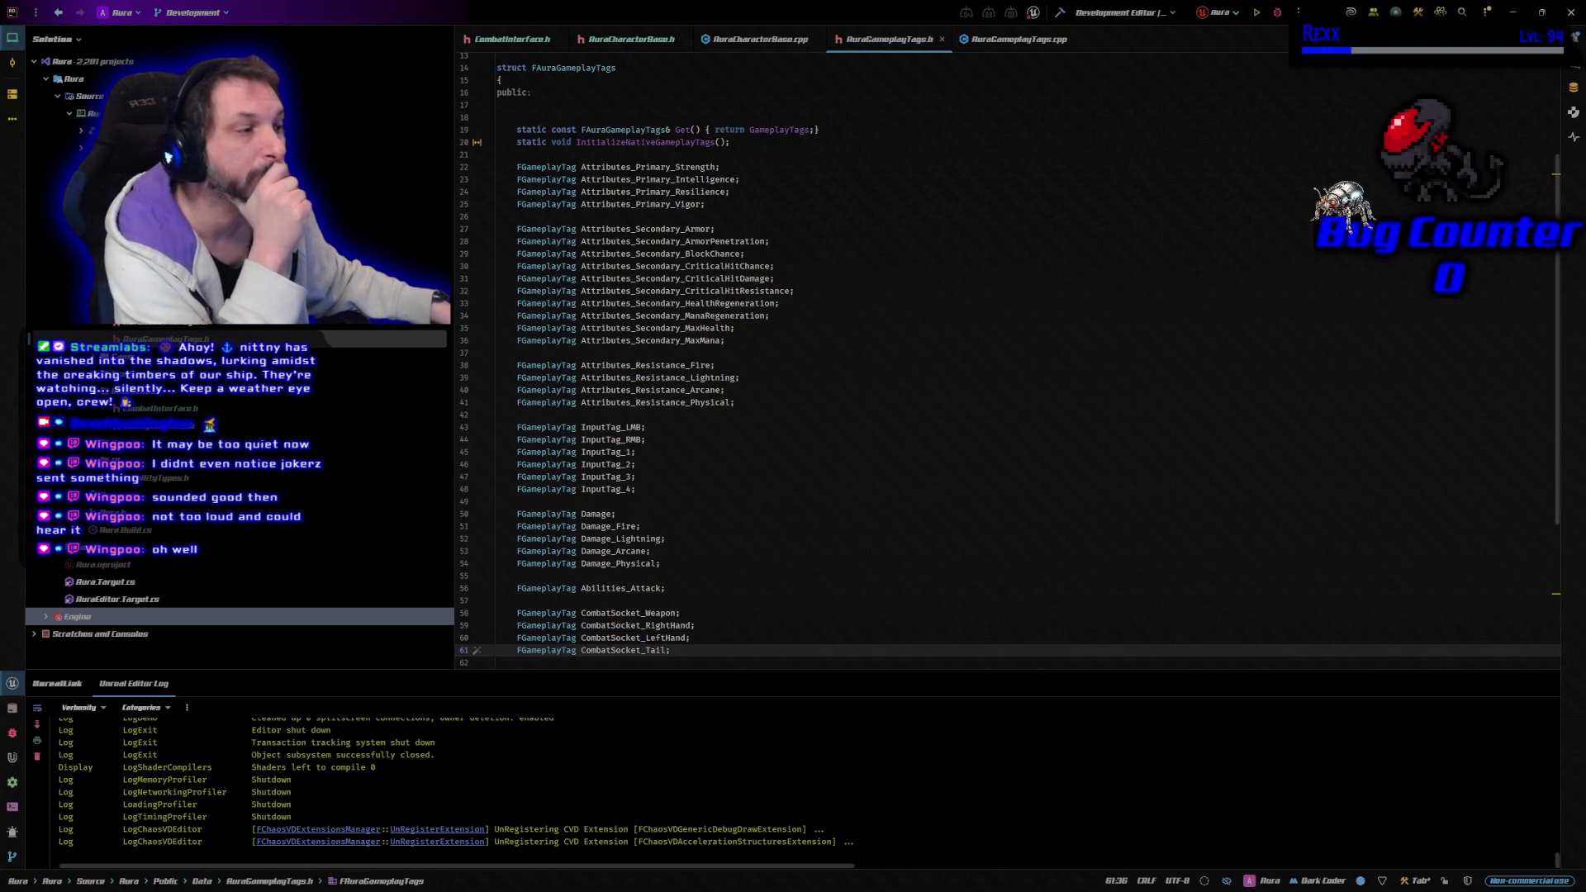
scroll(800, 436, "down", 6)
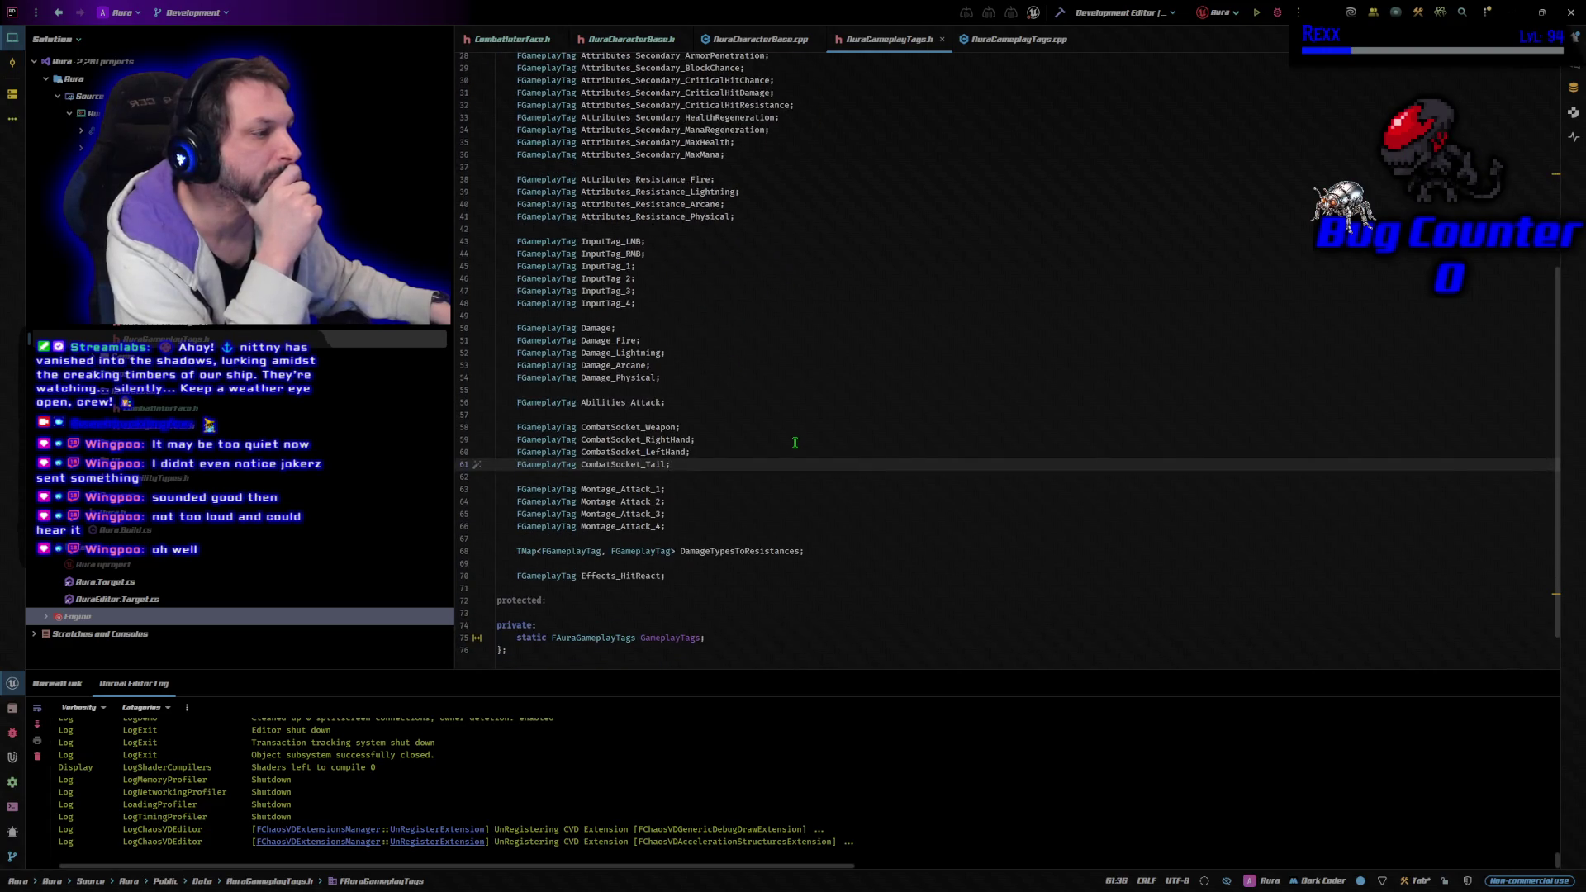
scroll(795, 443, "up", 4)
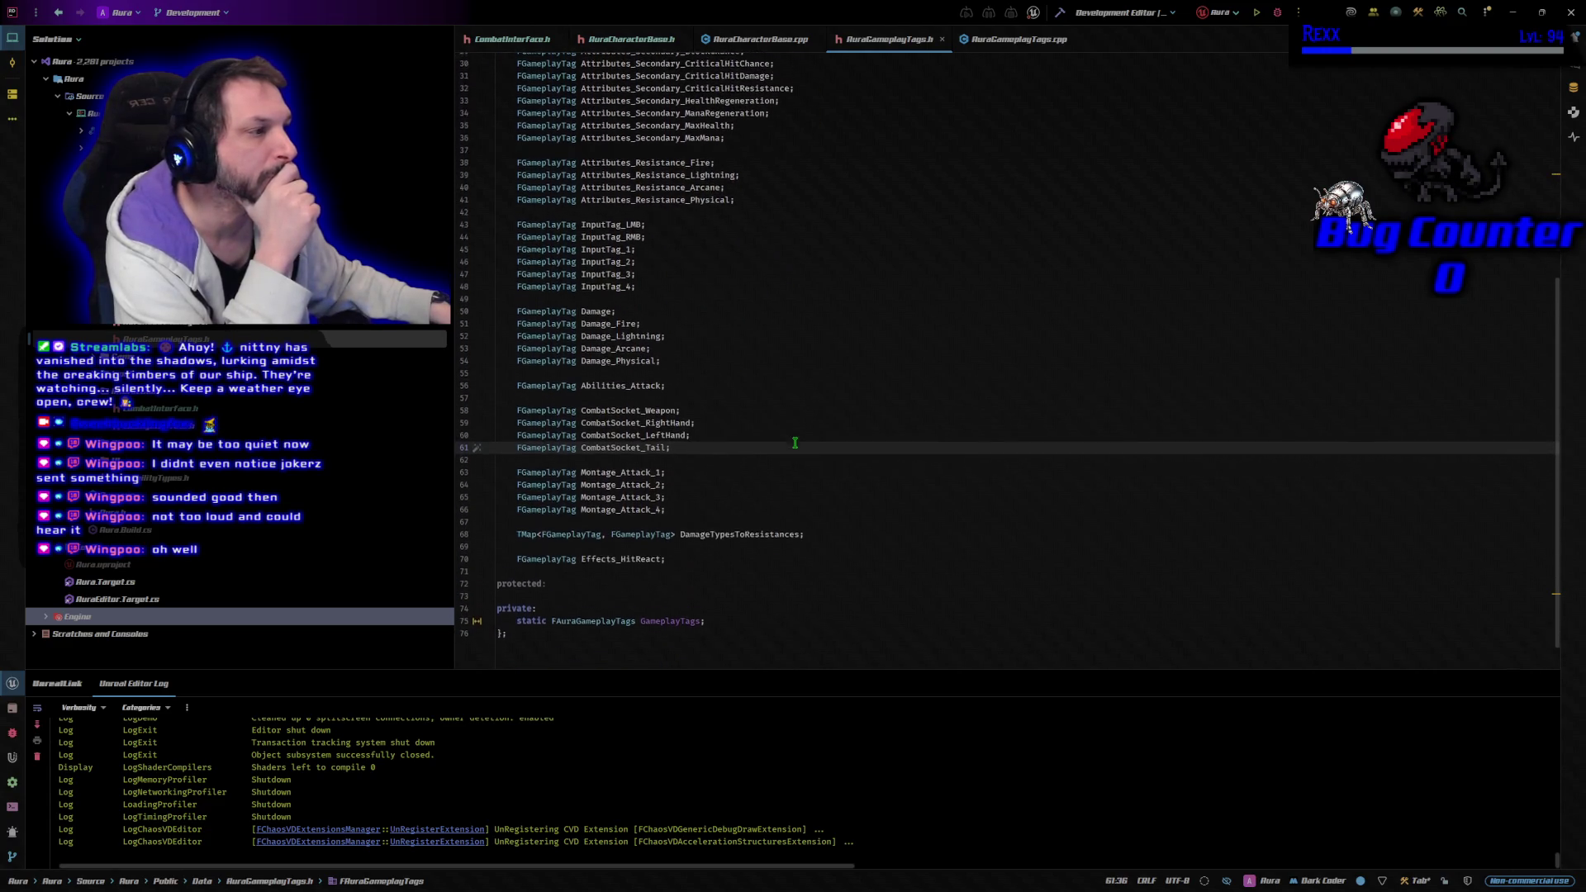
scroll(795, 443, "up", 6)
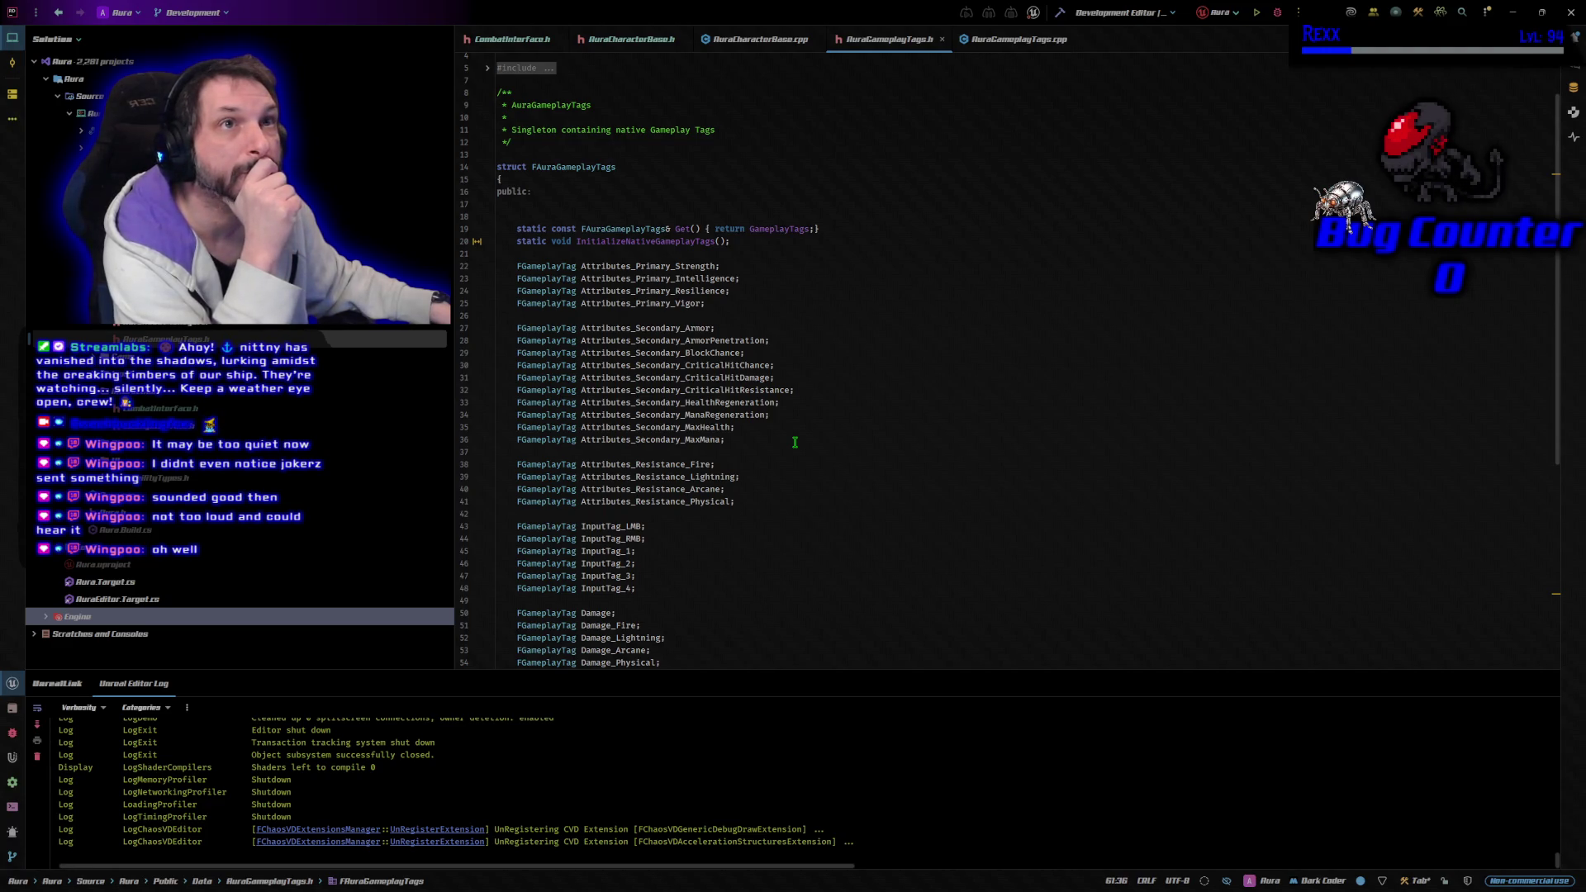
scroll(795, 442, "down", 4)
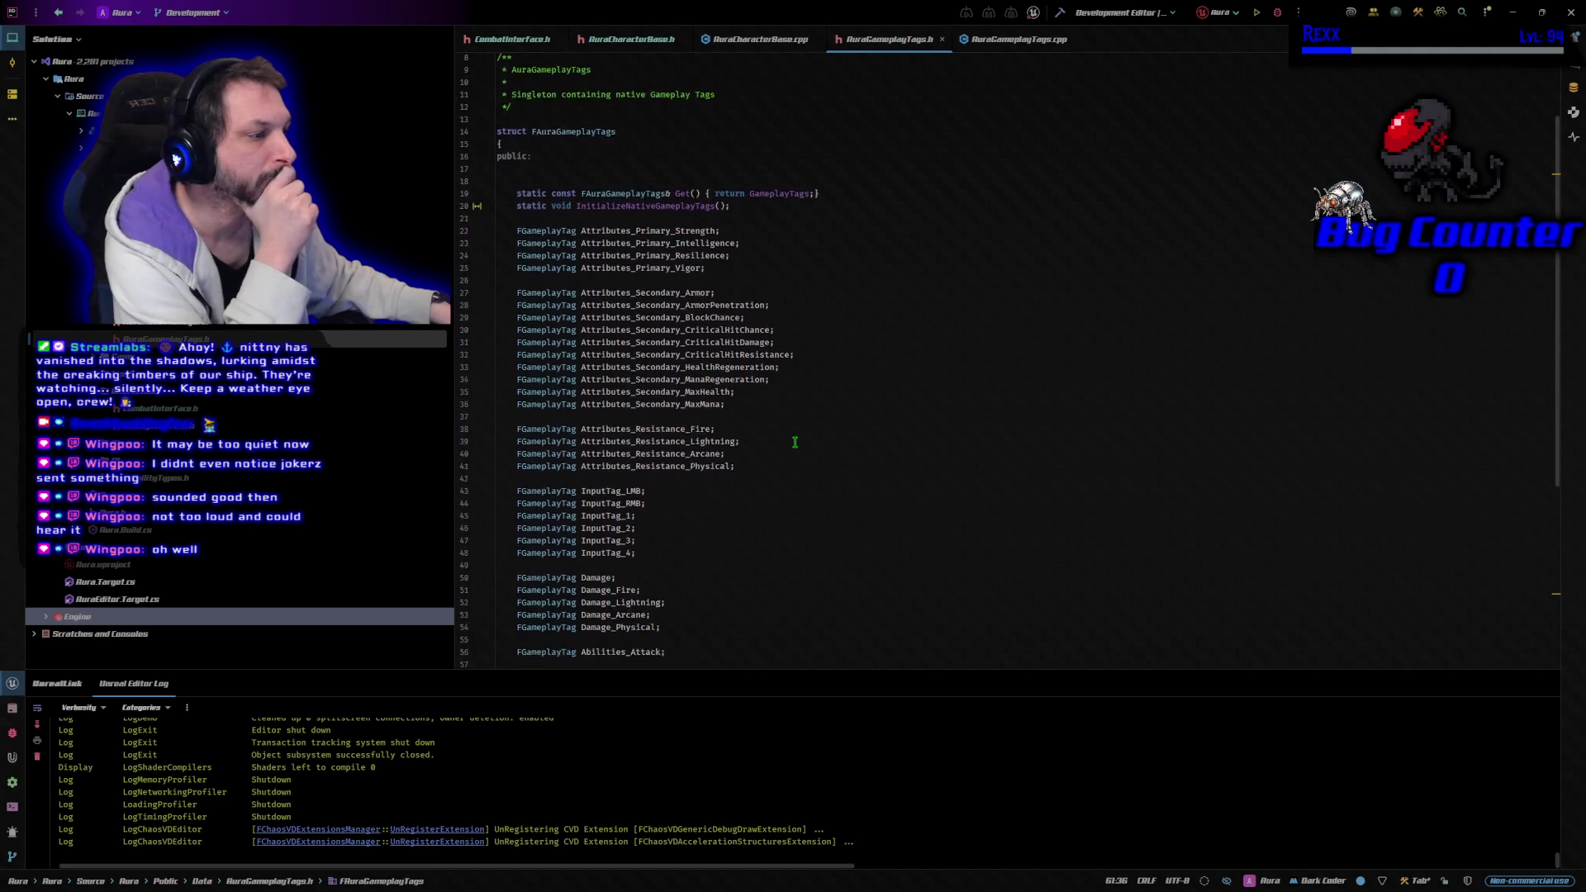
left_click(710, 538)
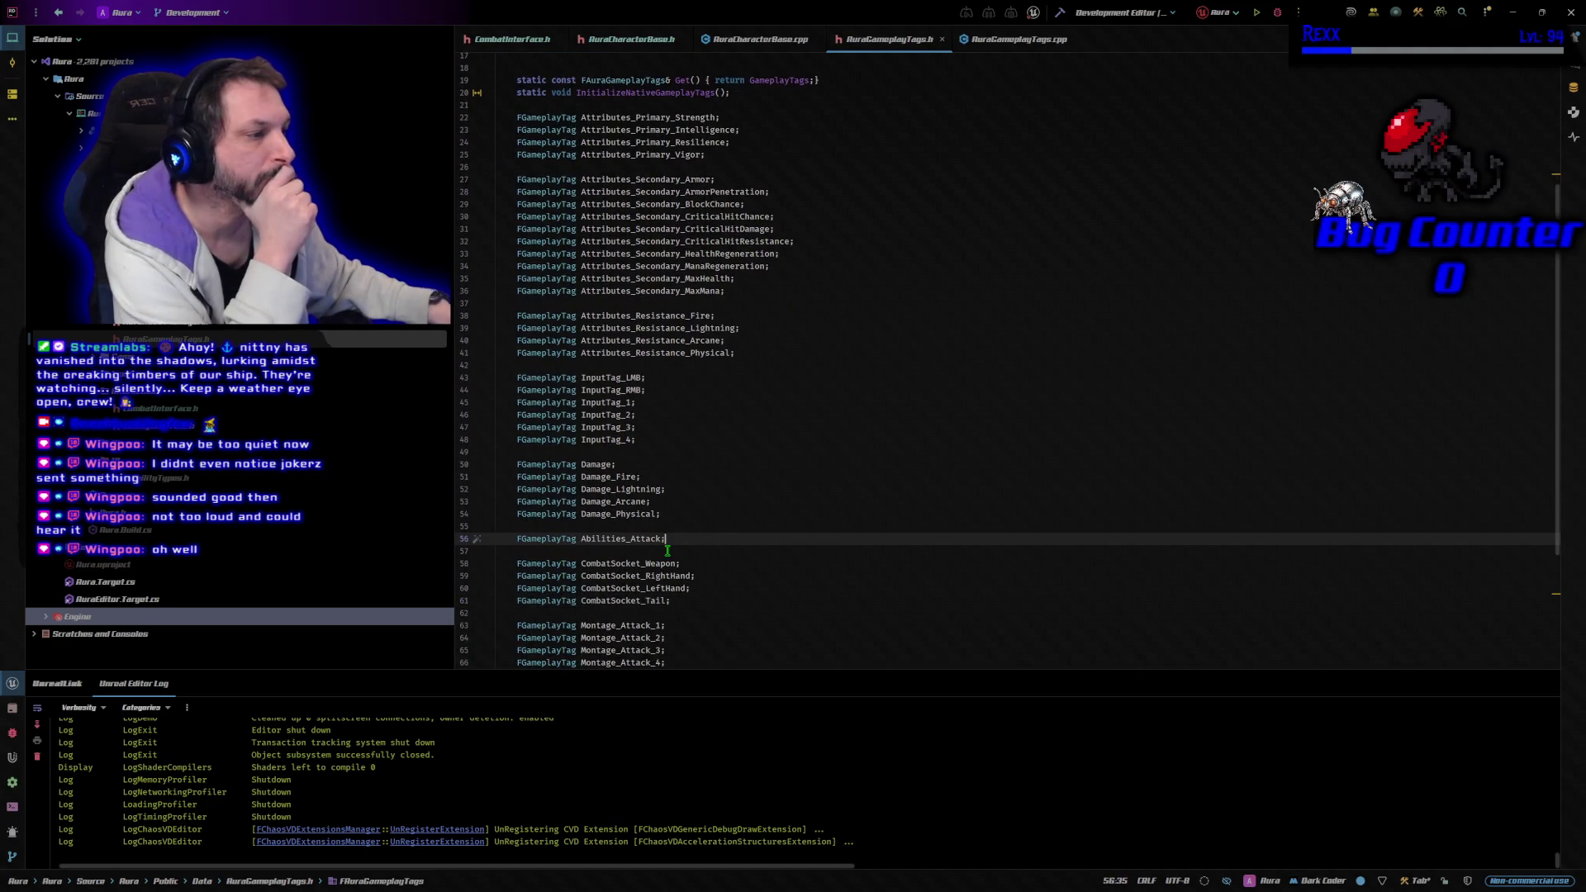
key("Return")
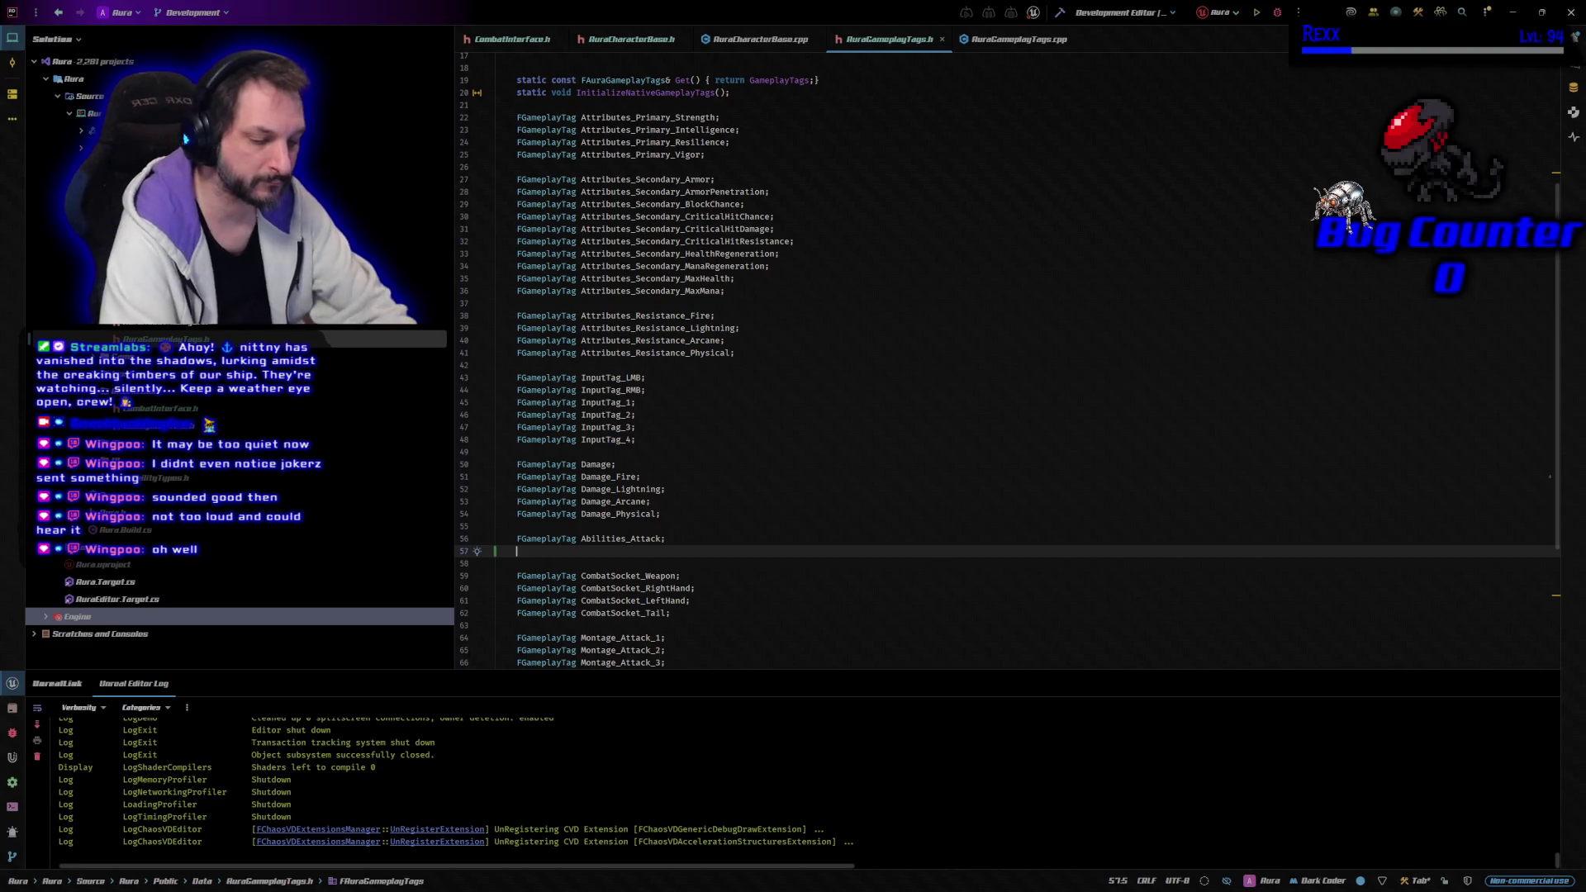
type("FG")
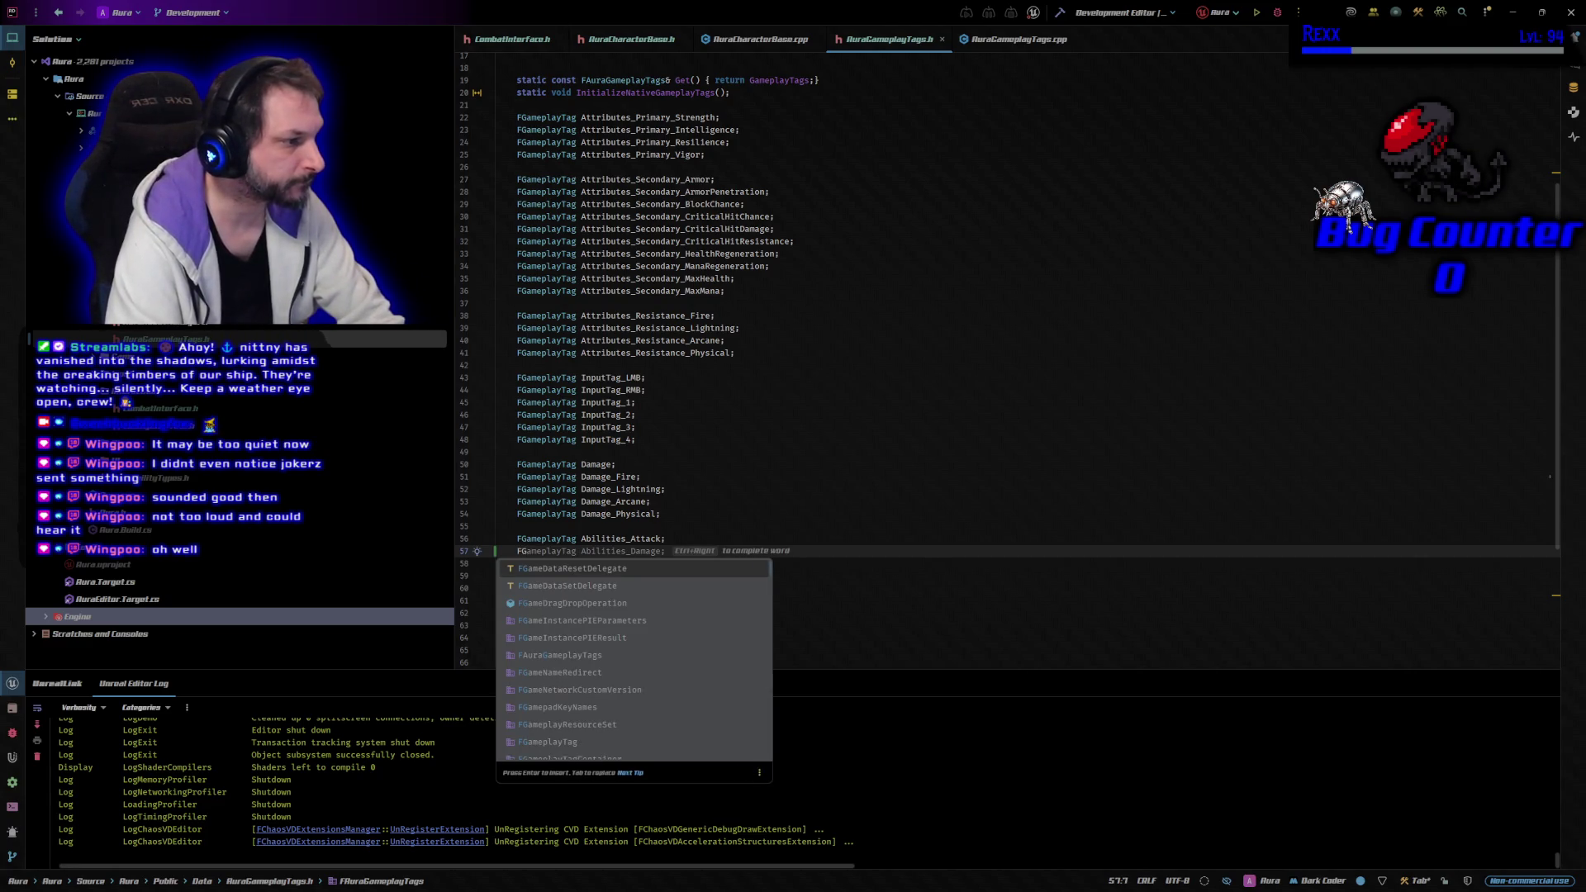
key("ctrl+Right")
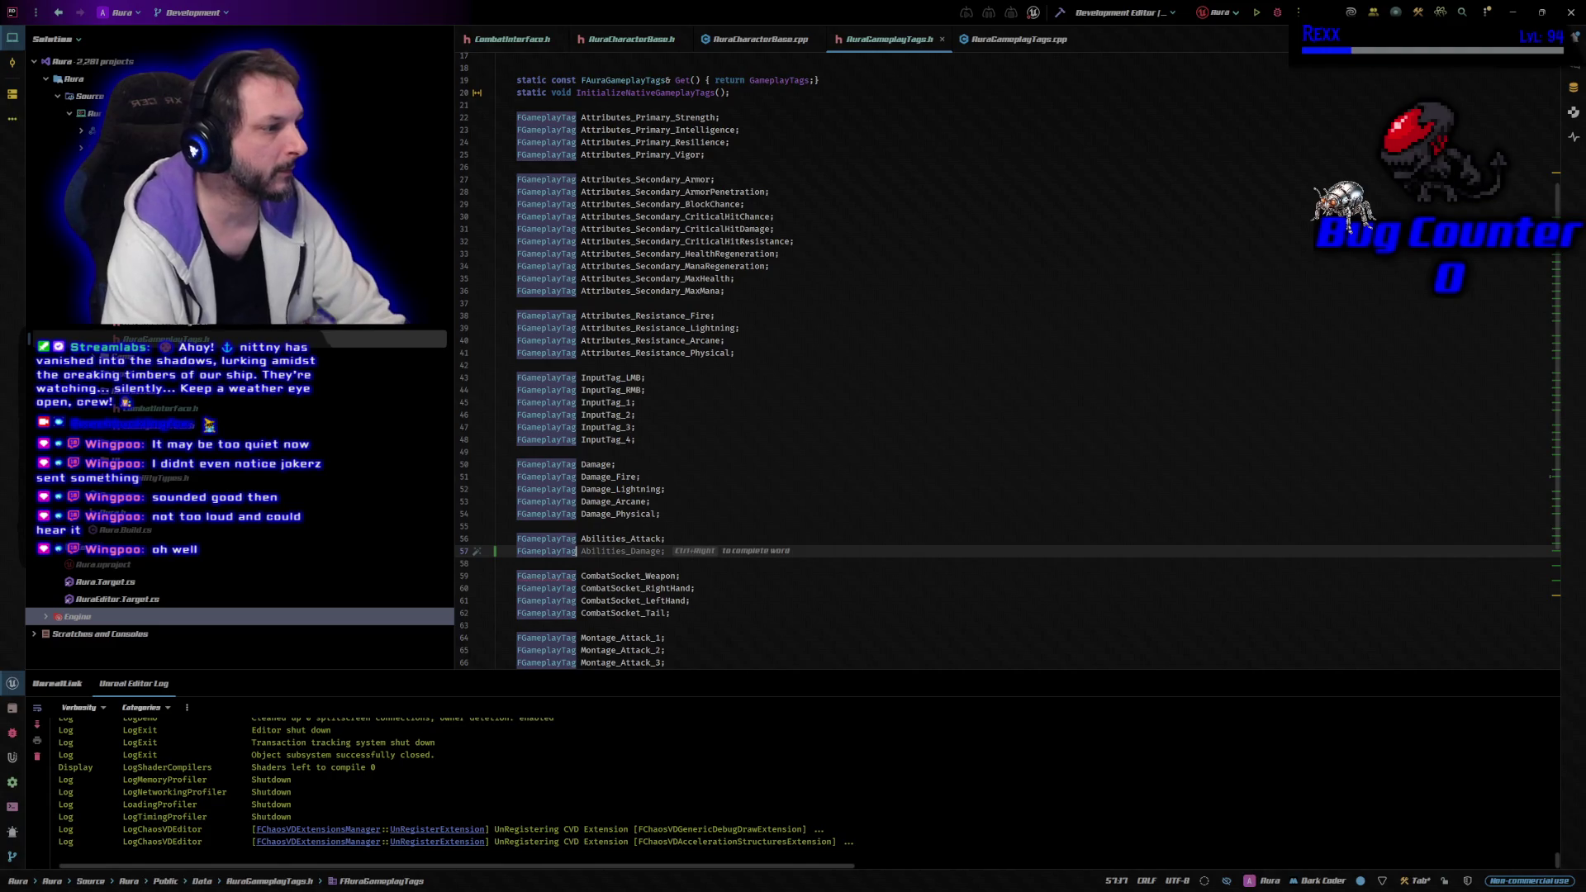
type("A")
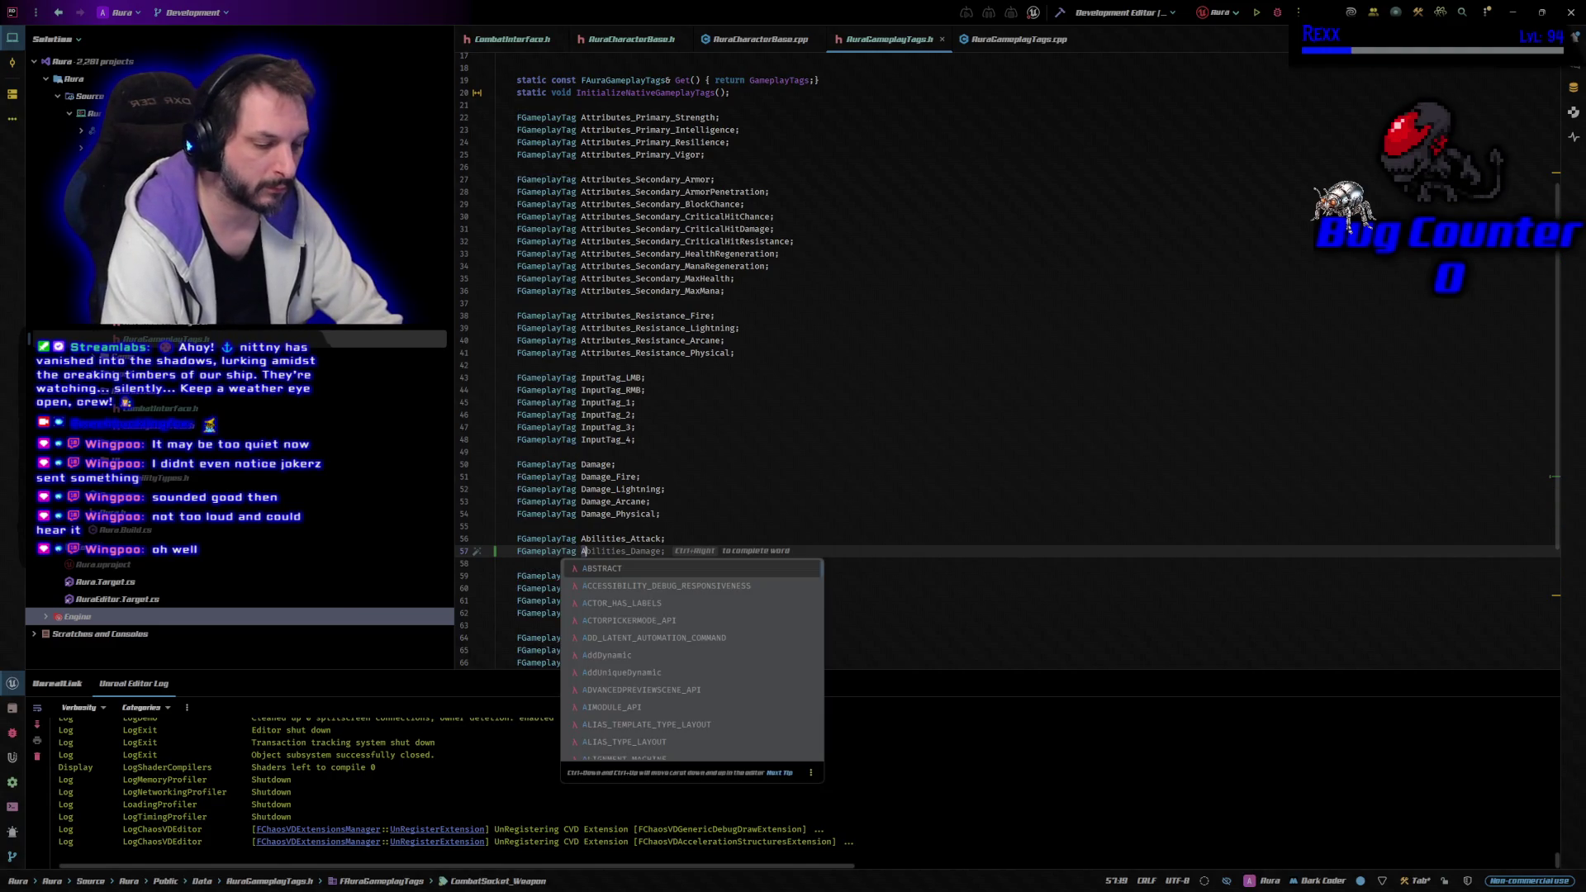
type("bilities")
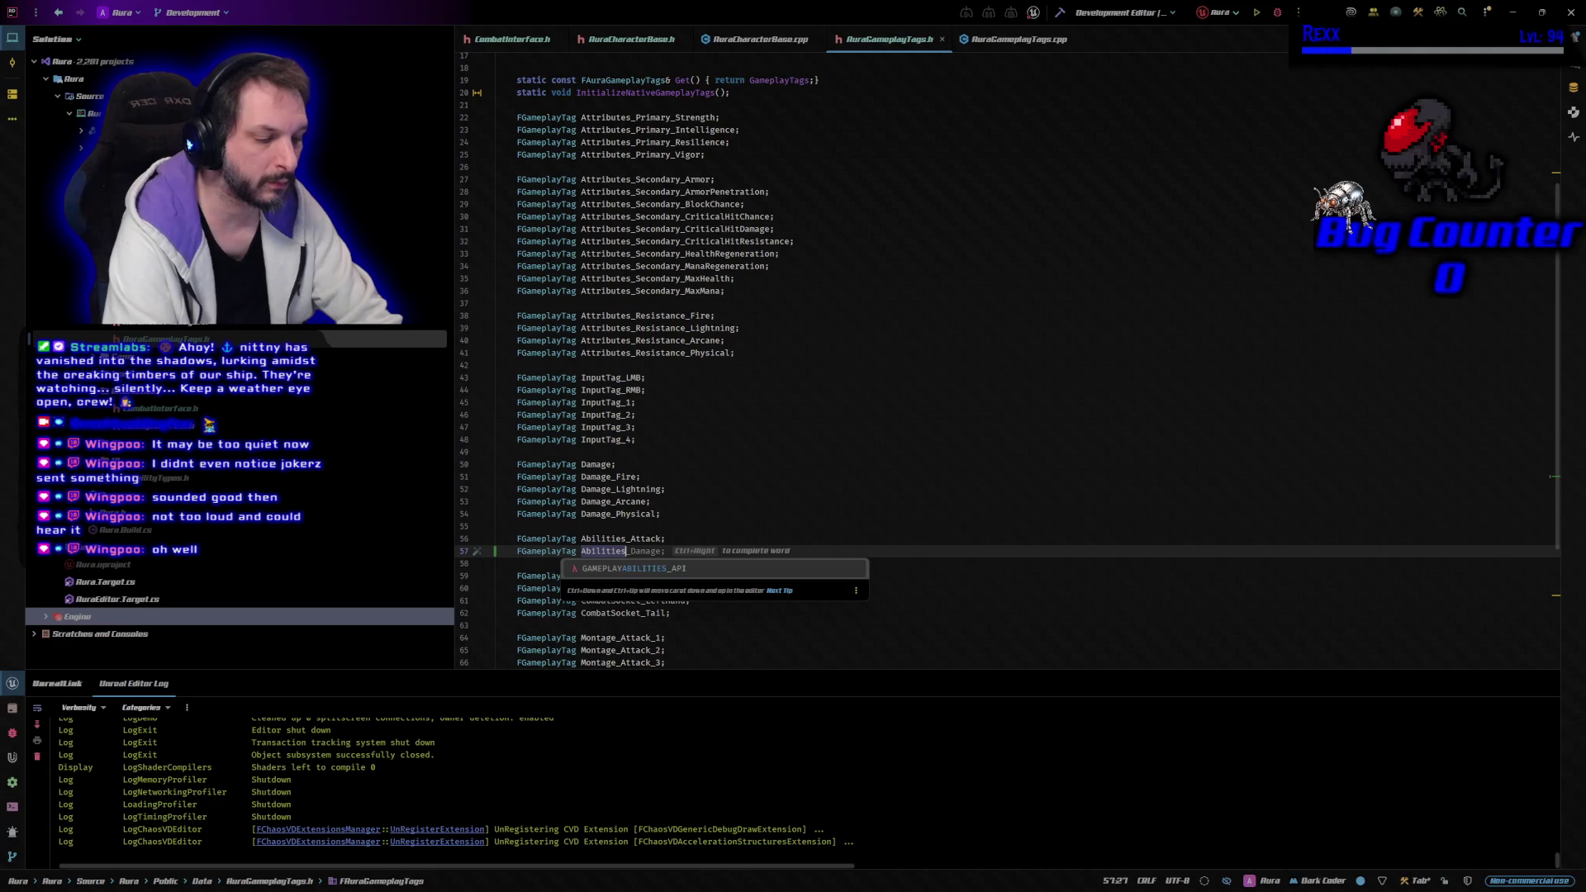
type("_S")
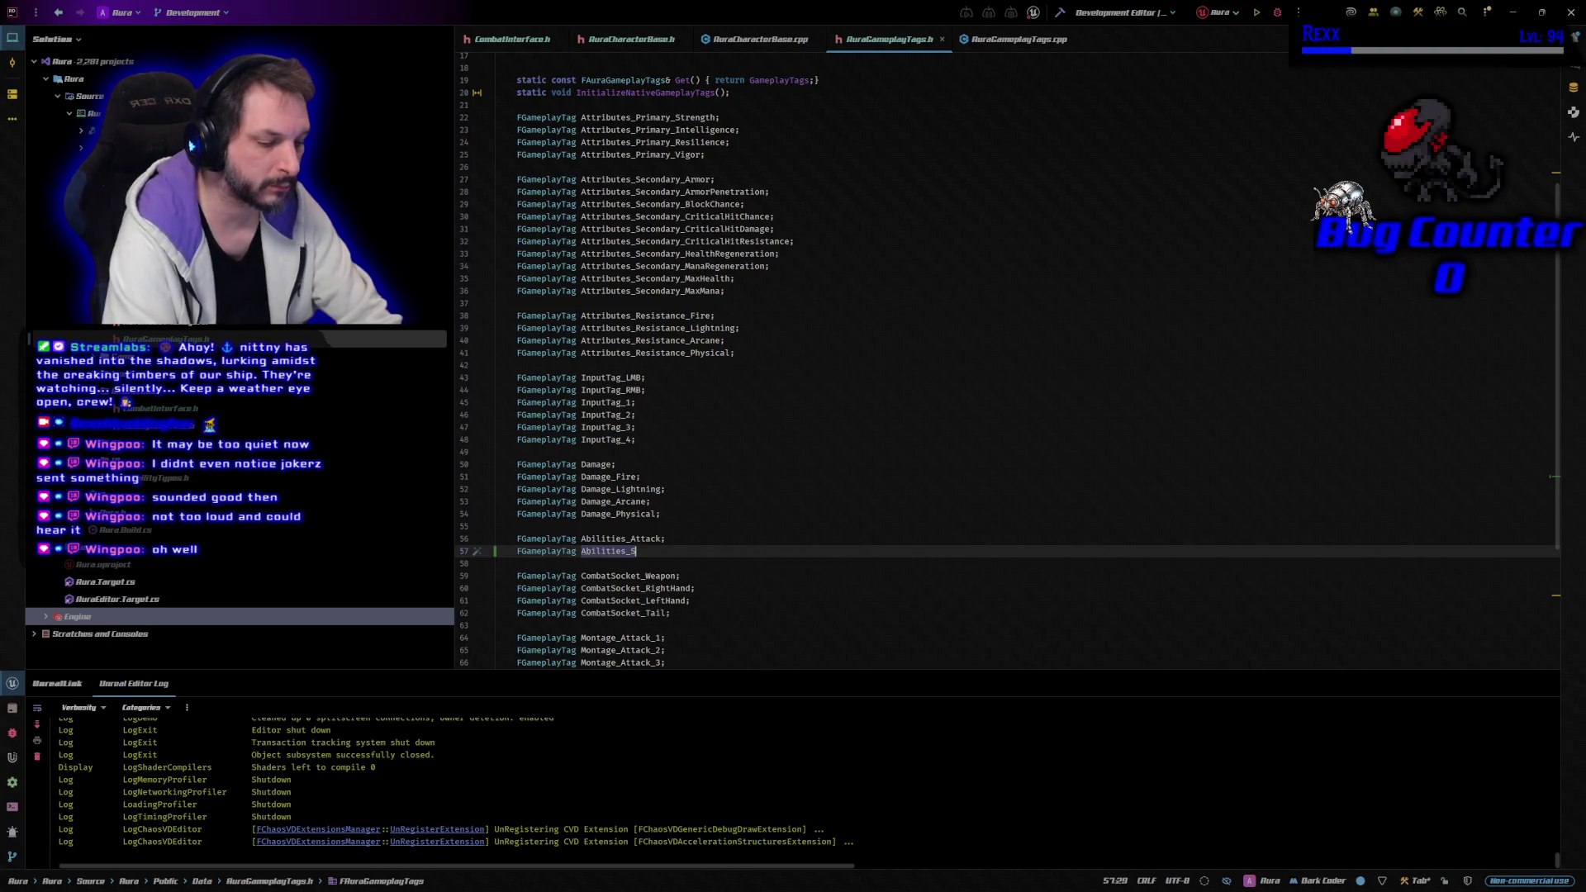
type("ummon;")
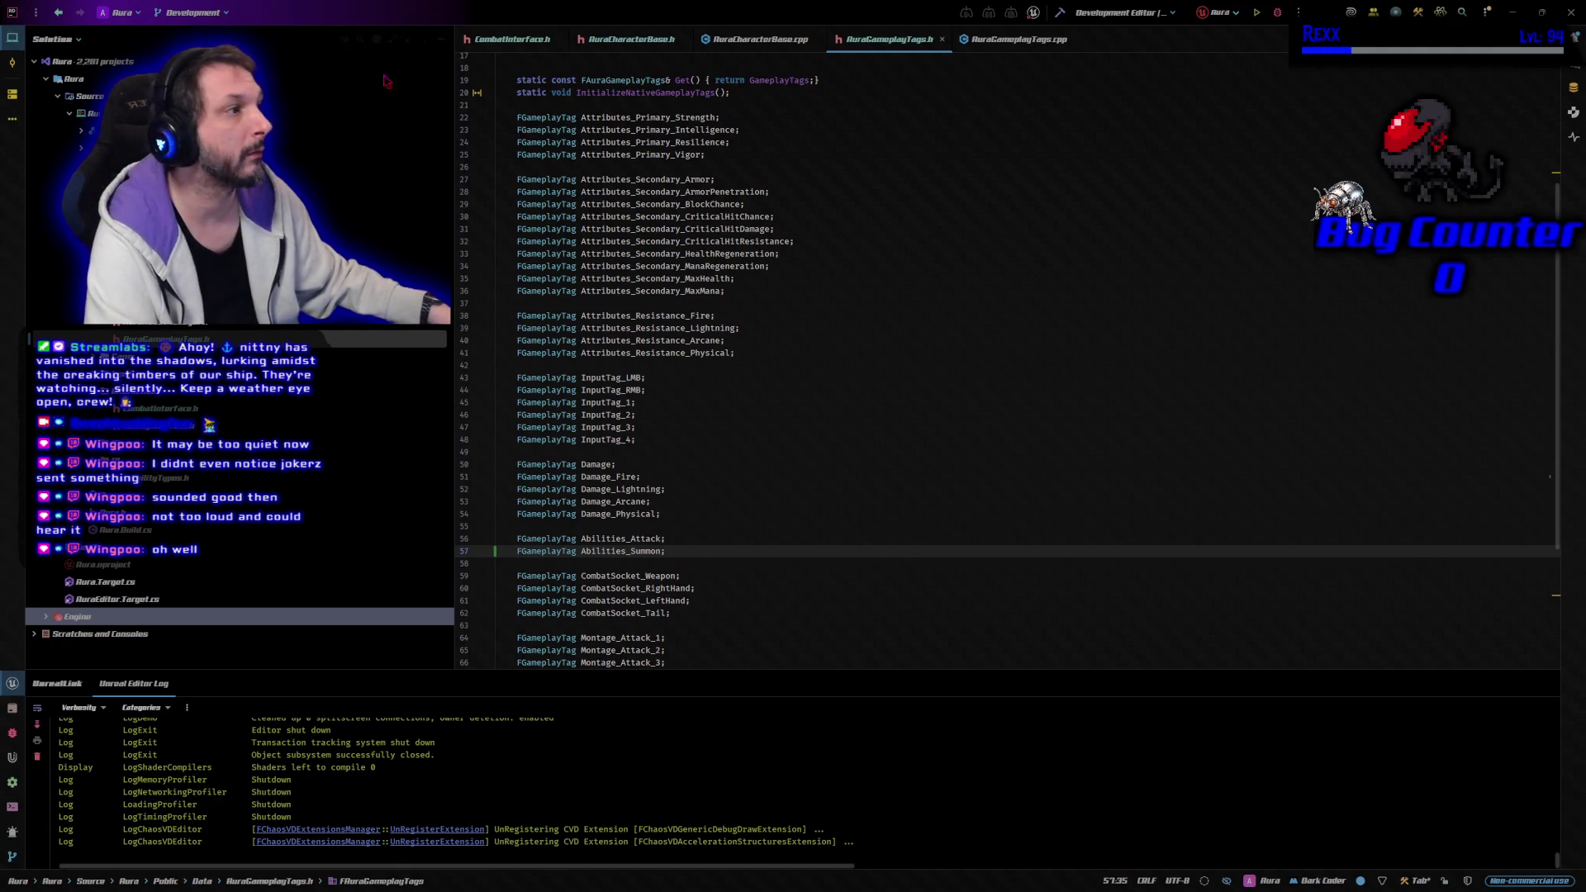
left_click(730, 49)
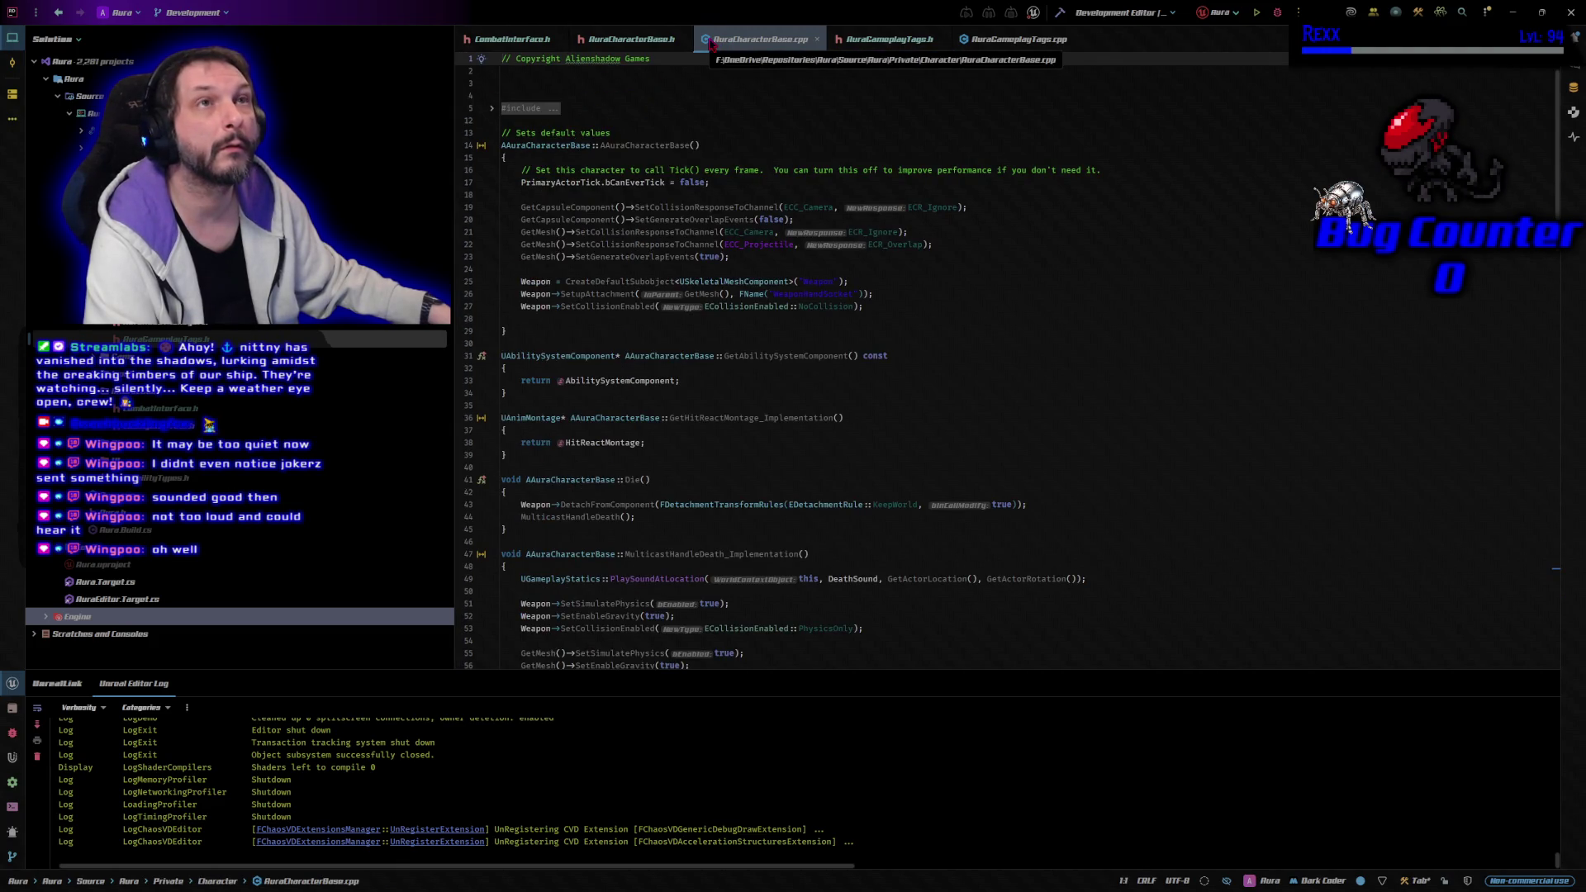
Generate the GetMinionCount_Implementation definition in AuraCharacterBase.cpp from the header
left_click(625, 39)
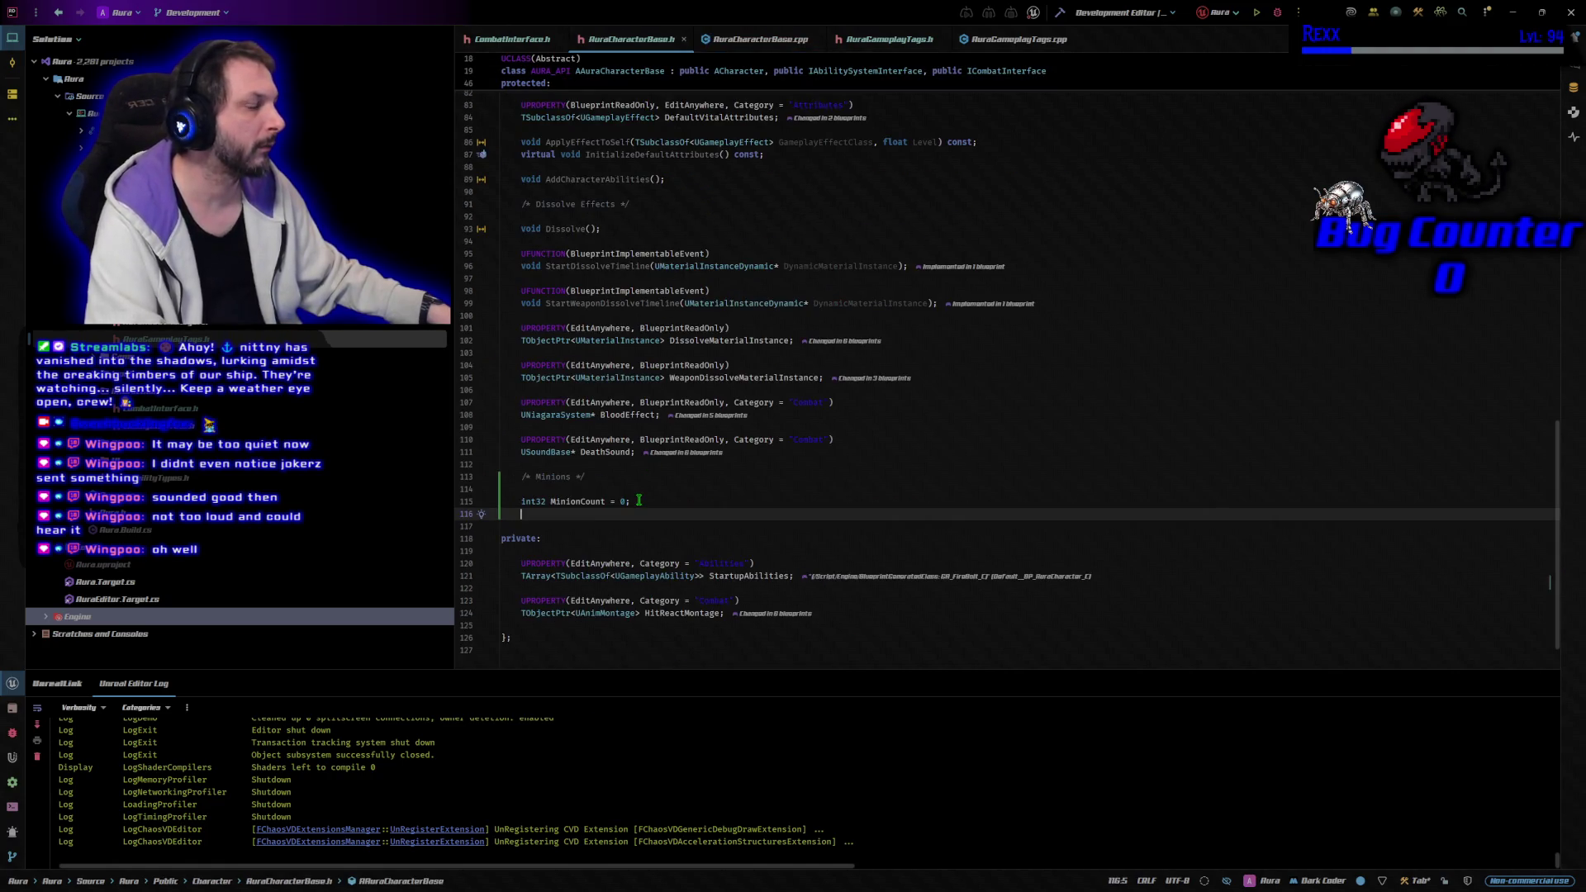
scroll(640, 491, "up", 10)
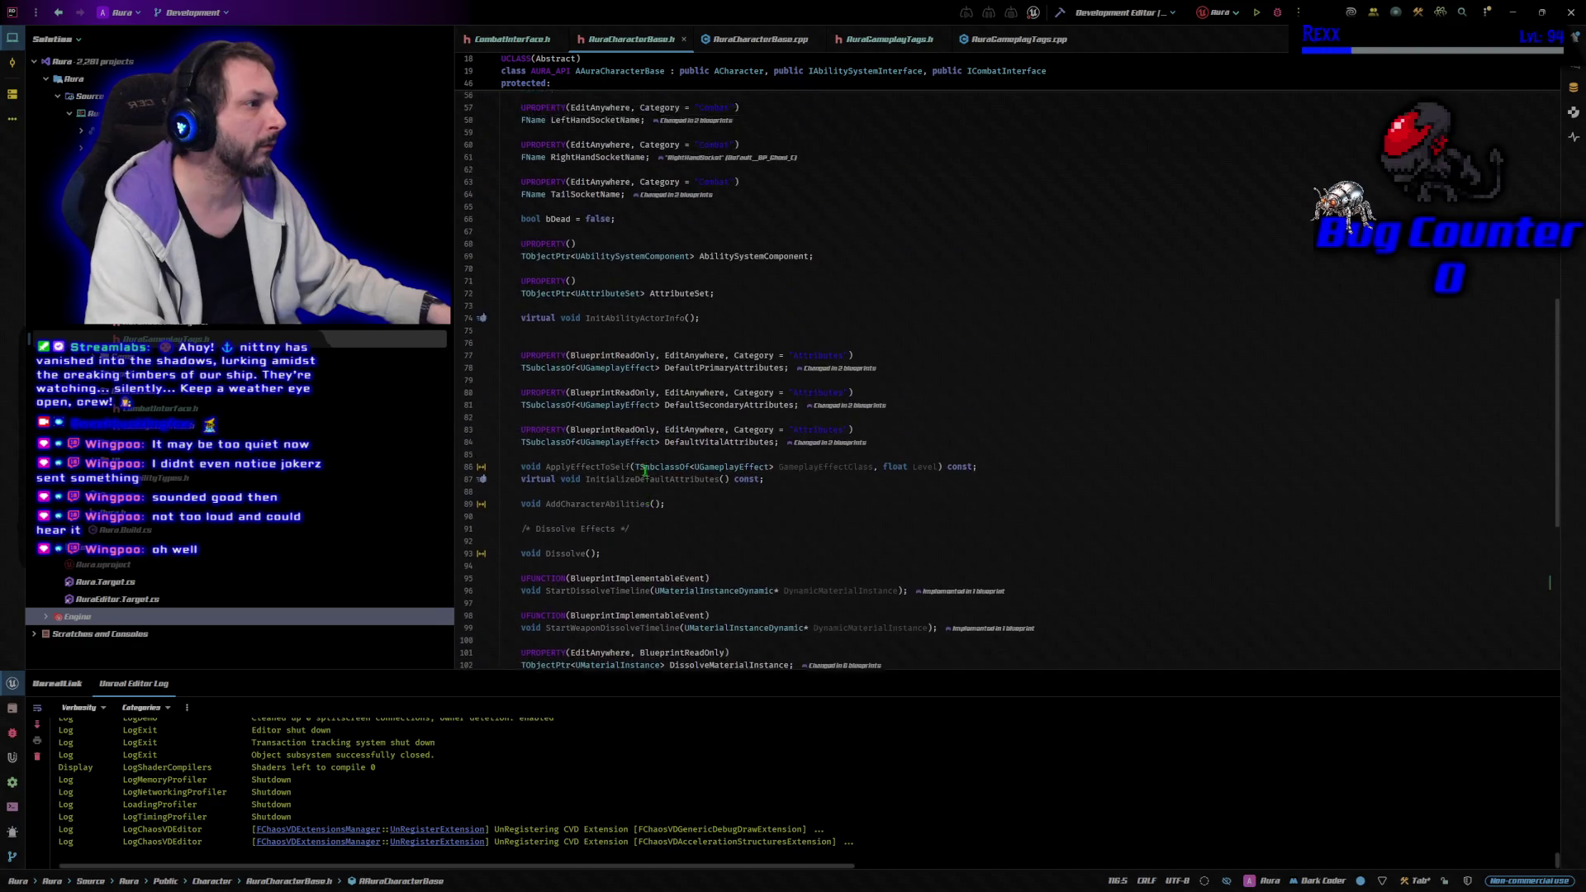
scroll(645, 471, "up", 7)
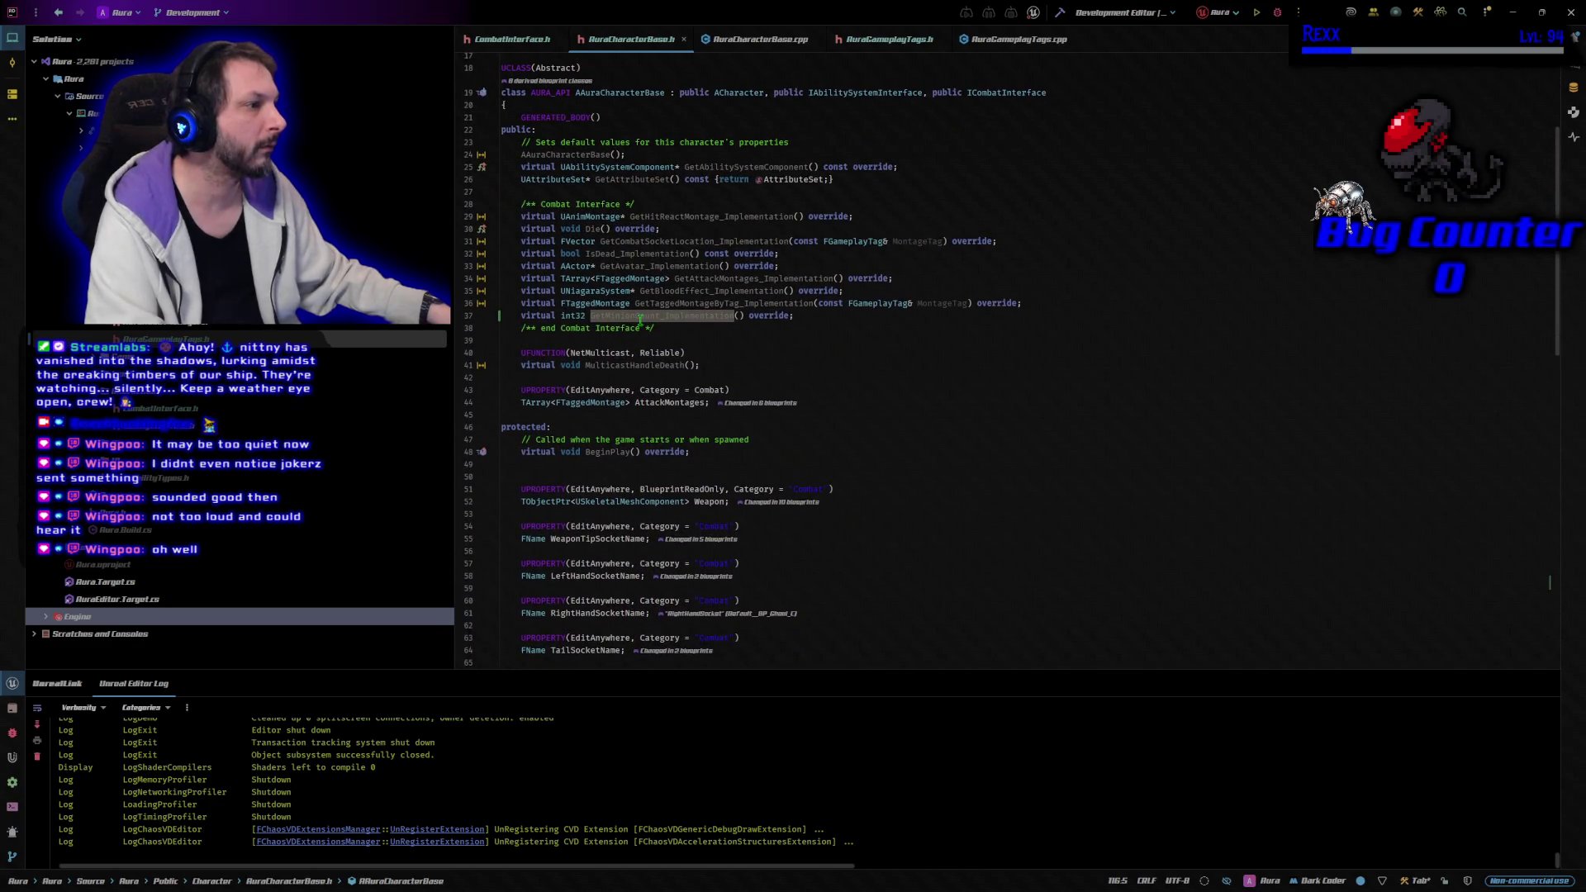
left_click(632, 316)
key("alt+Return")
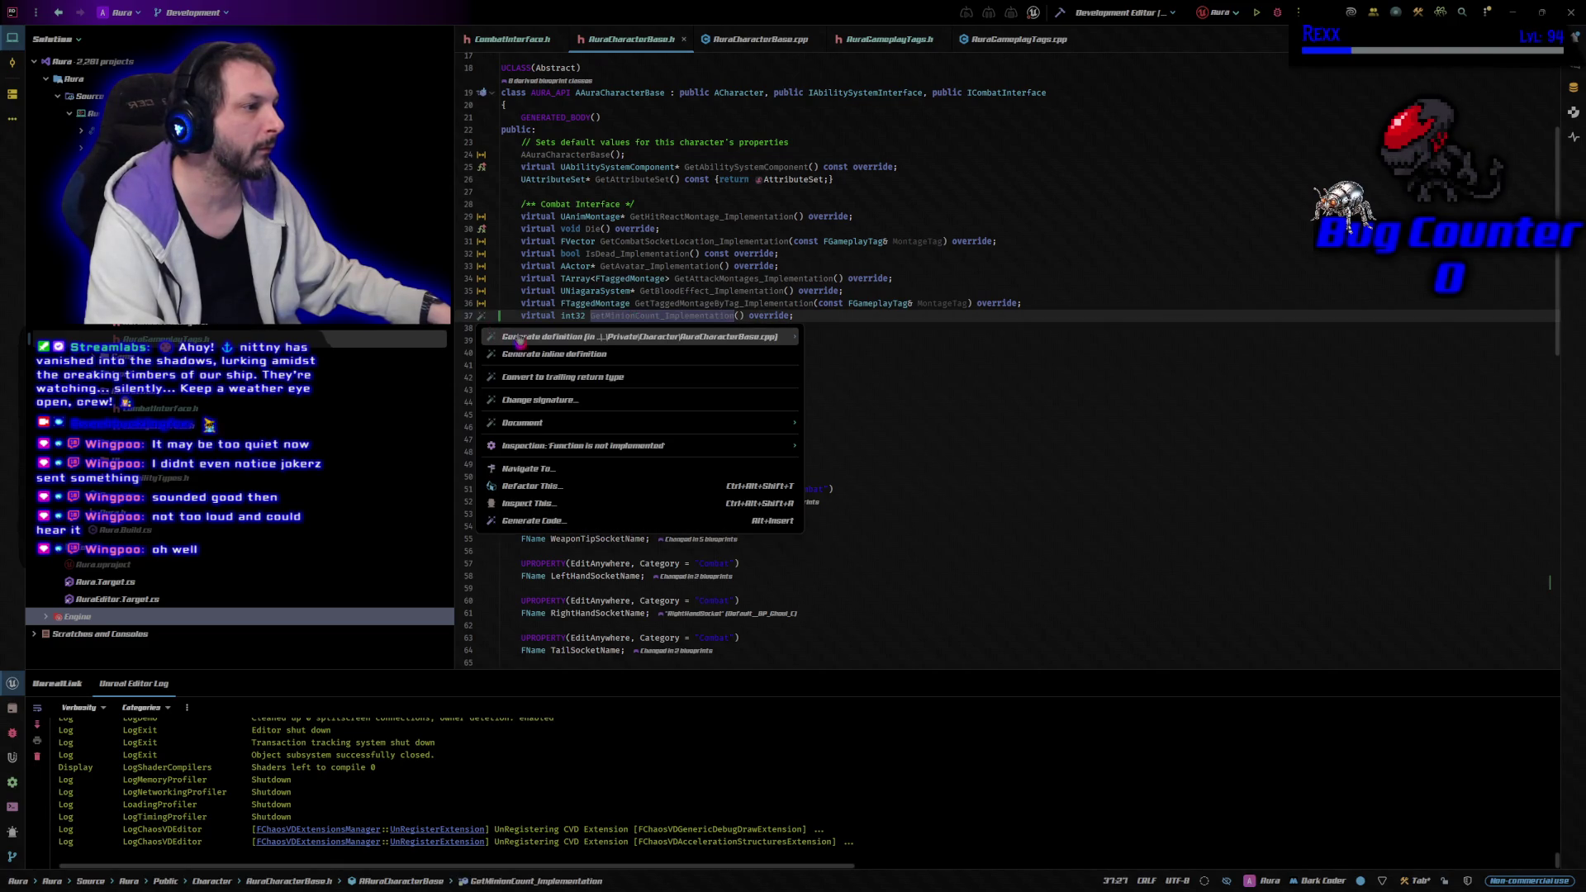
left_click(517, 333)
Make GetMinionCount_Implementation return MinionCount instead of the generated expression
key("Return")
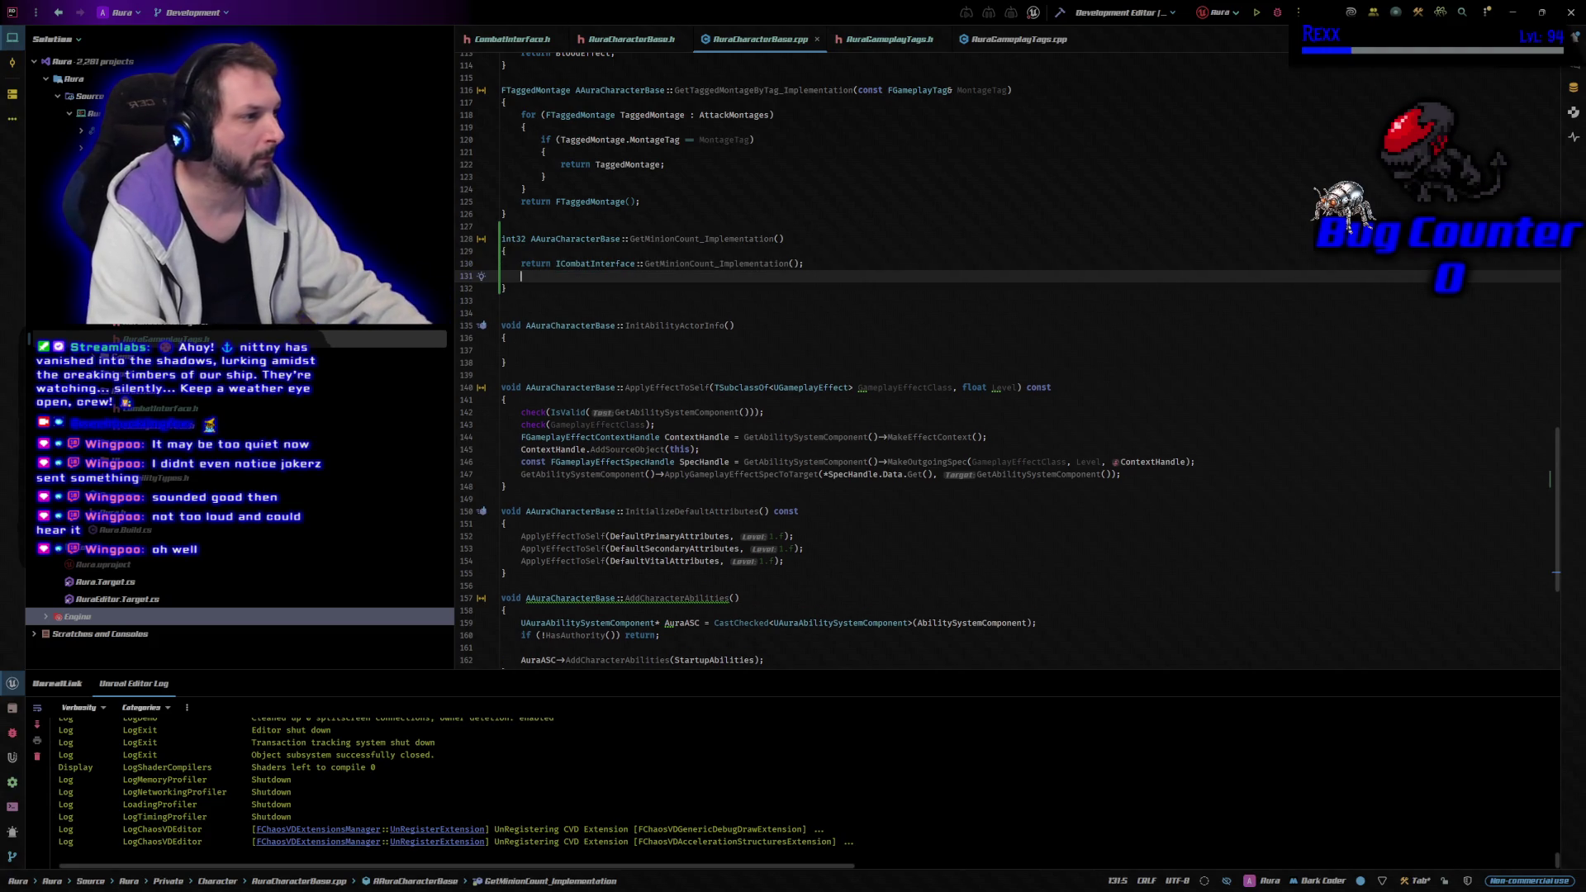
key("BackSpace")
key("BackSpace")
key("BackSpace")
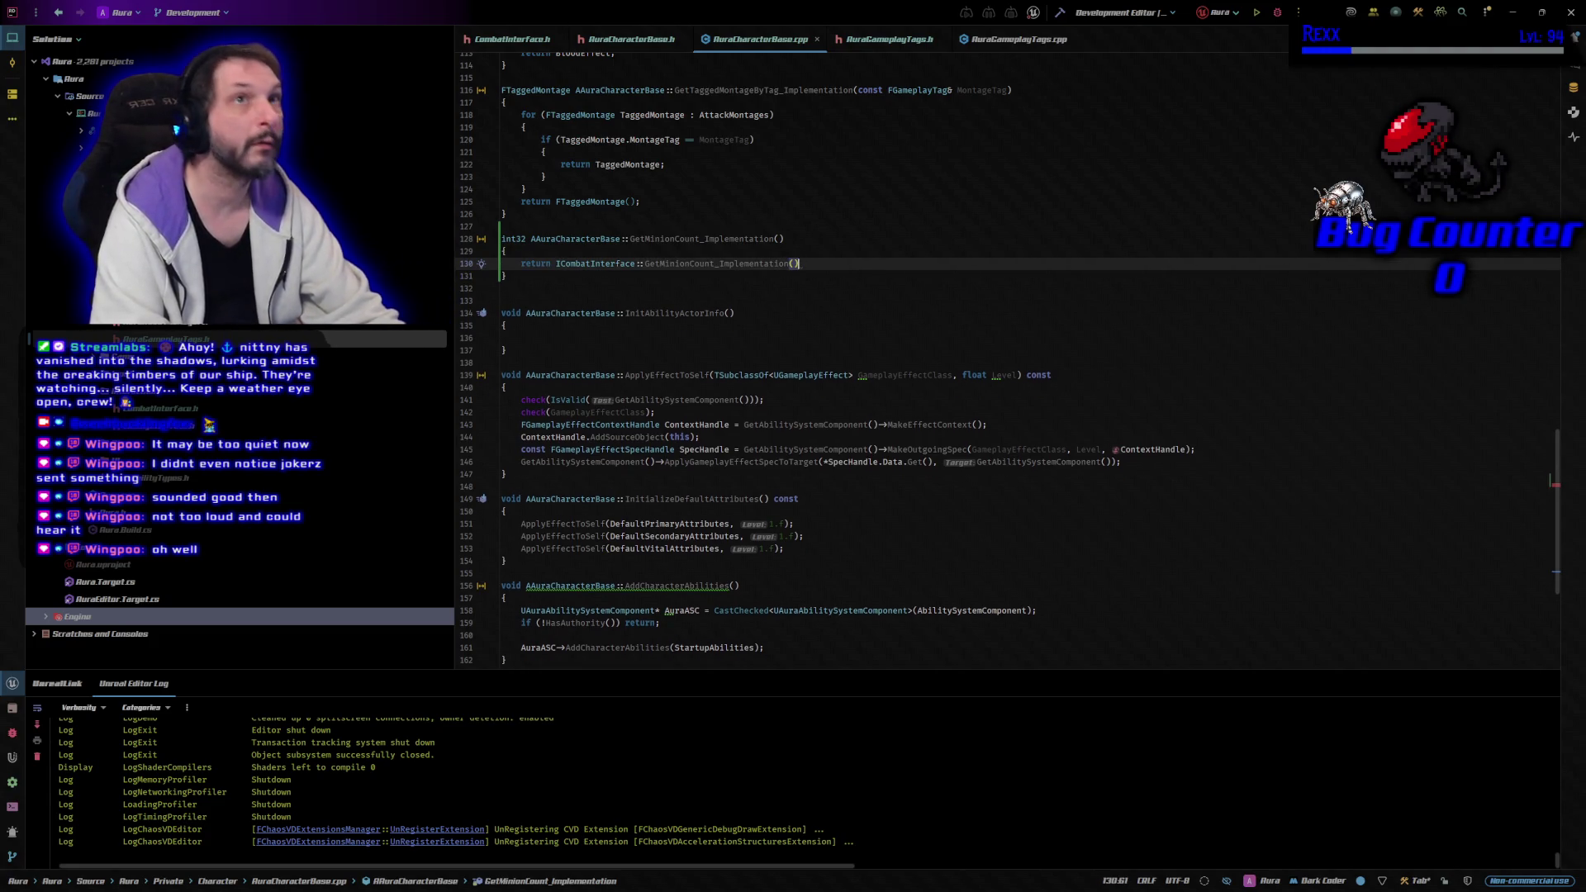
key("BackSpace")
key("BackSpace")
key("BackSpace")
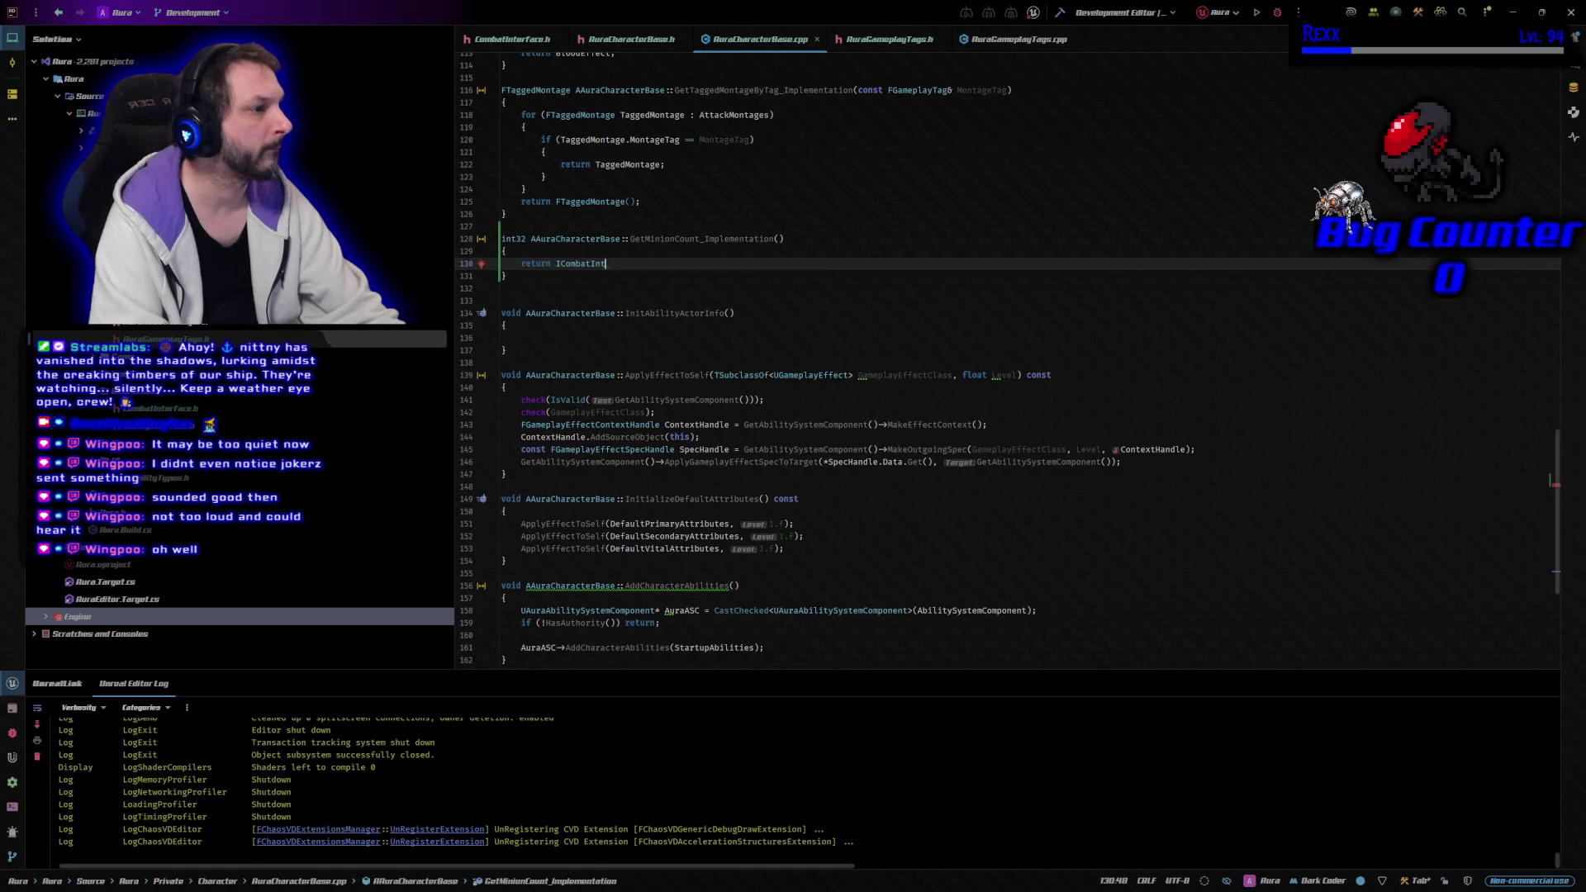
key("BackSpace")
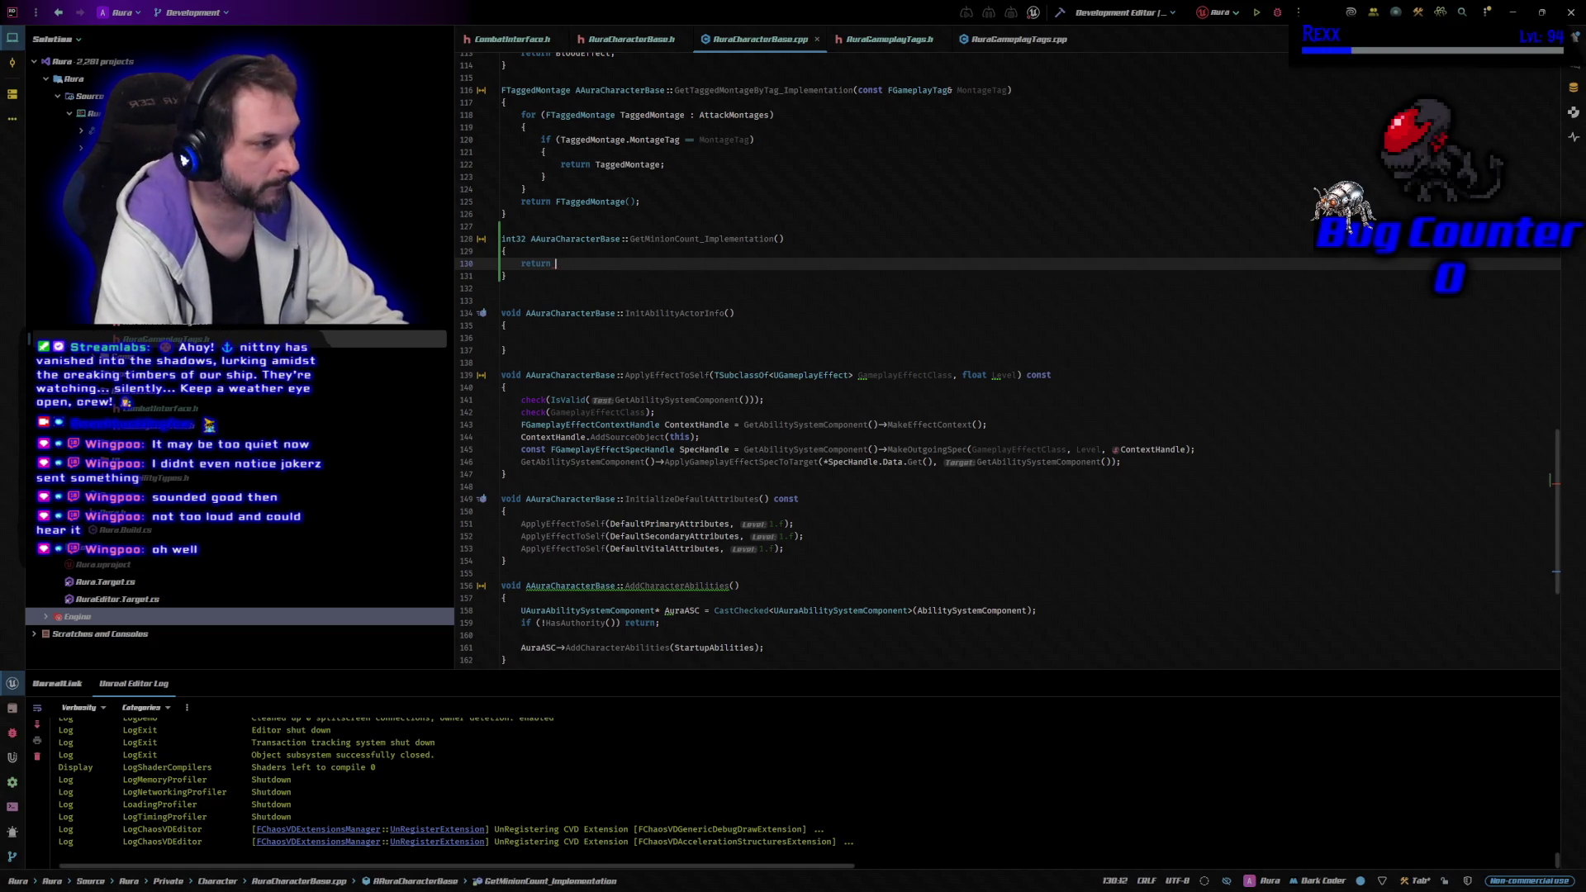
type("Minion")
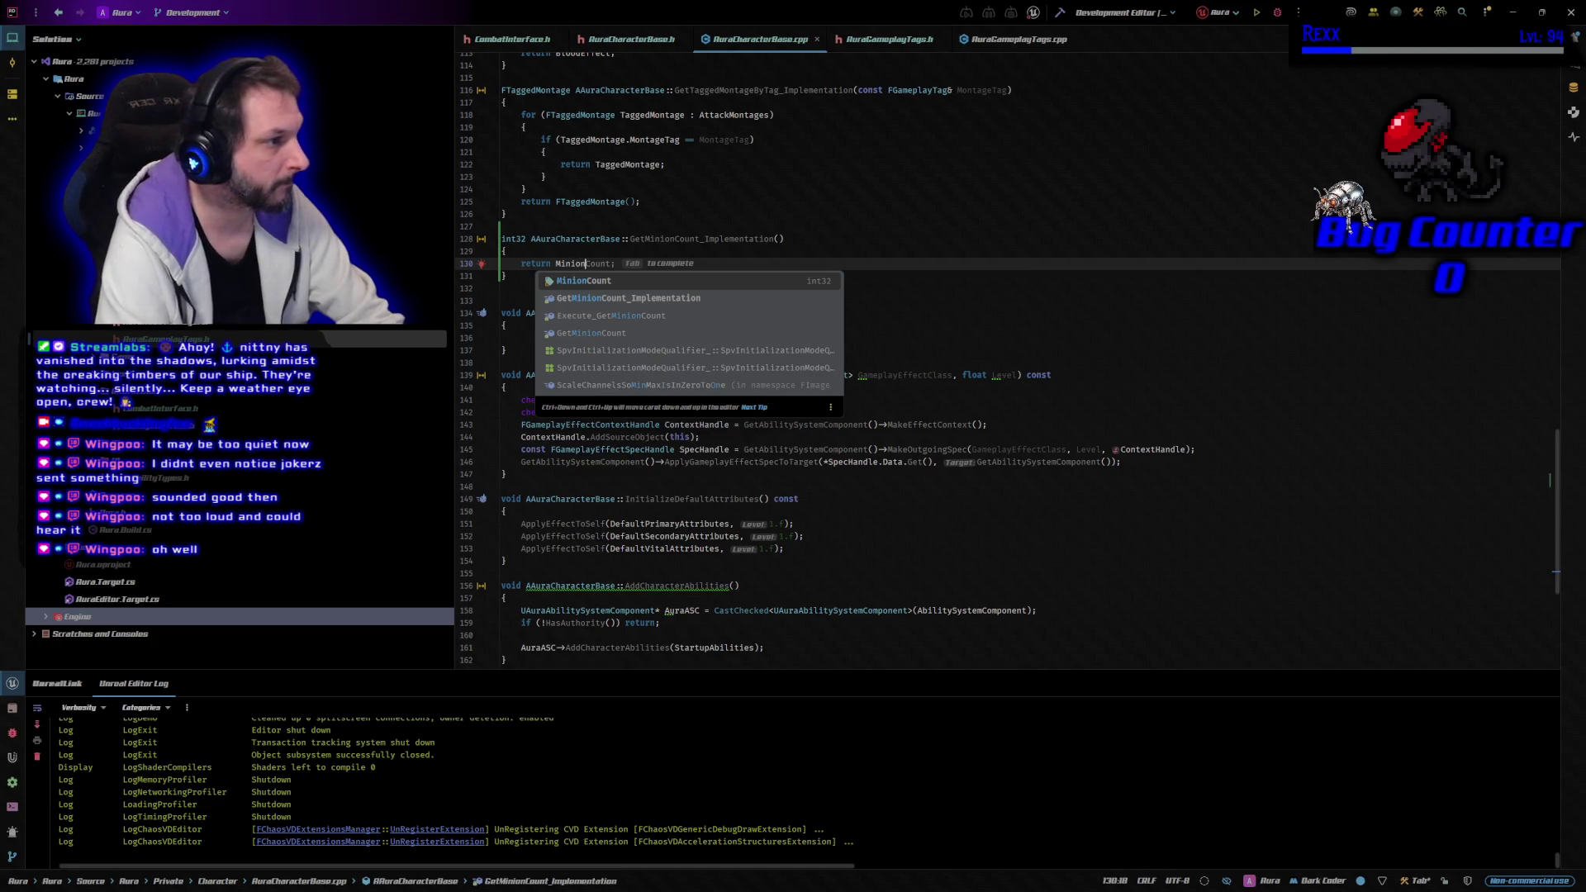
key("Tab")
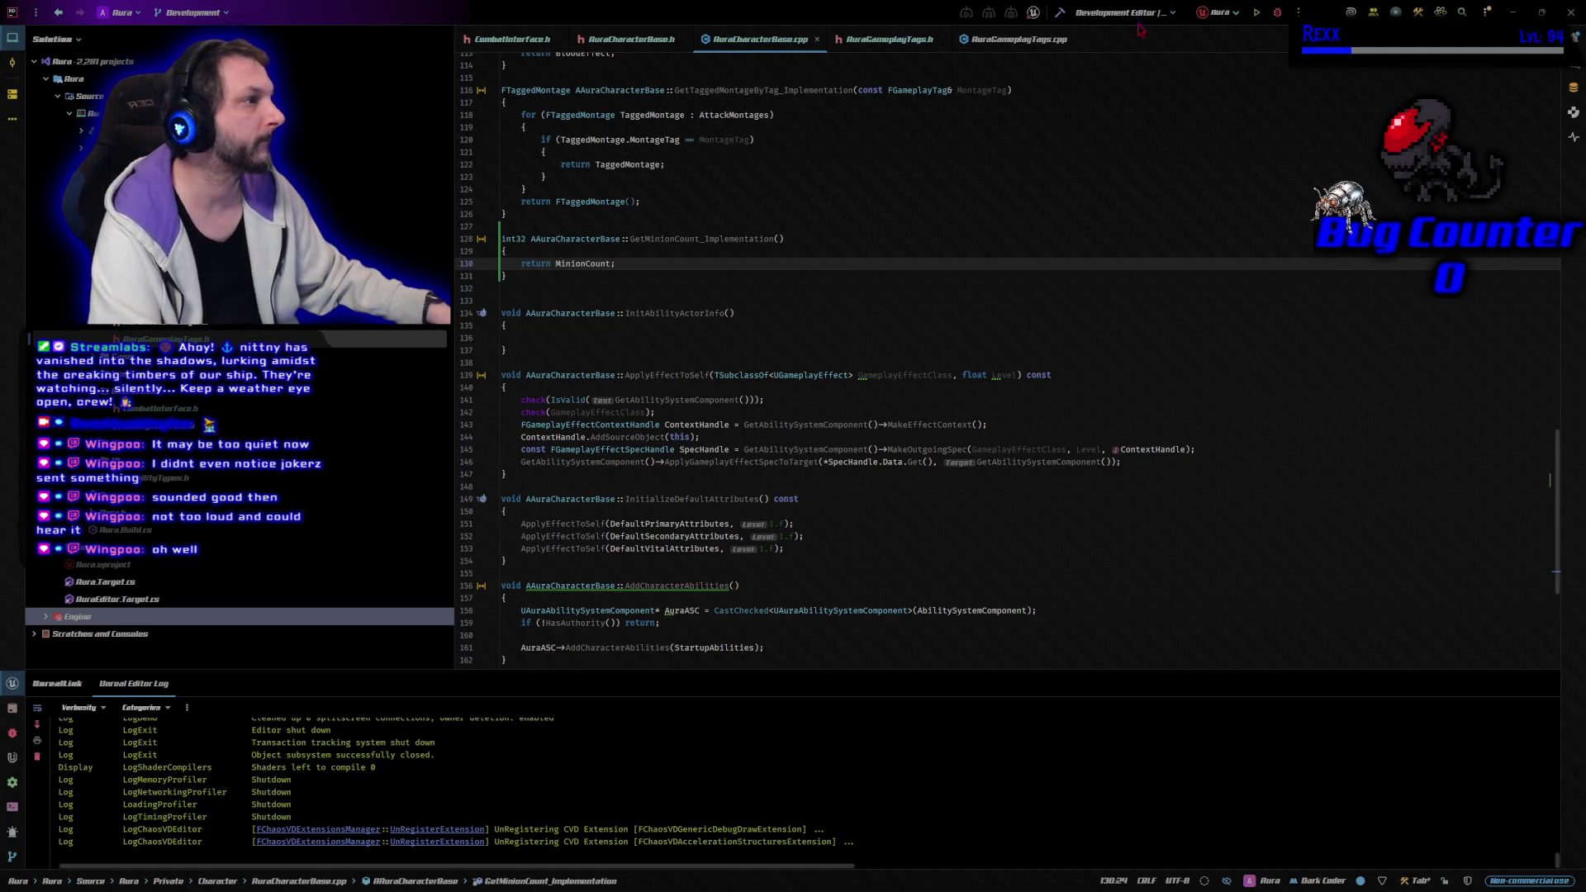
left_click(1021, 42)
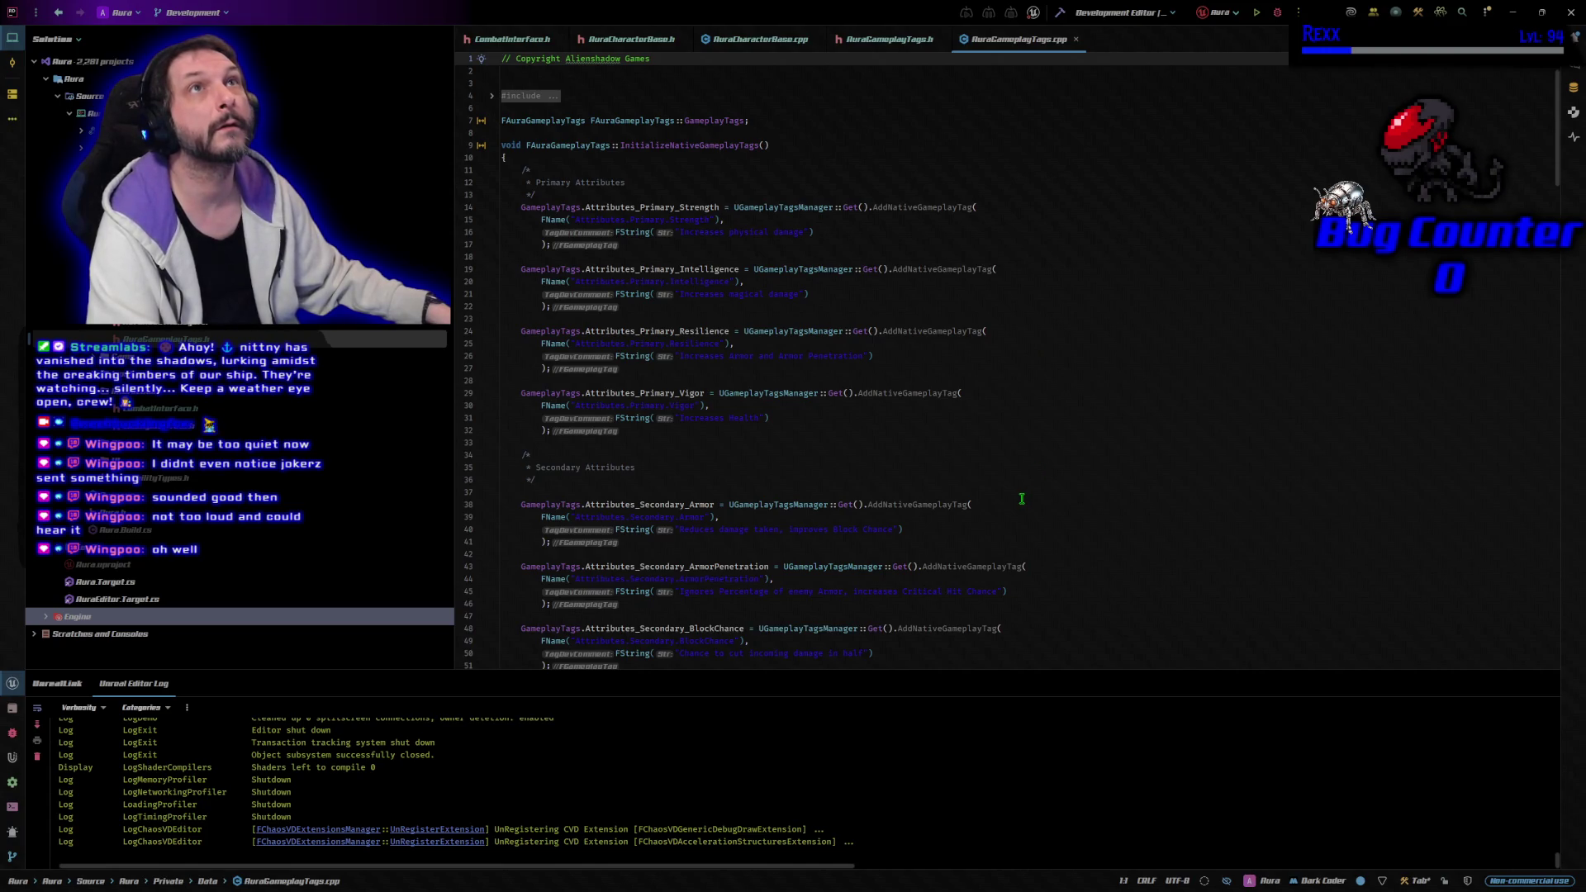
Register the Abilities_Summon native tag below Abilities_Attack in AuraGameplayTags.cpp and build the project
scroll(1057, 570, "down", 5)
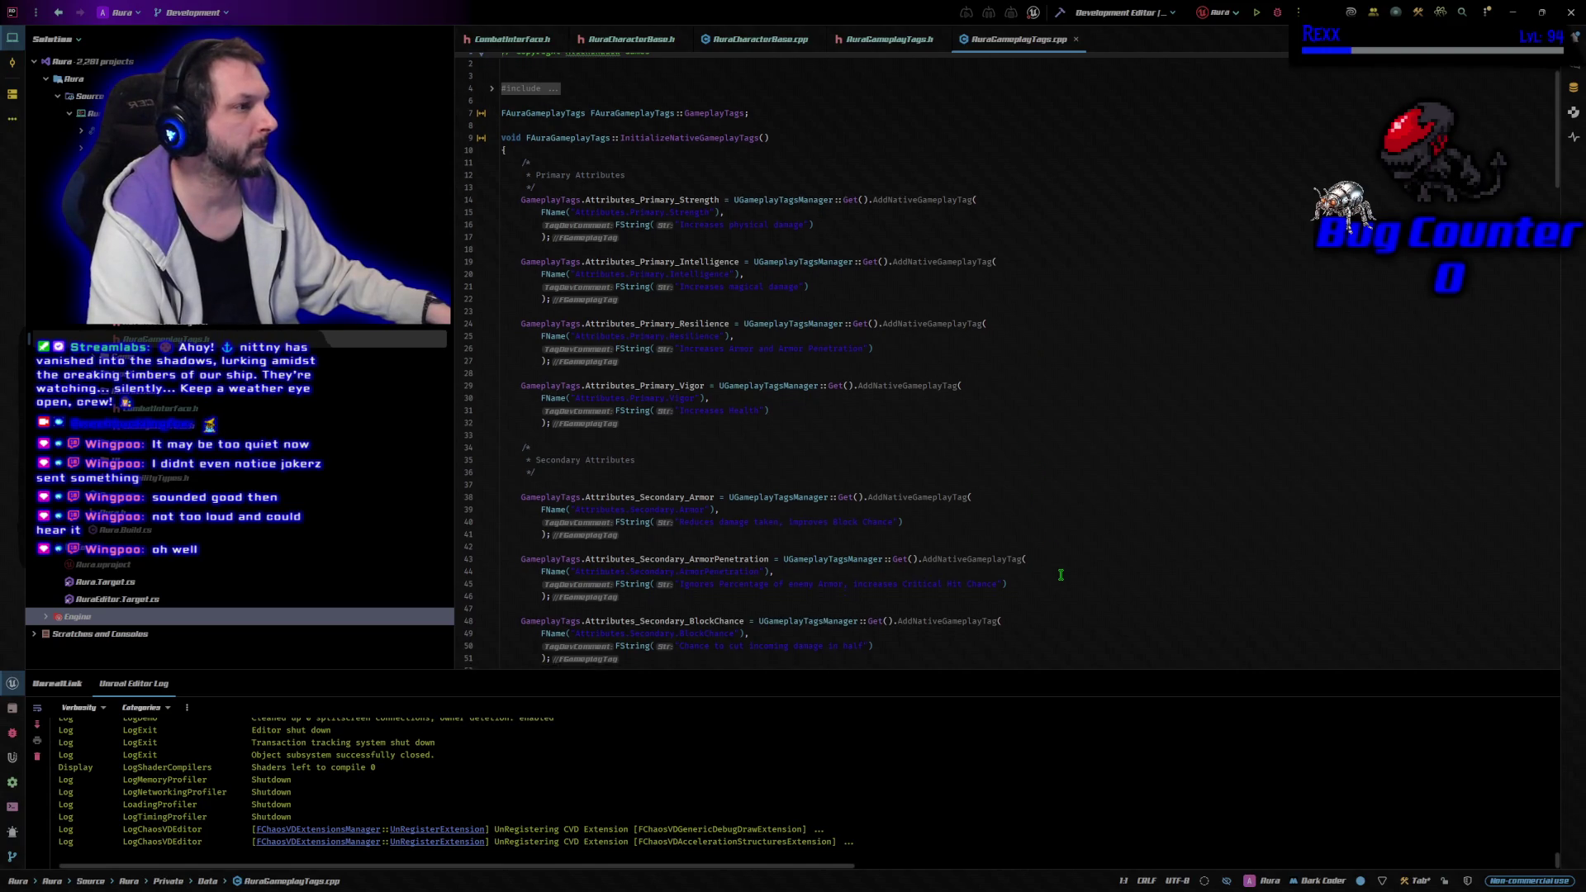
scroll(1061, 574, "down", 15)
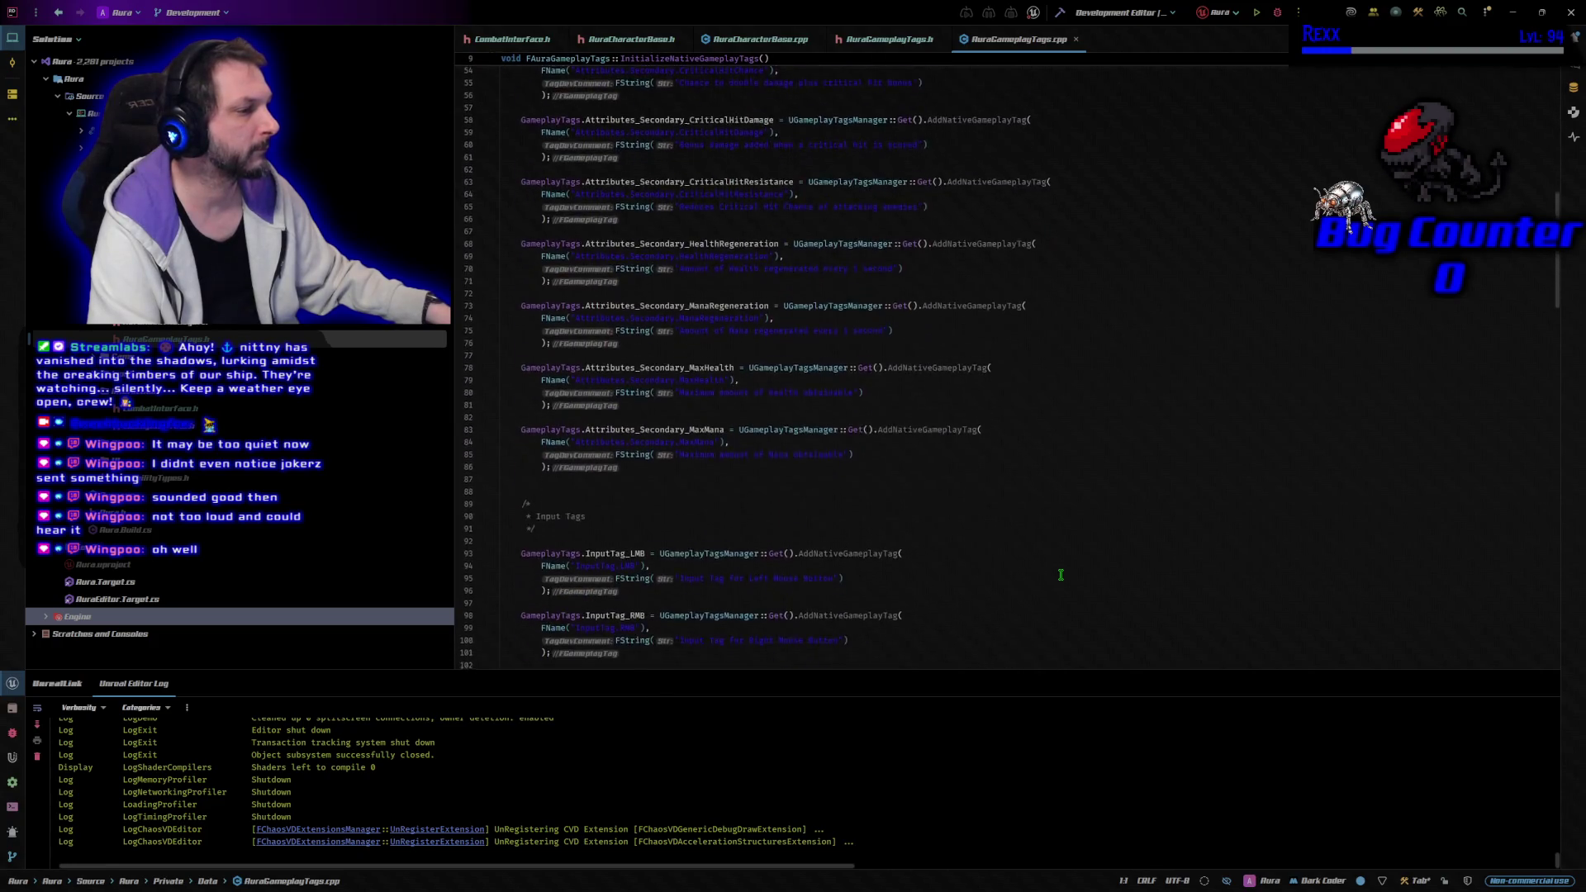
scroll(1061, 574, "down", 17)
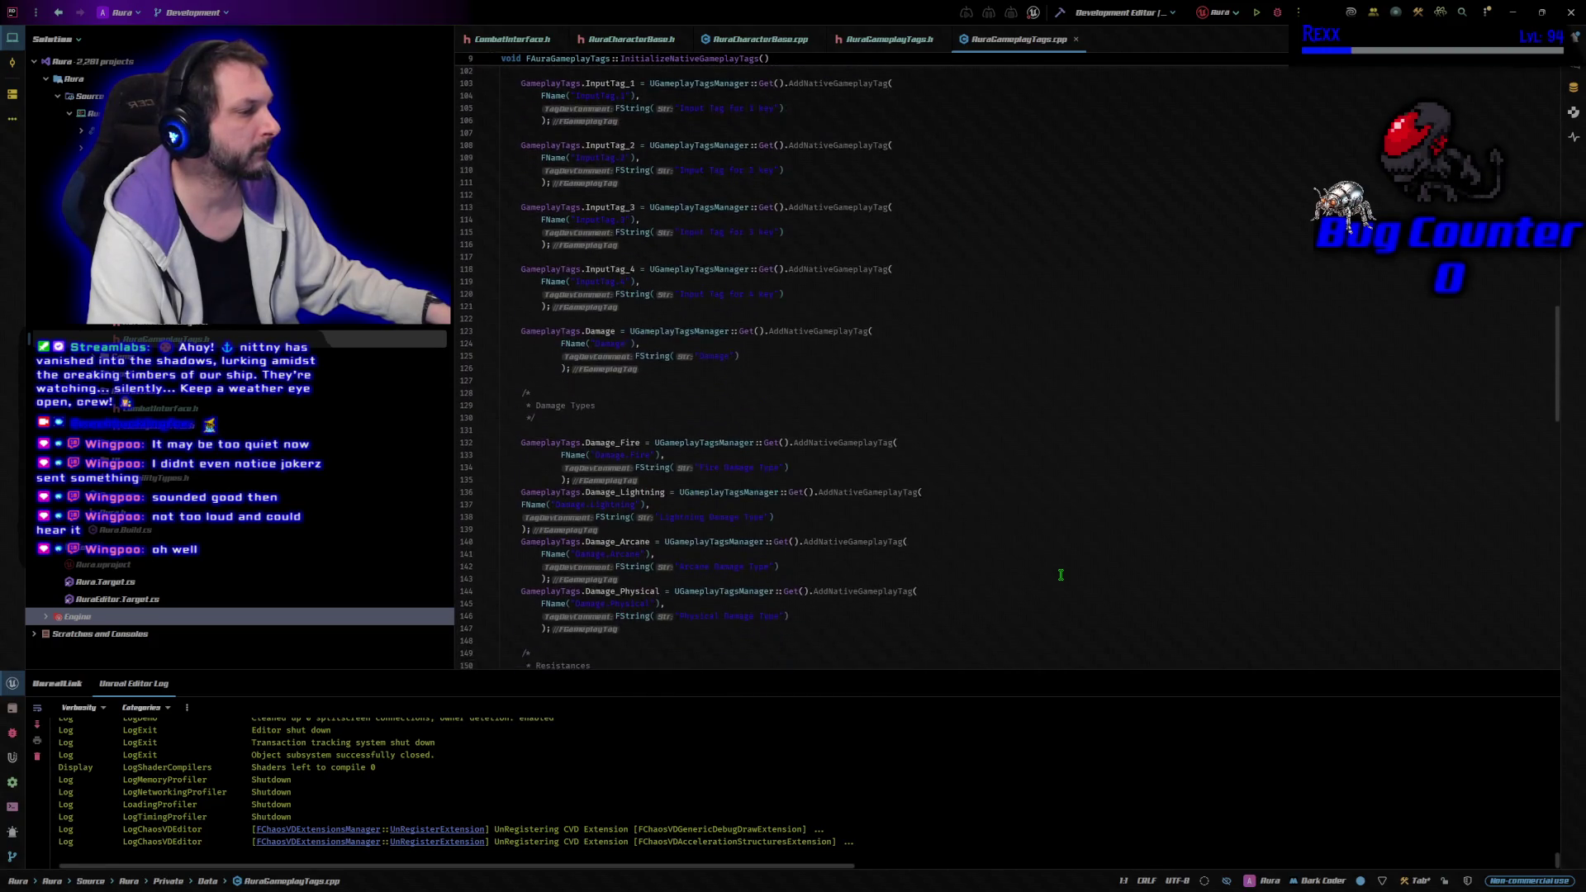
scroll(1061, 574, "down", 16)
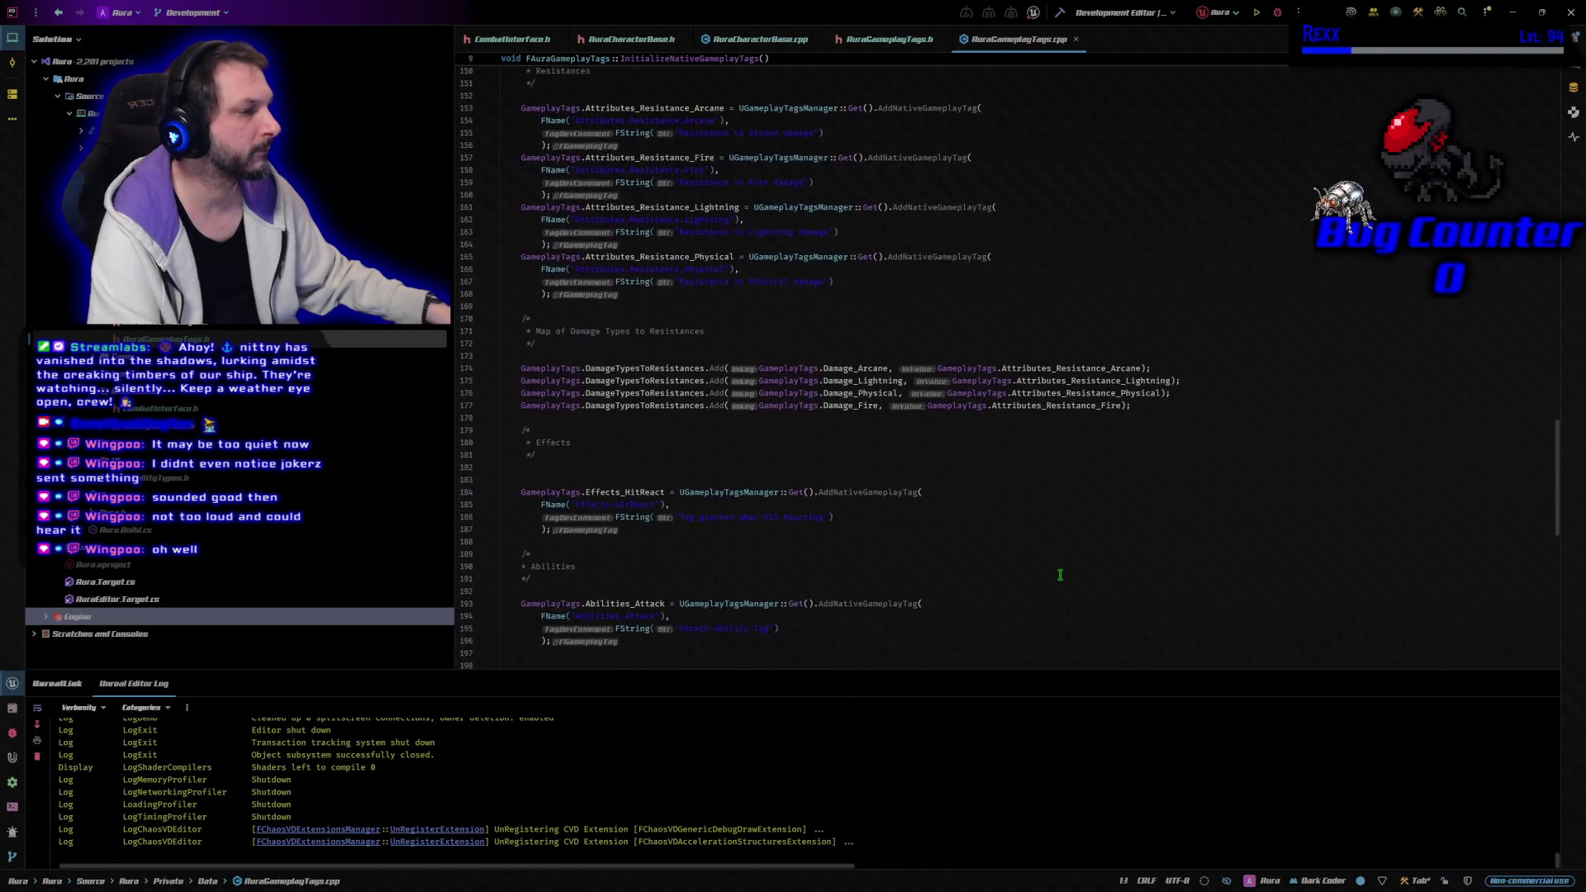
scroll(1061, 575, "down", 5)
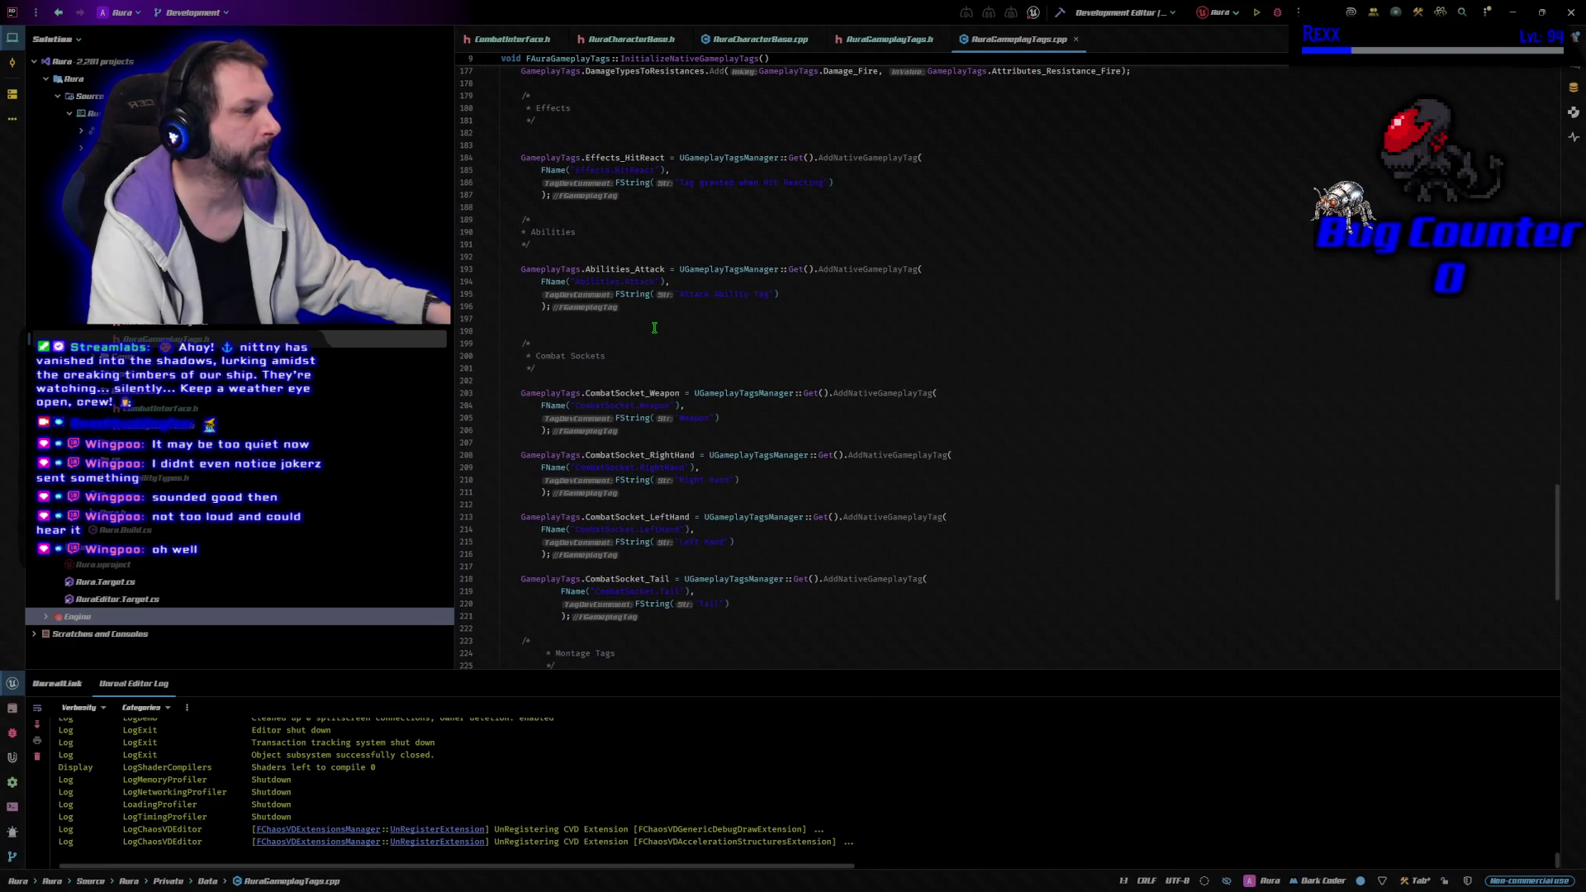
left_click(646, 314)
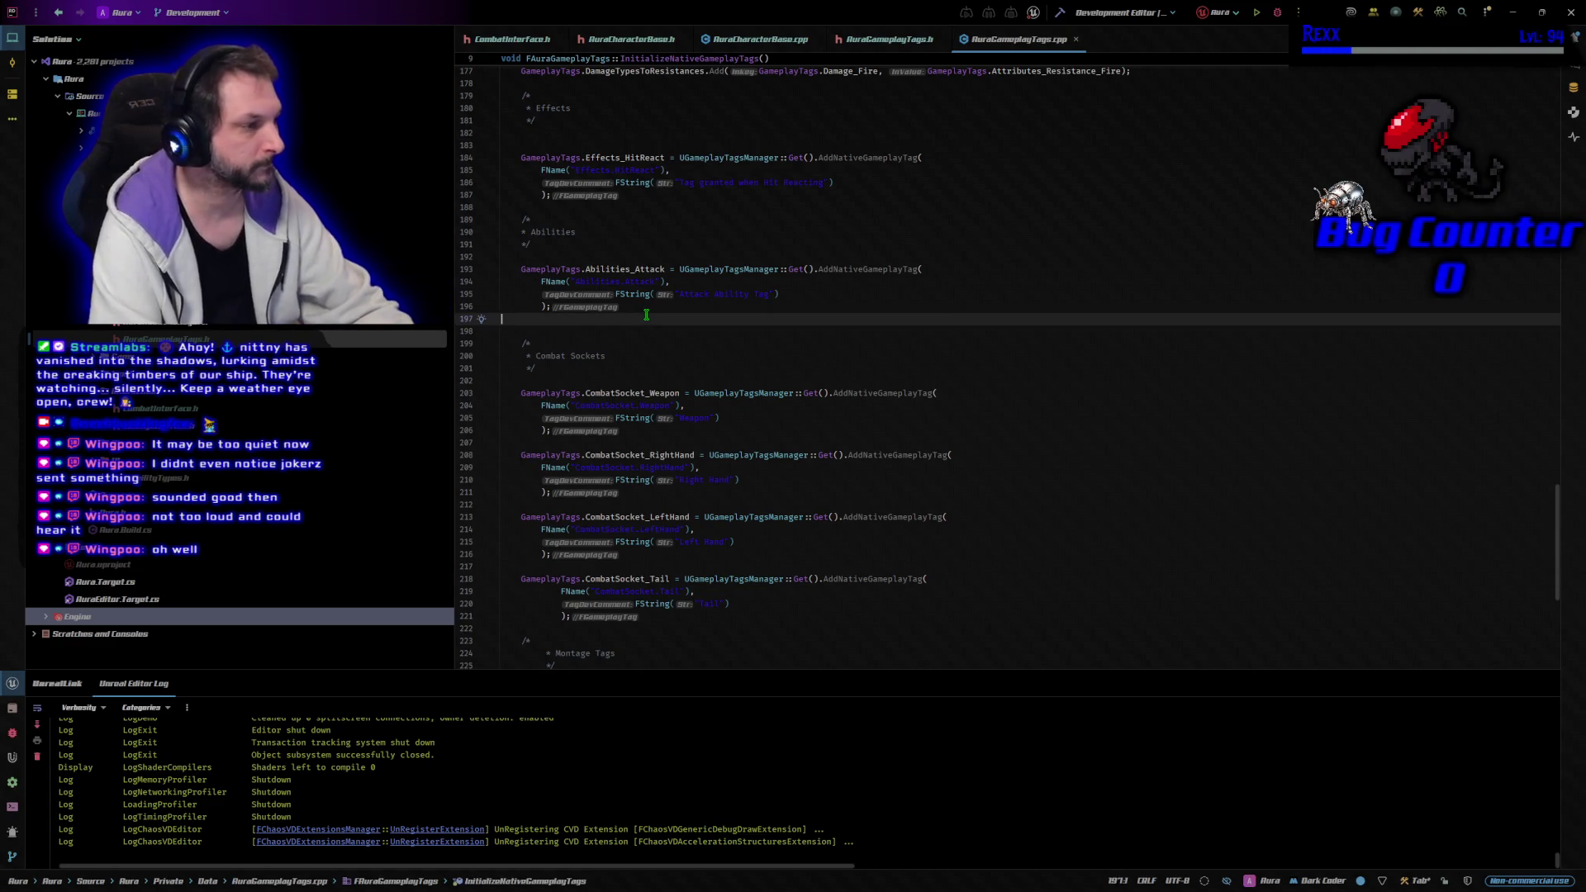
key("Return")
key("ctrl+v")
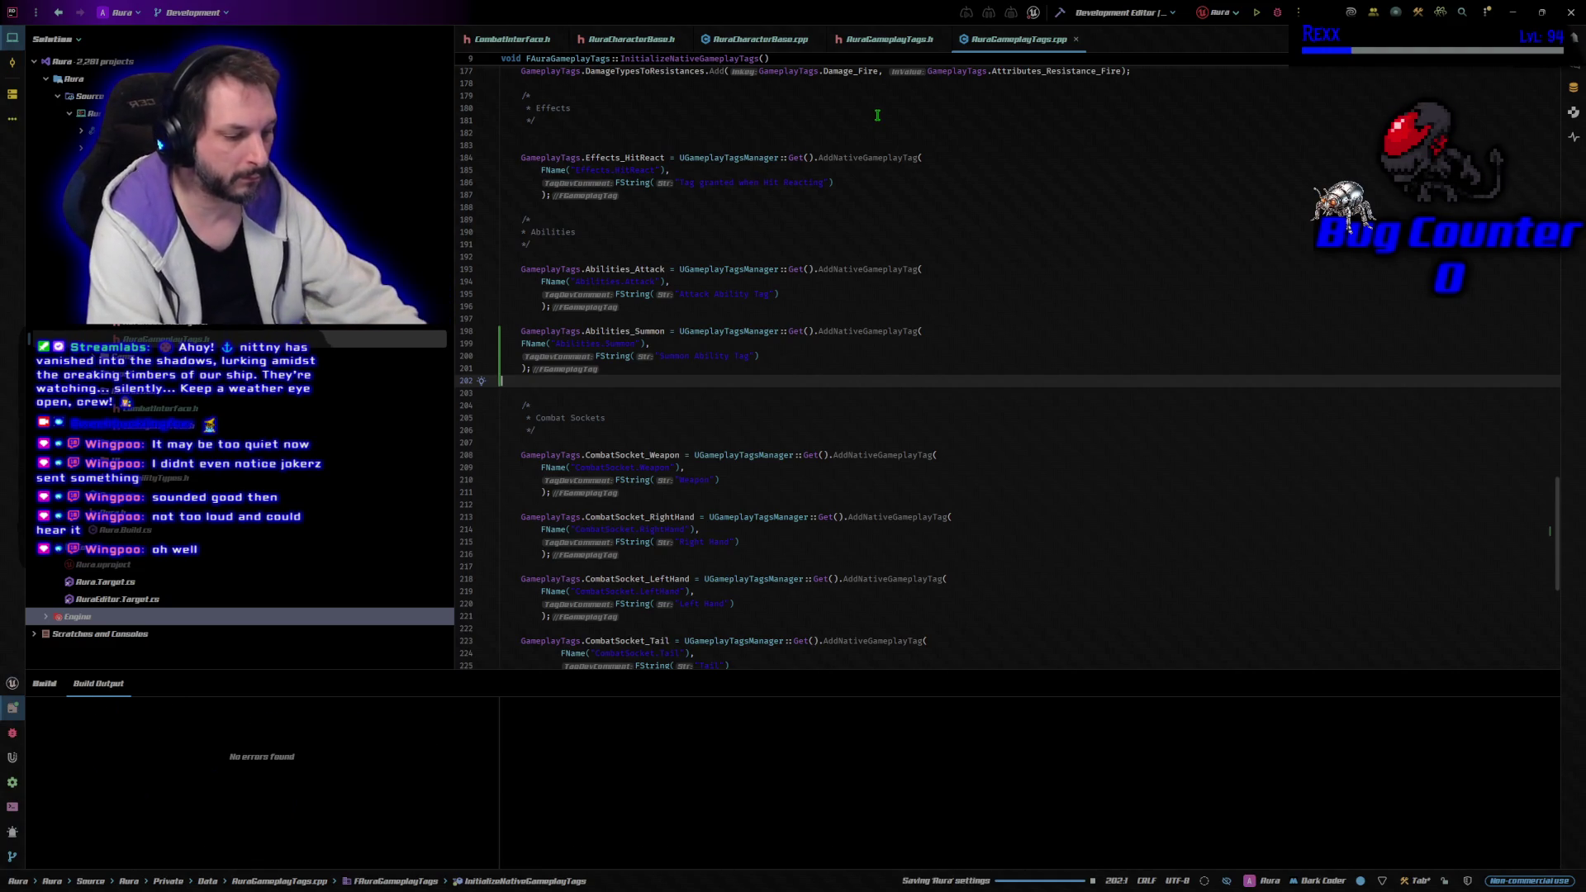
key("ctrl+shift+b")
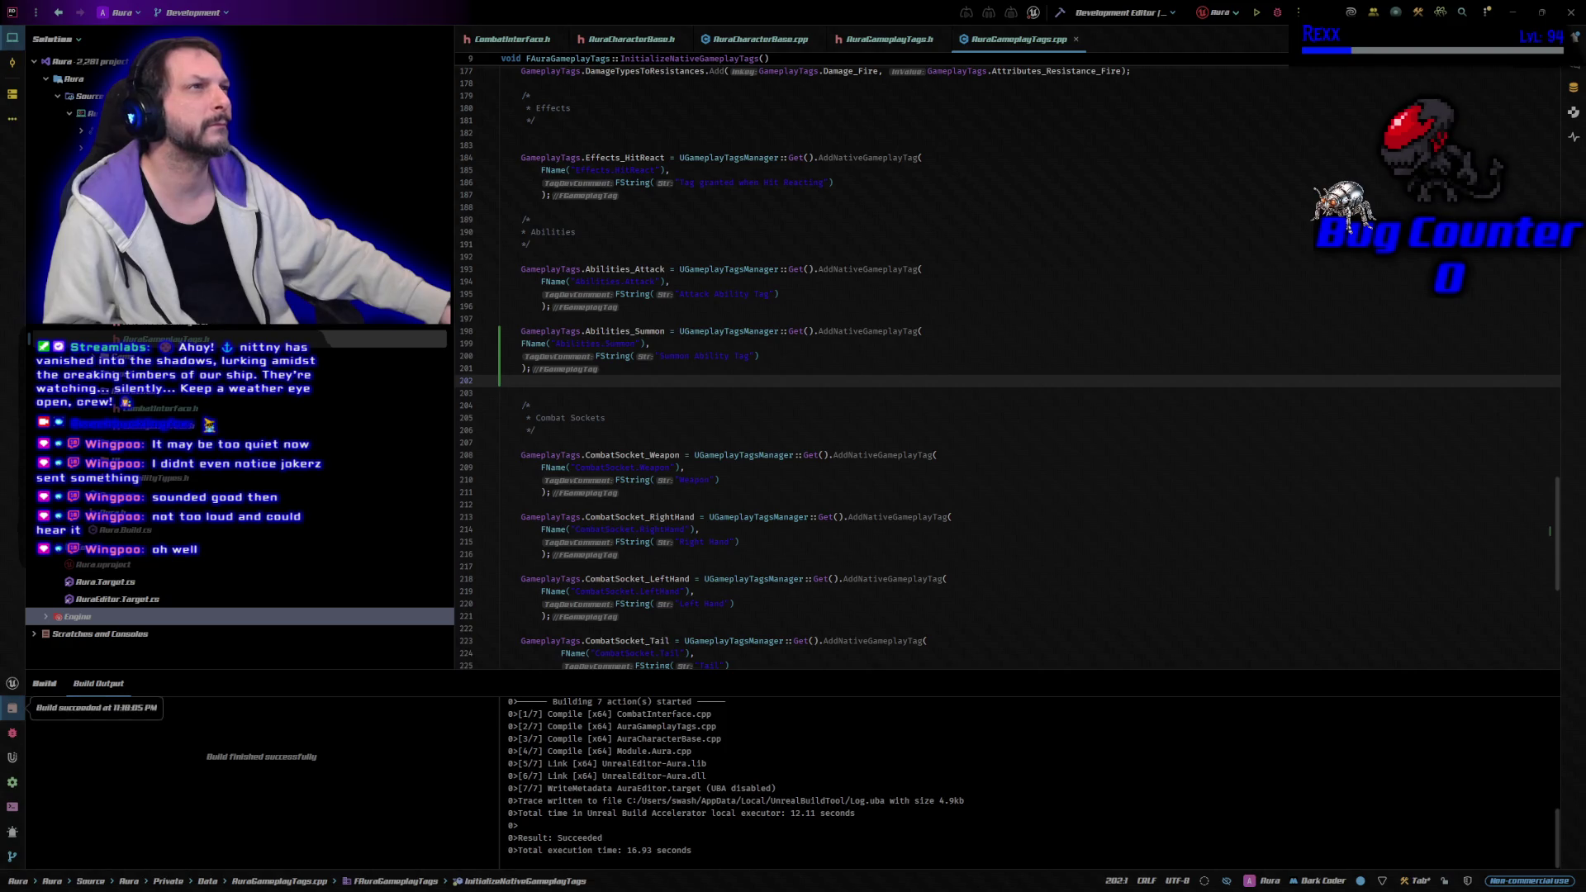
key("ctrl+shift+b")
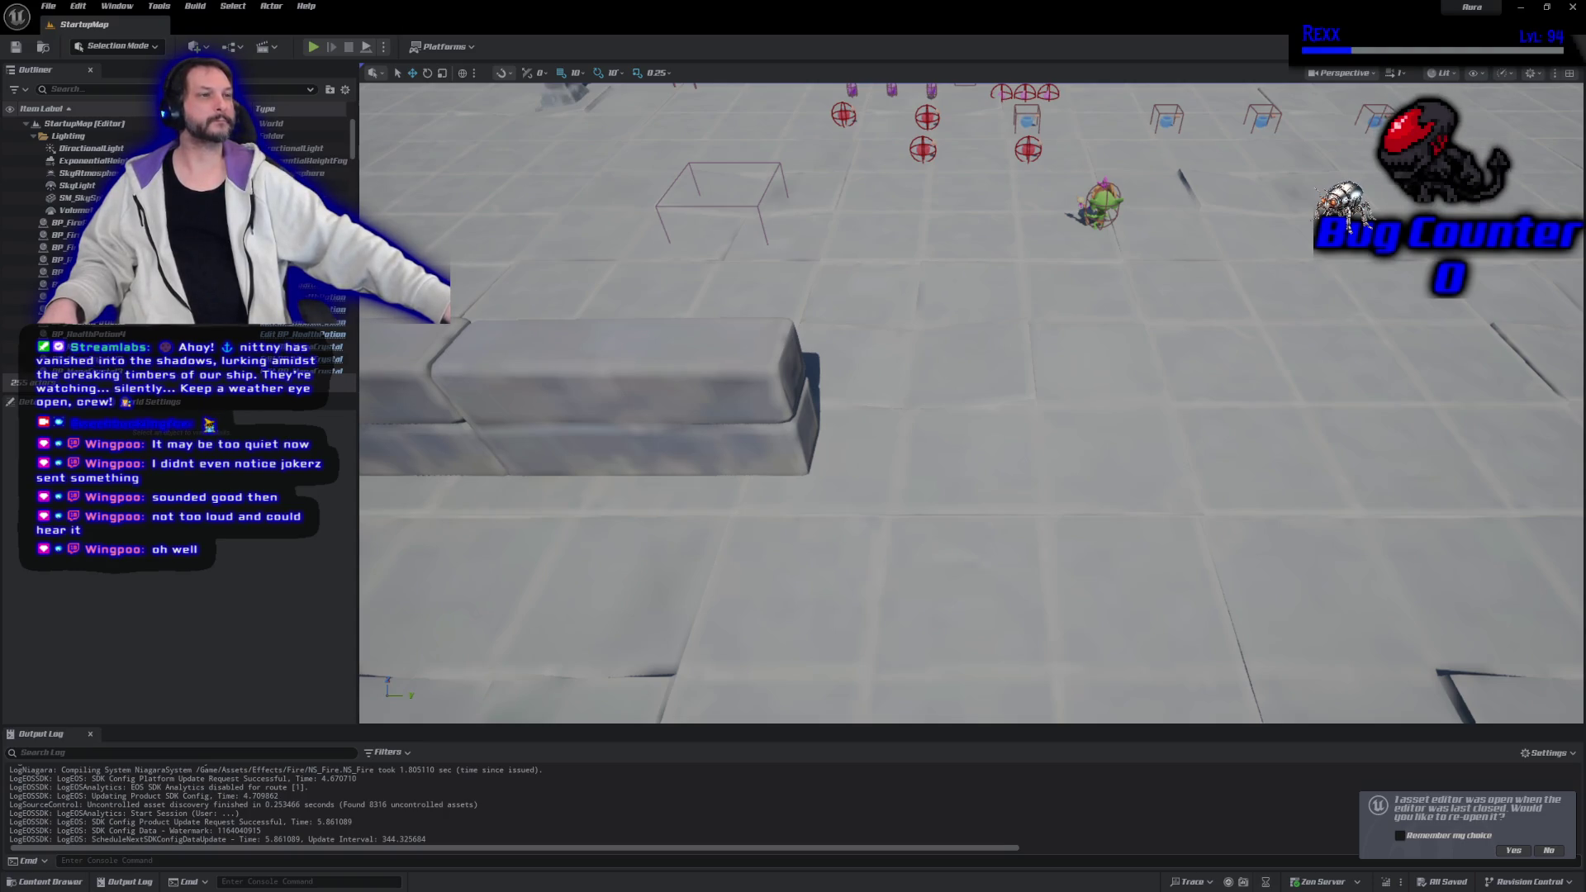
Accept the relaunched editor's offer to reopen the GA_SummonAbility Blueprint
left_click(1512, 851)
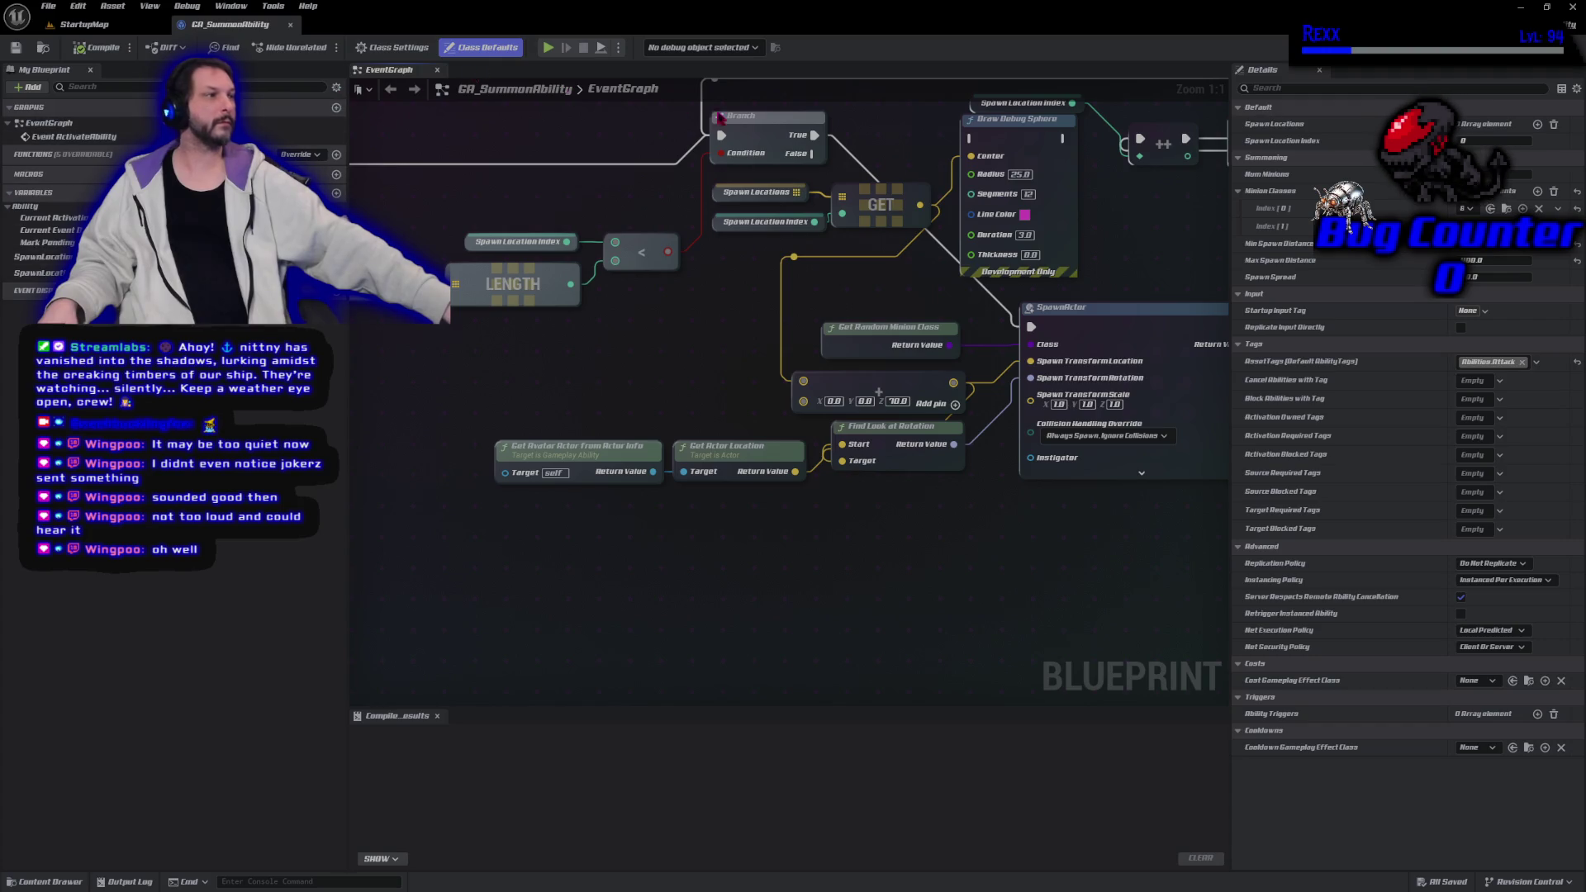
Swap AssetTags from Abilities.Attack to Abilities.Summon in GA_SummonAbility, then compile and save
left_click(1499, 364)
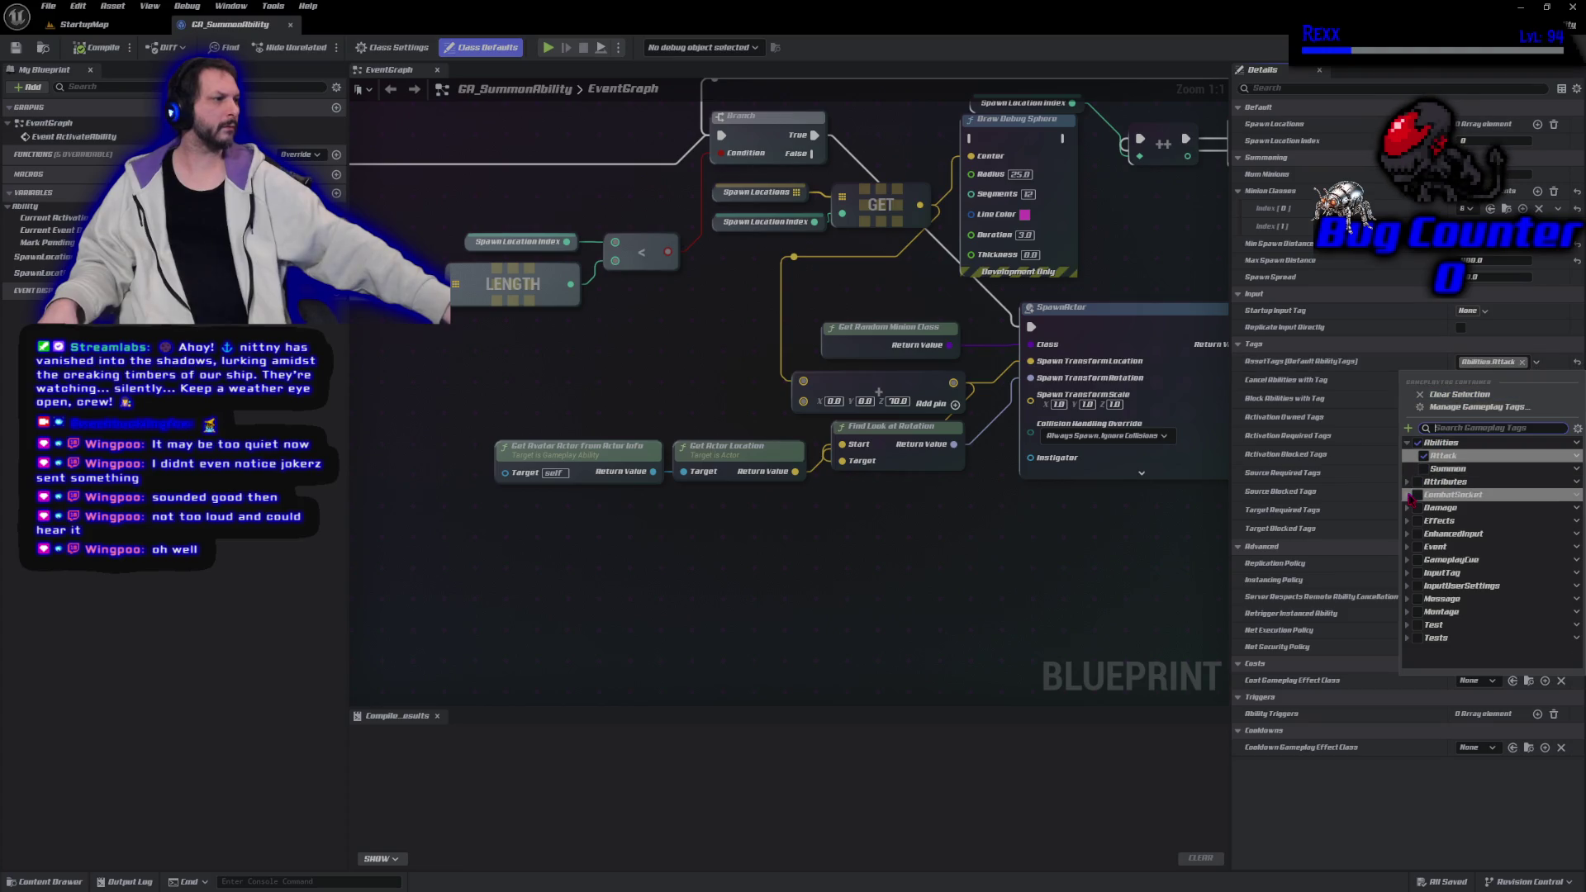
left_click(1423, 469)
left_click(1424, 470)
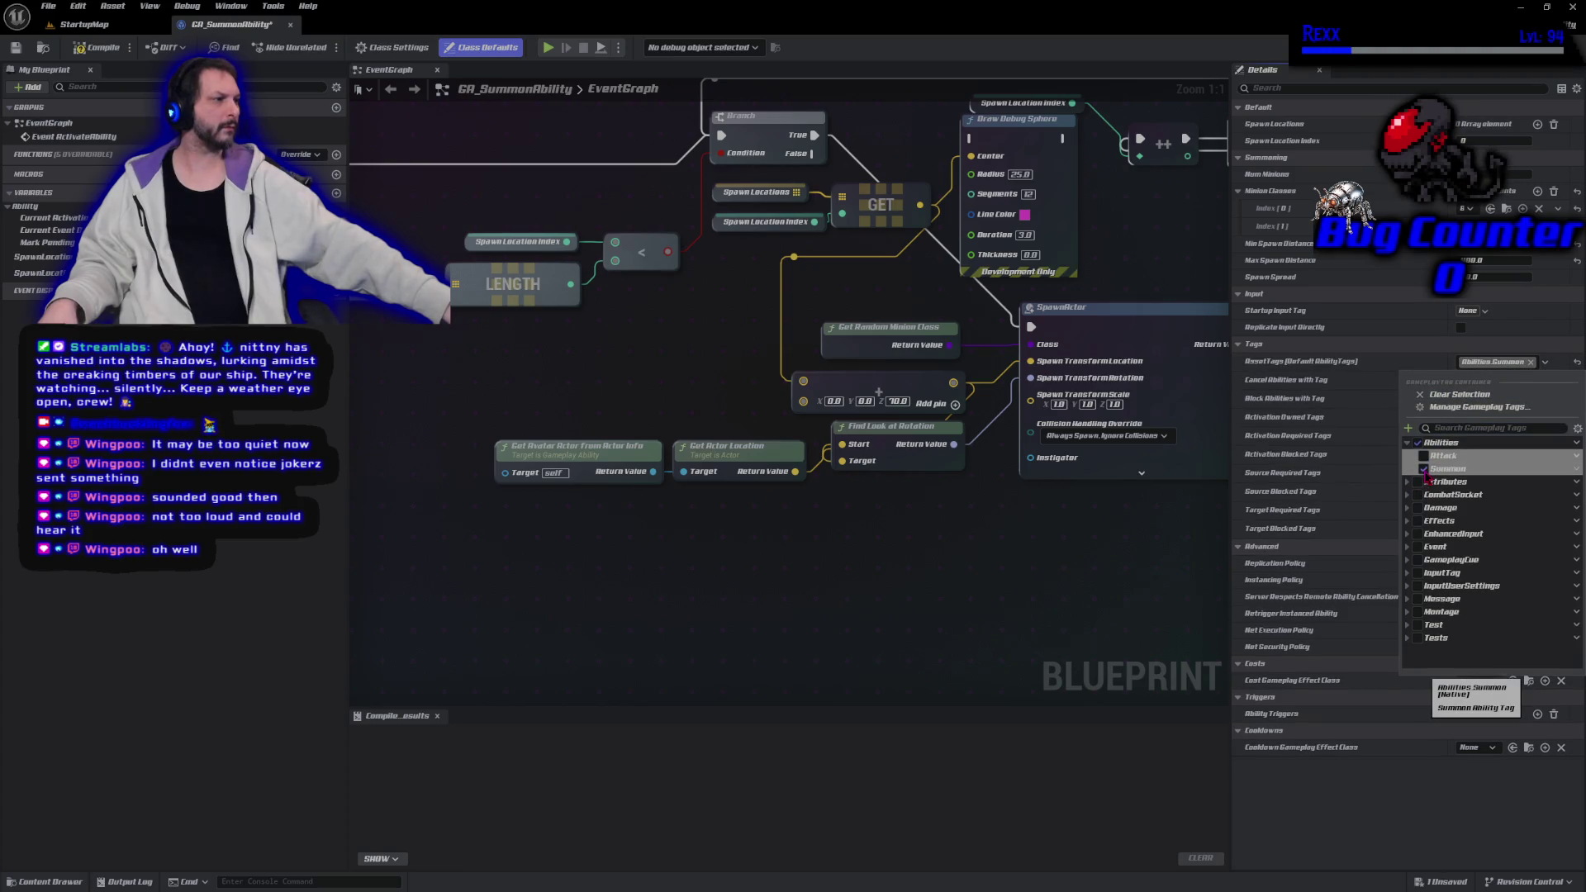
left_click(98, 47)
left_click(97, 47)
left_click(16, 48)
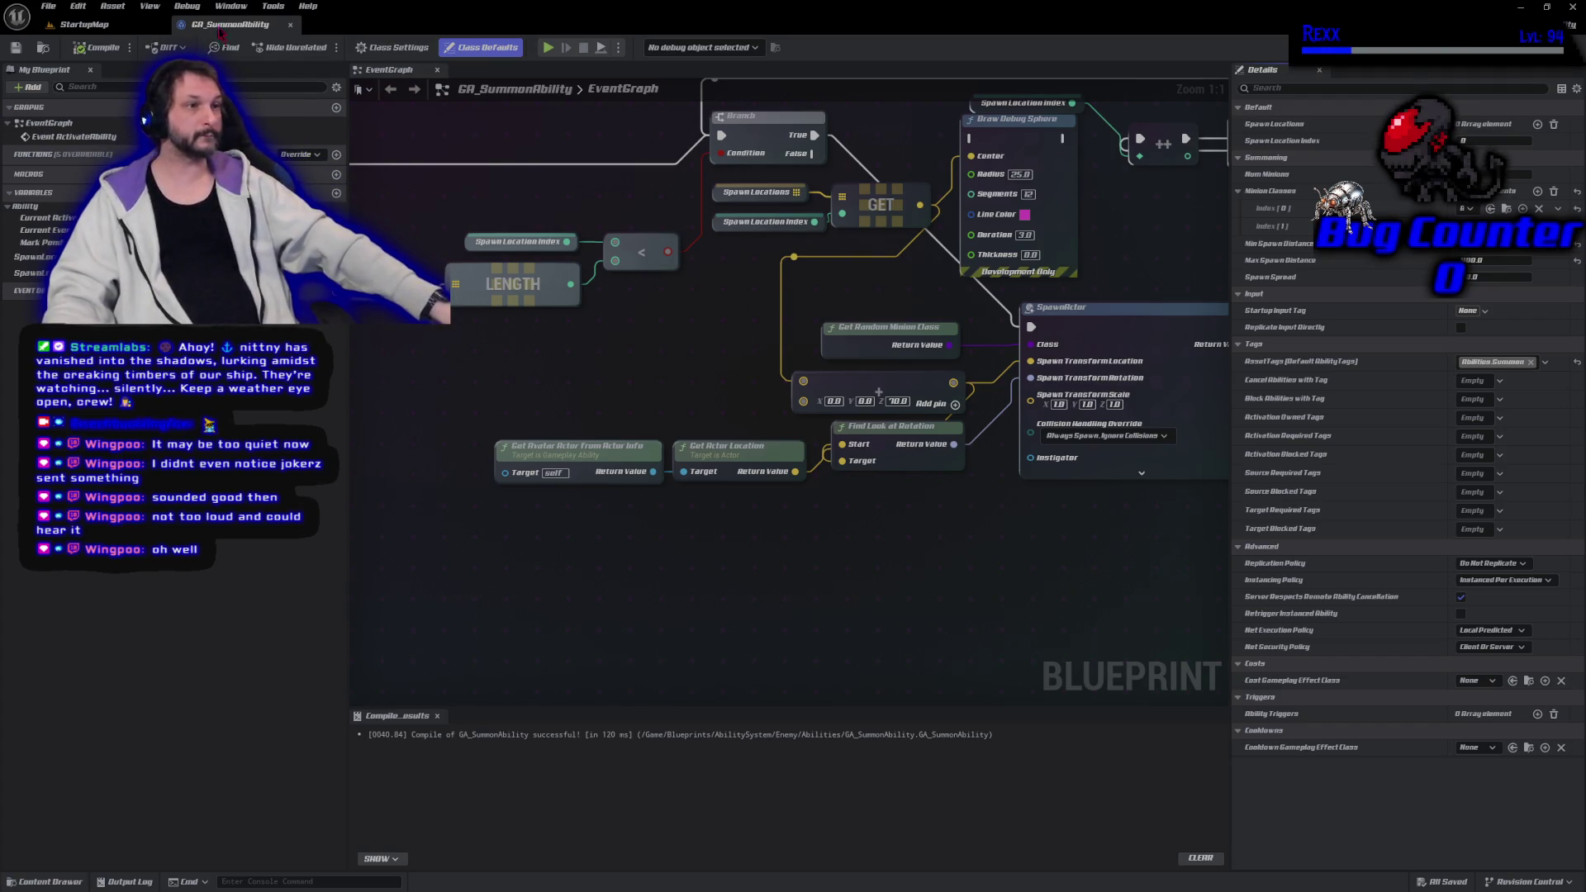
Bring the GA_SummonAbility Blueprint to front, maximized, with its event graph panned to the left-hand nodes
left_click(84, 24)
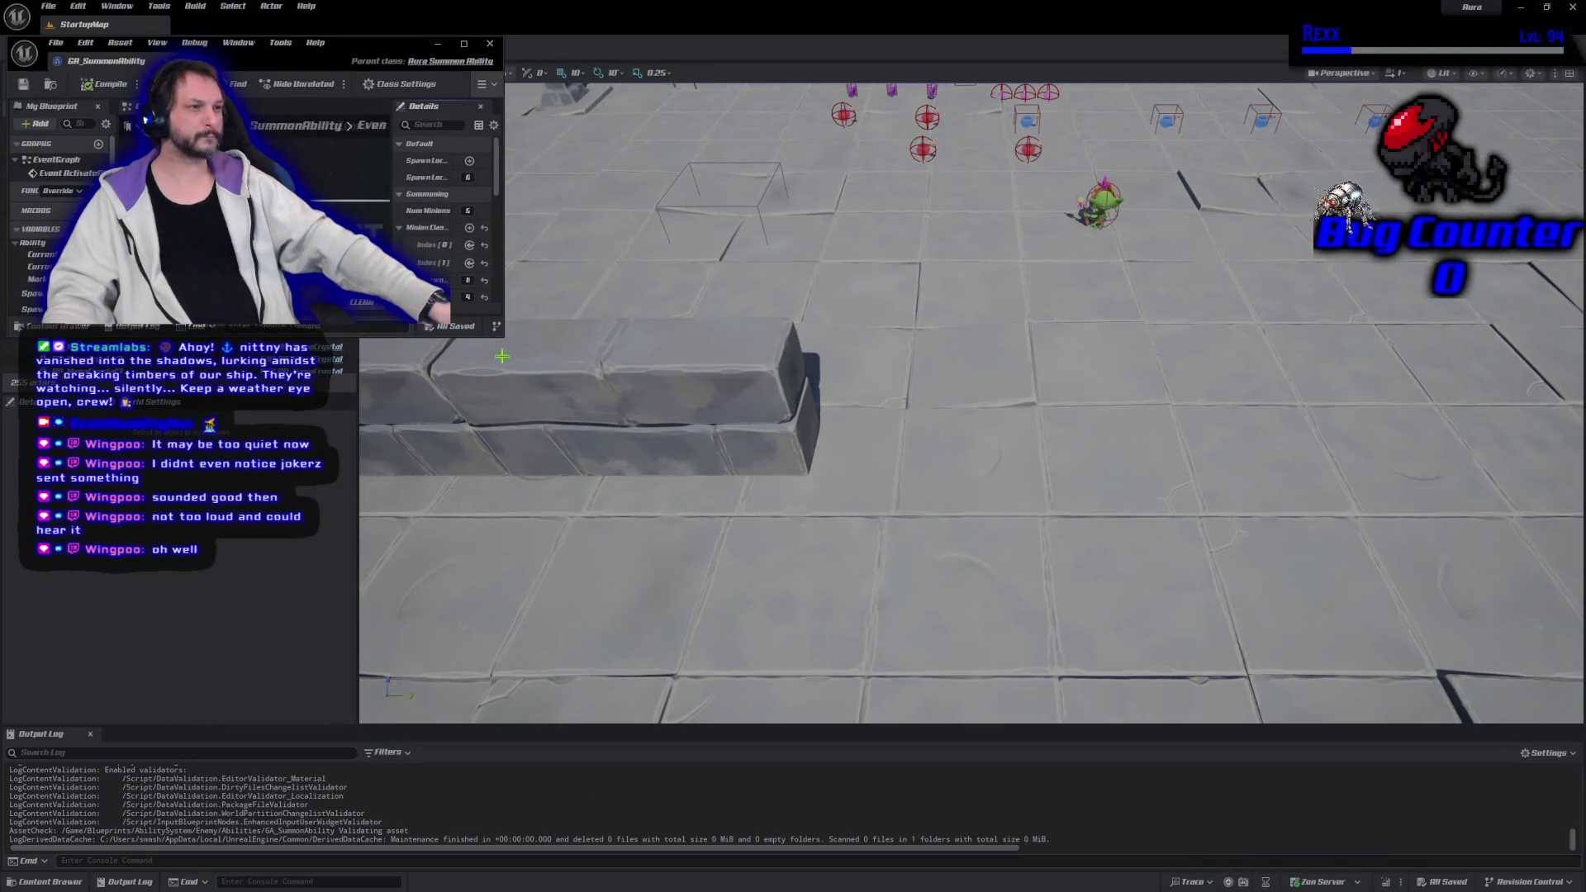
key("alt+Tab")
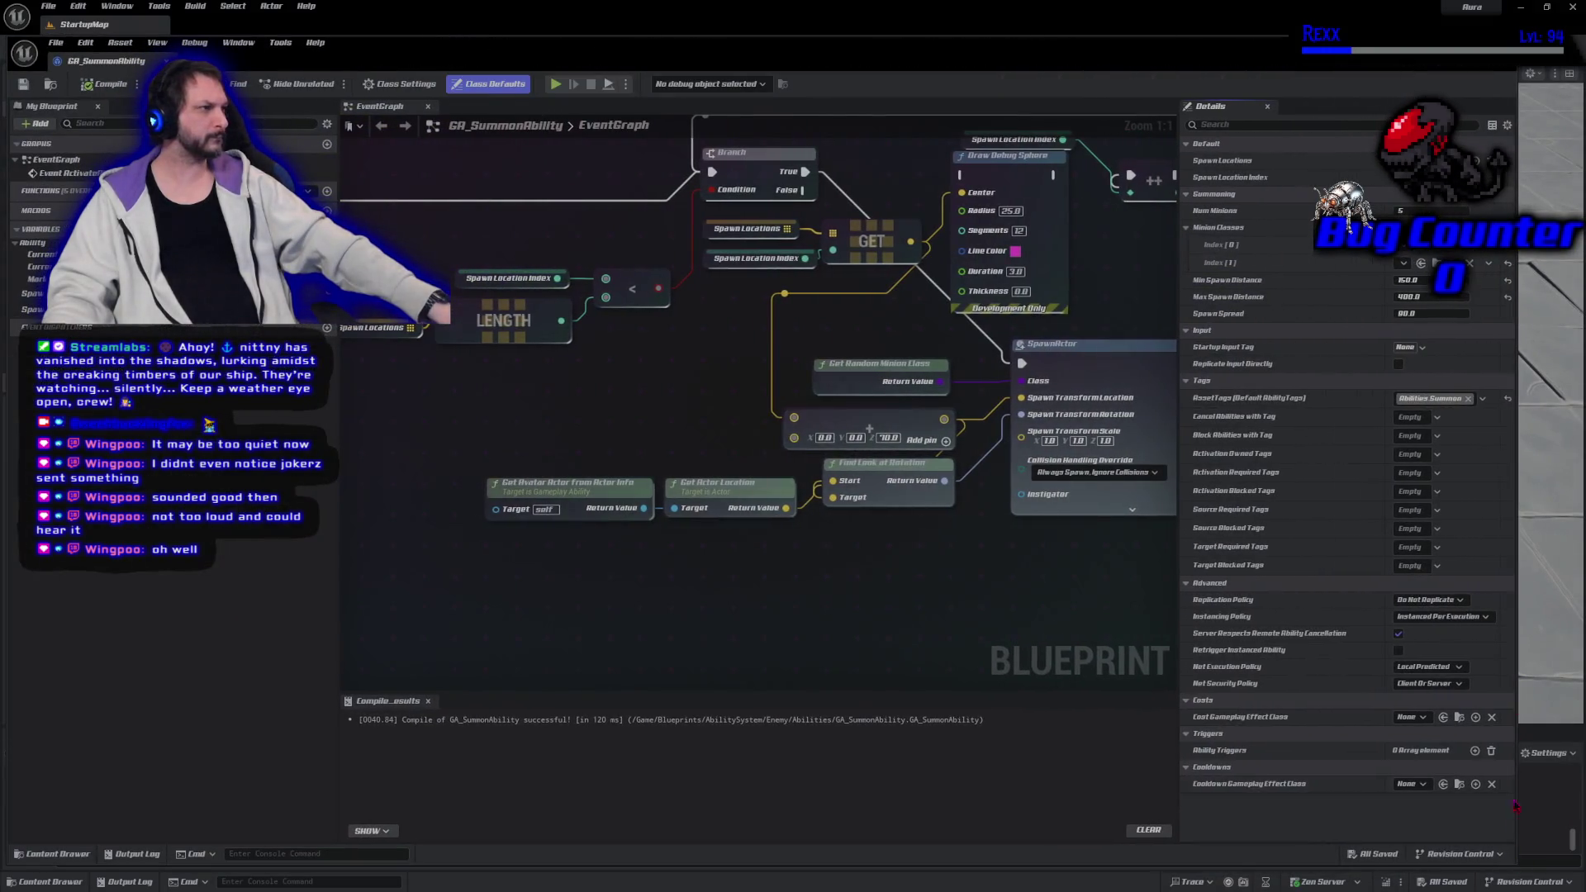
key("super+Up")
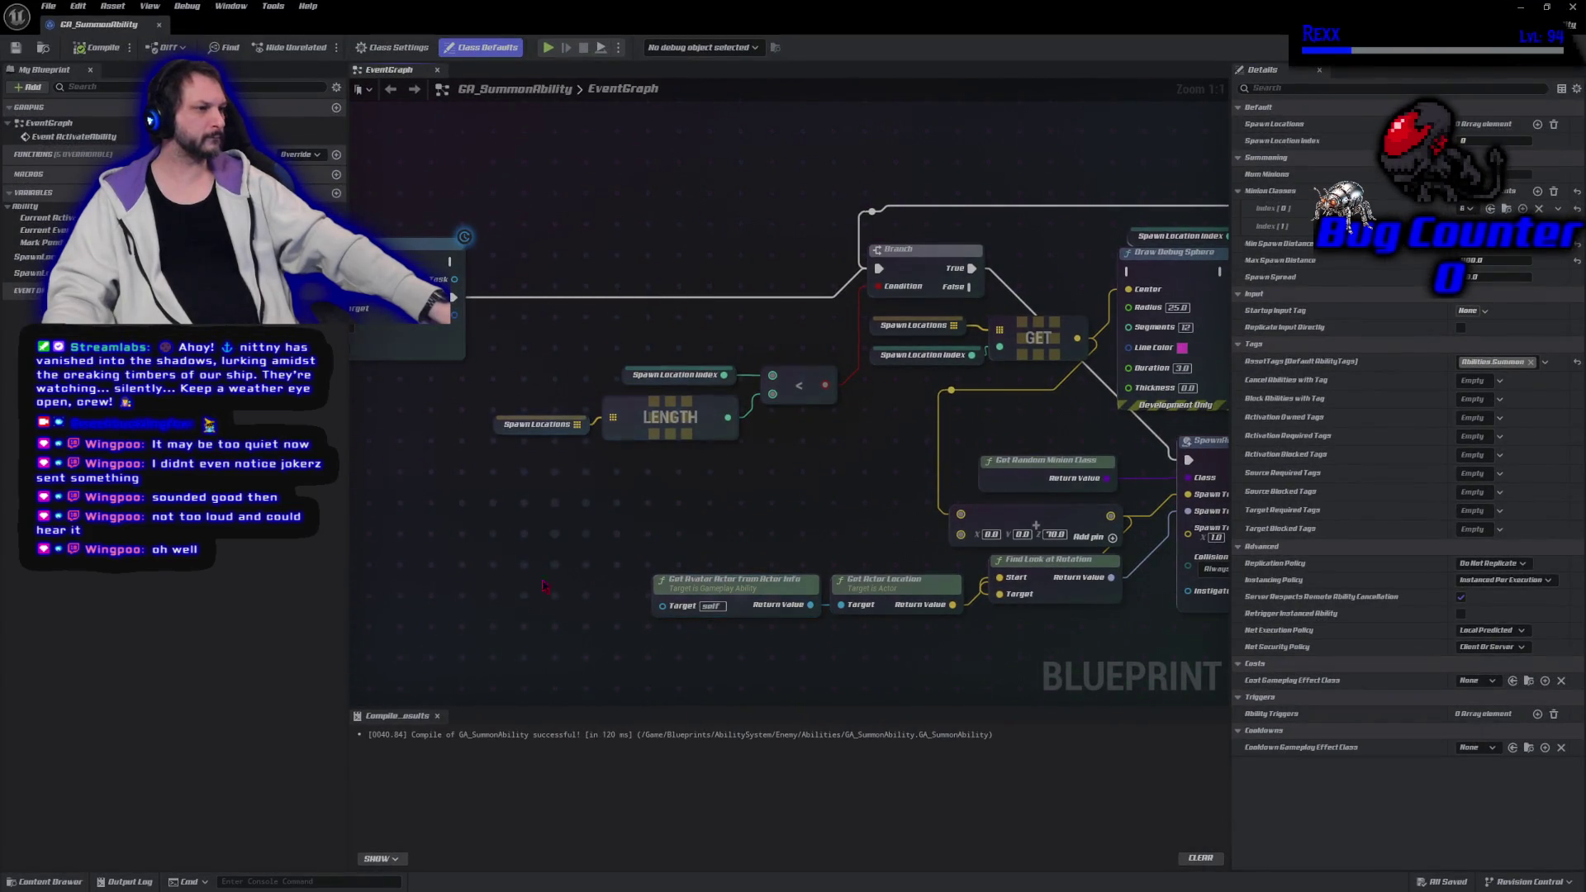
mouse_move(780, 503)
left_mouse_down()
mouse_move(616, 482)
mouse_move(674, 487)
left_mouse_up()
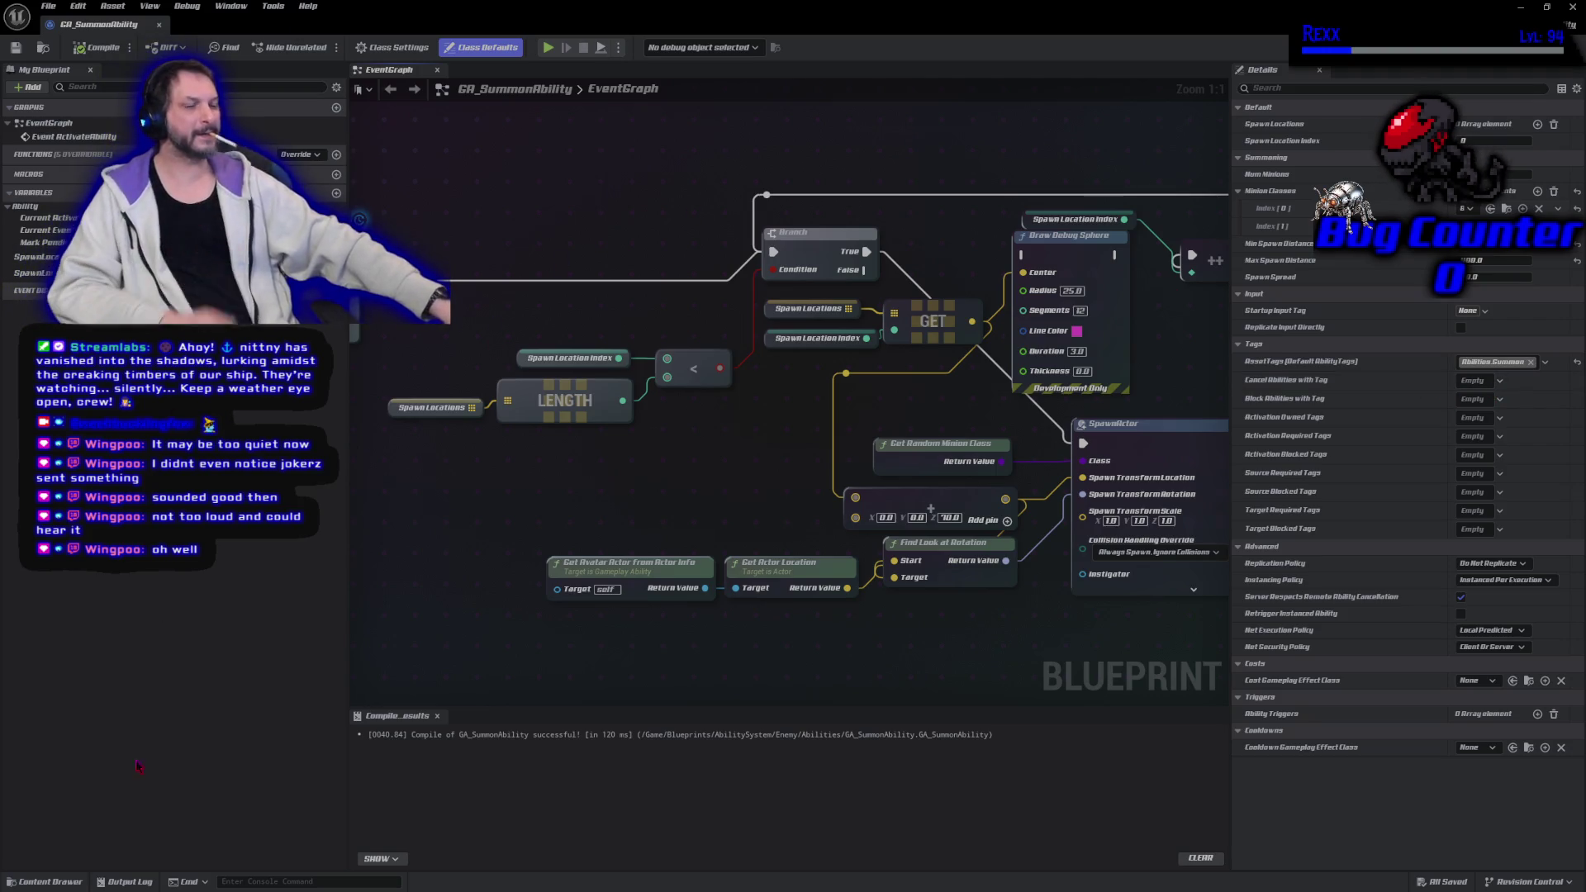
Recompile GA_SummonAbility and restore its window to reveal the AM_Shaman_Summon montage editor
left_click(41, 882)
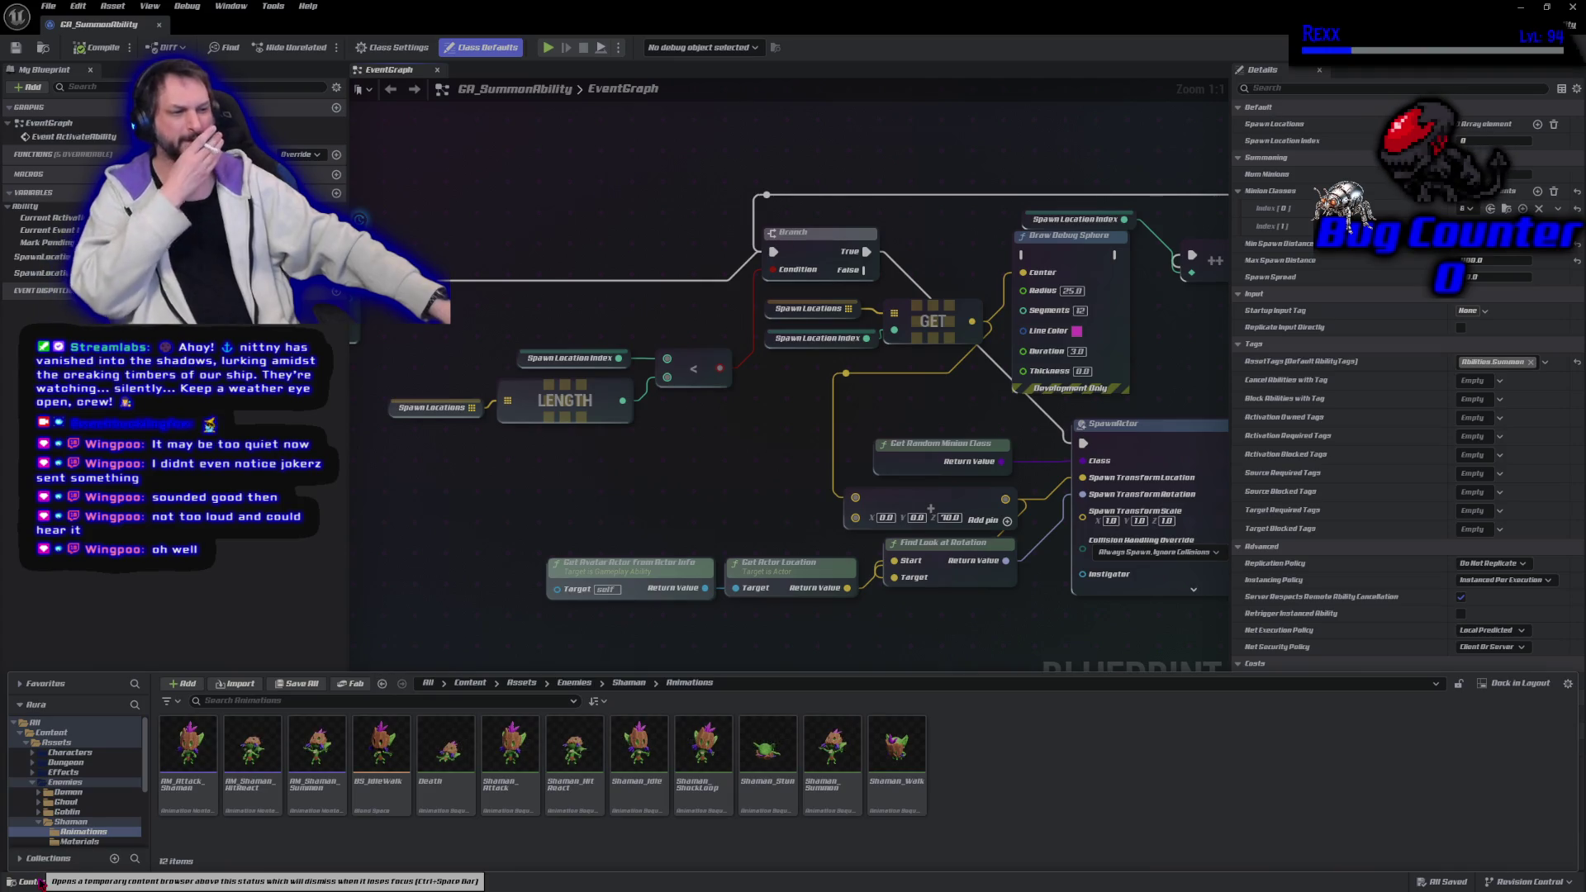
key("F7")
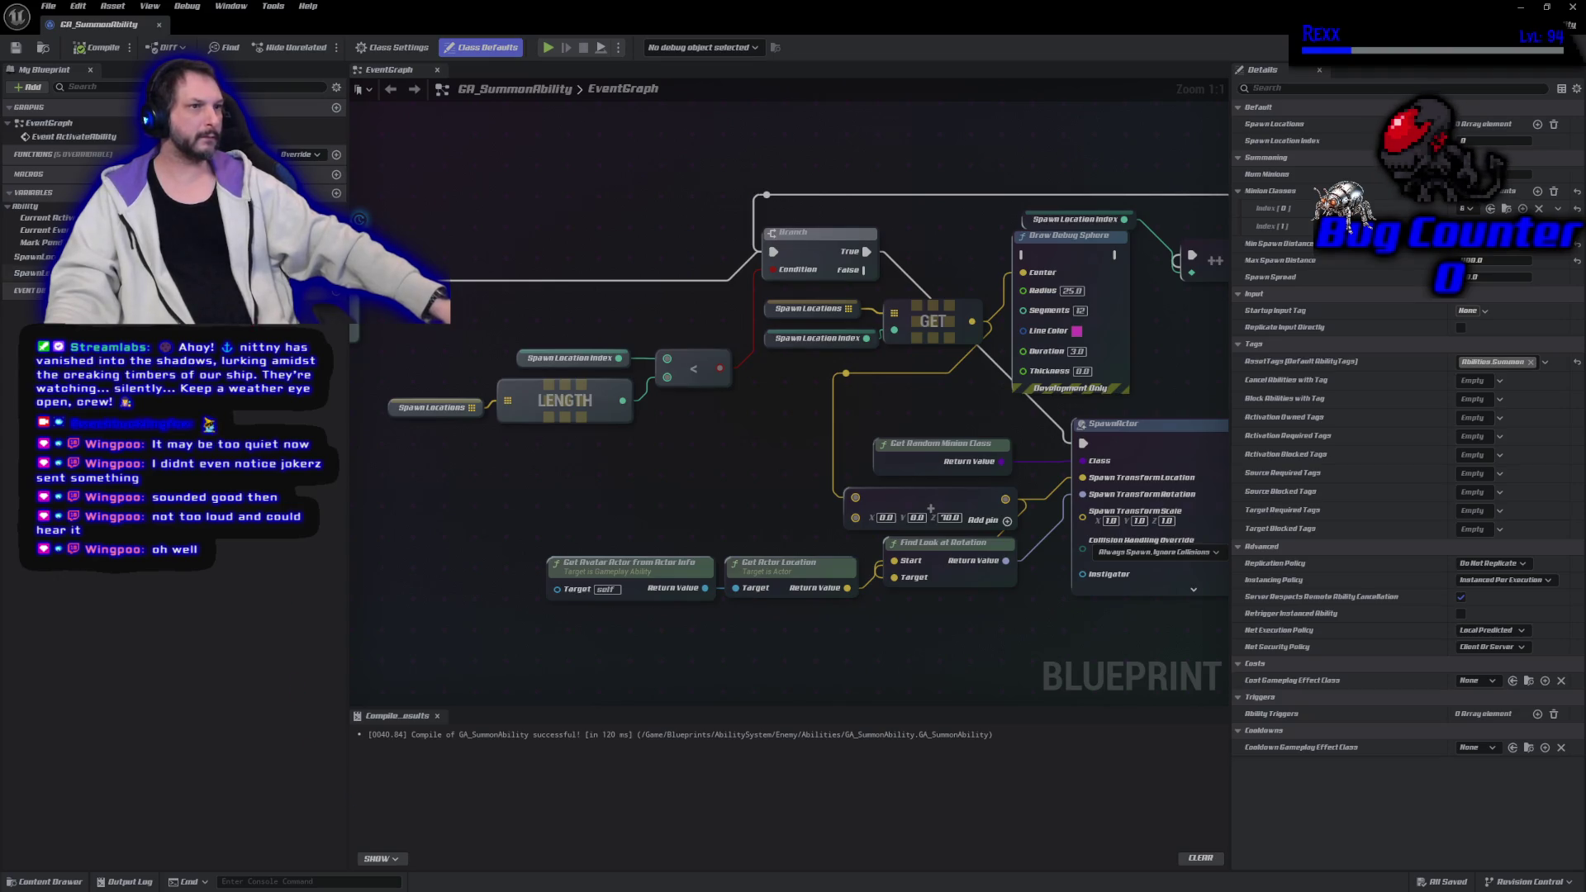
double_click(107, 29)
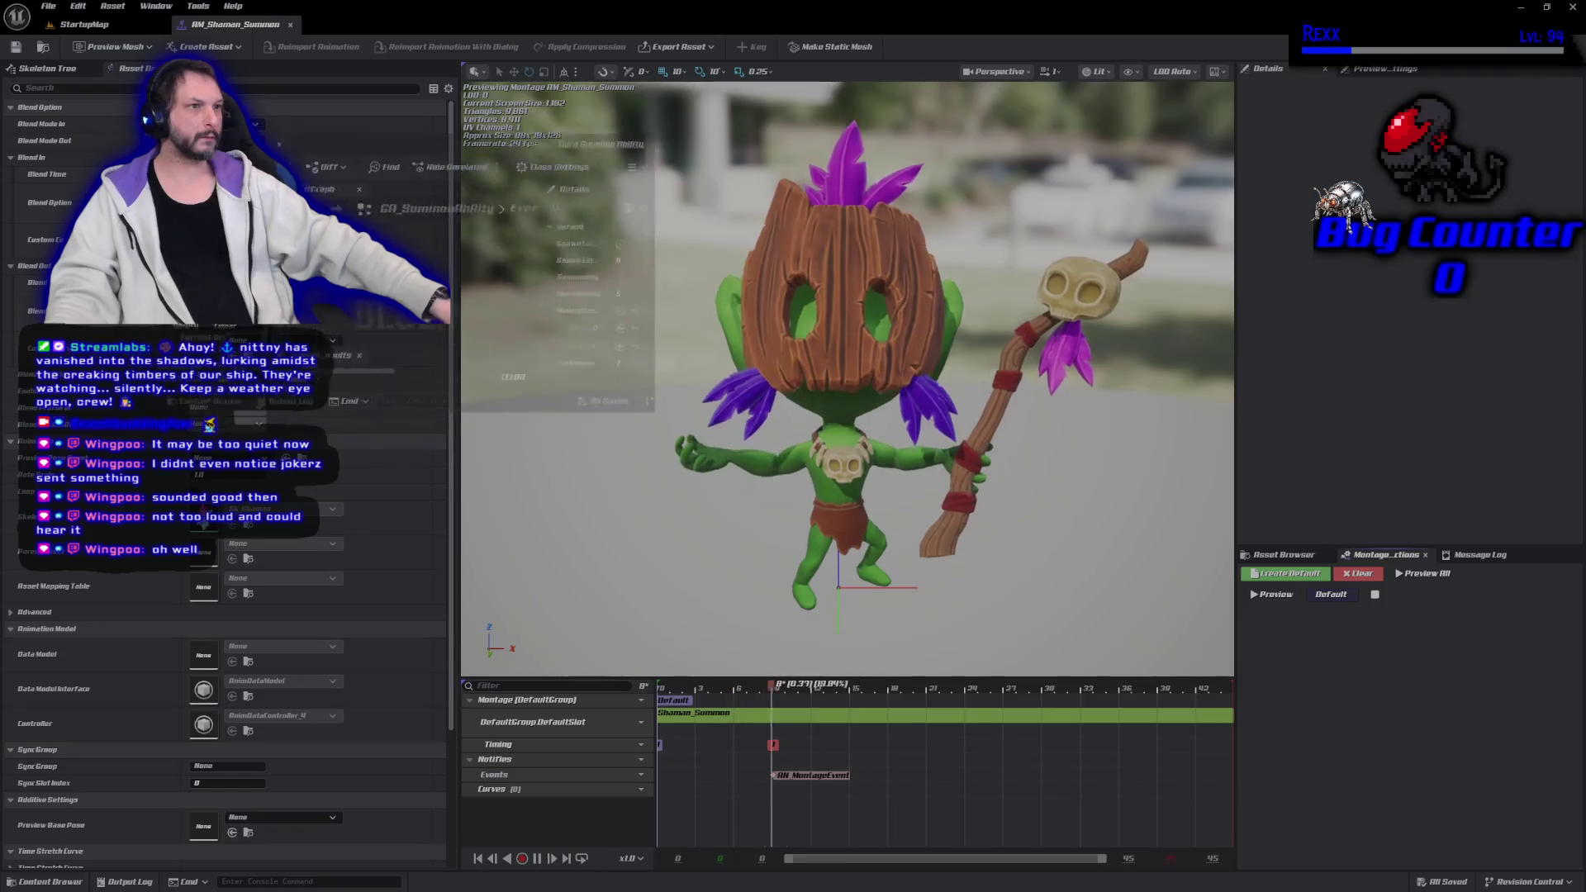
Bring the AM_Shaman_Summon montage editor to full screen and select its montage event notify
left_click(585, 92)
left_click_drag(468, 24, 468, 110)
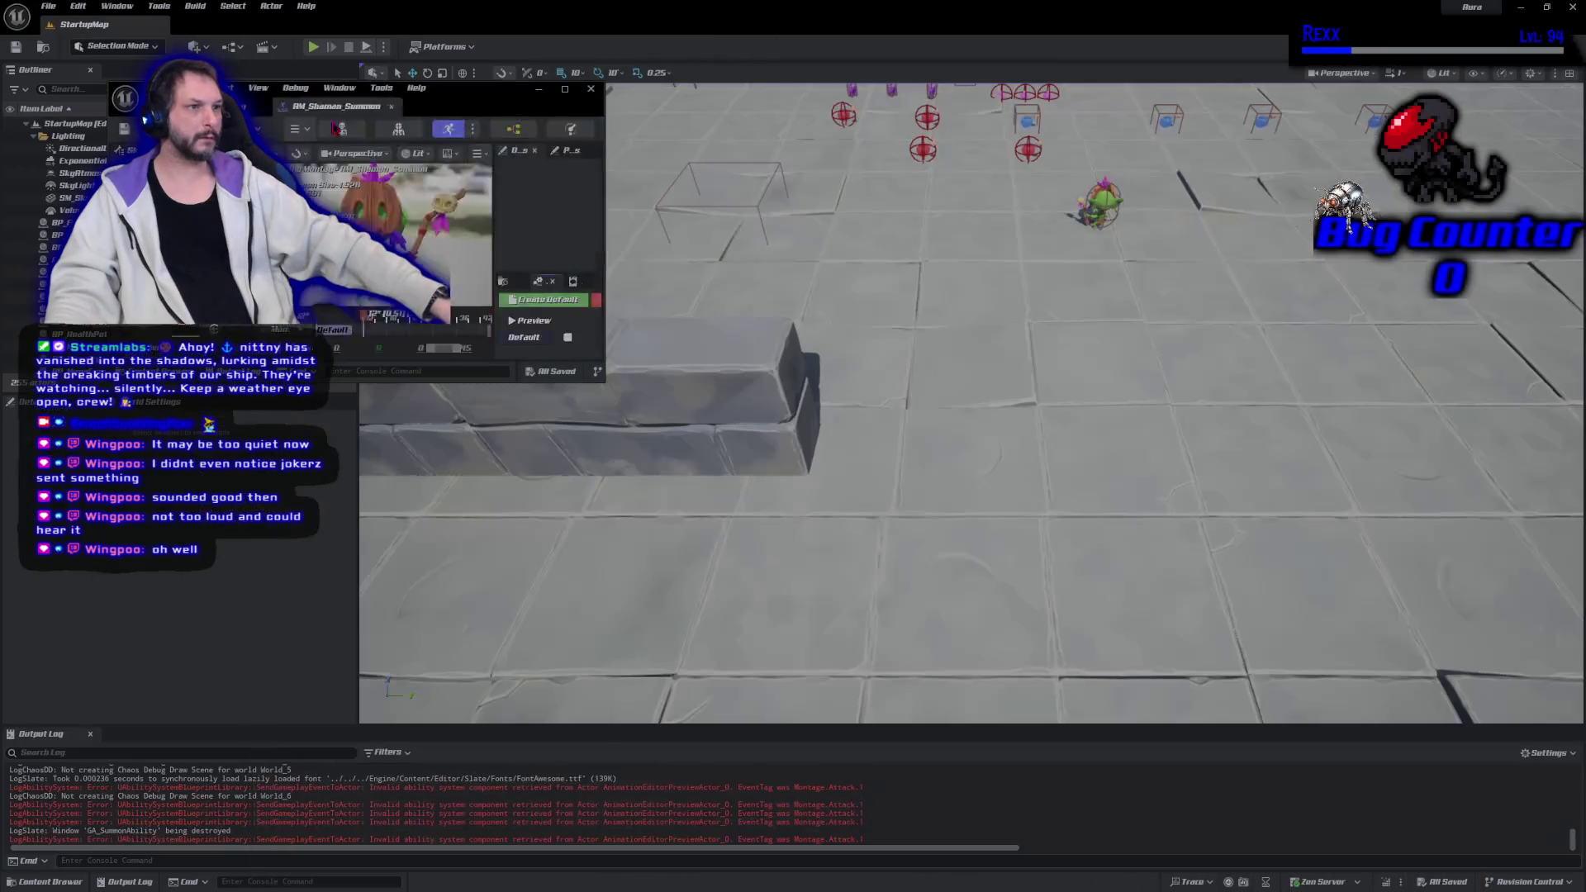
left_click(565, 89)
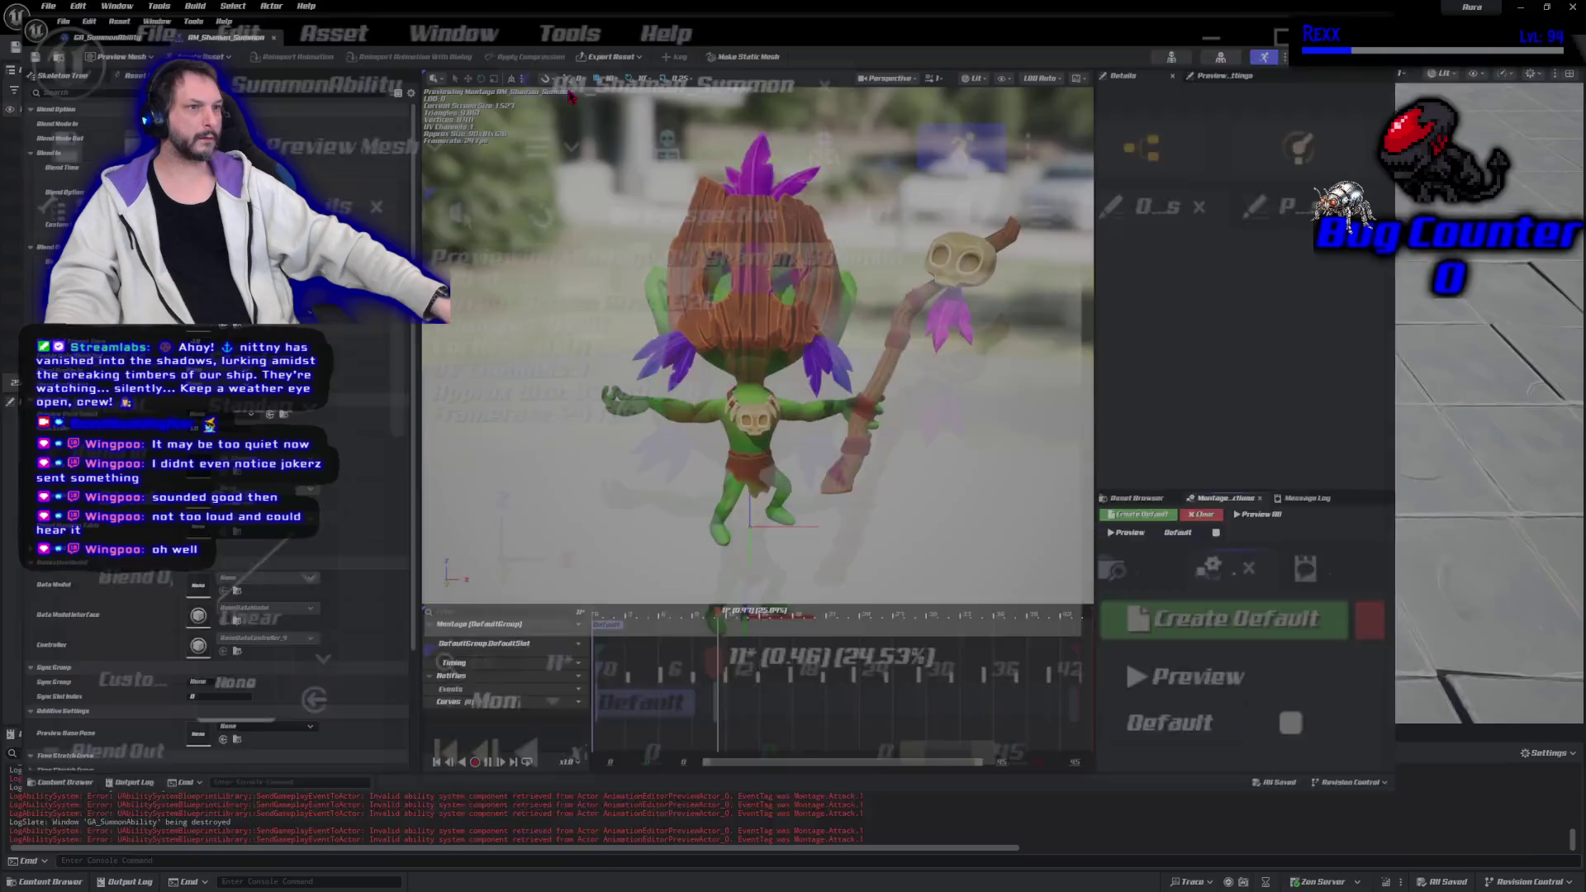
left_click(814, 776)
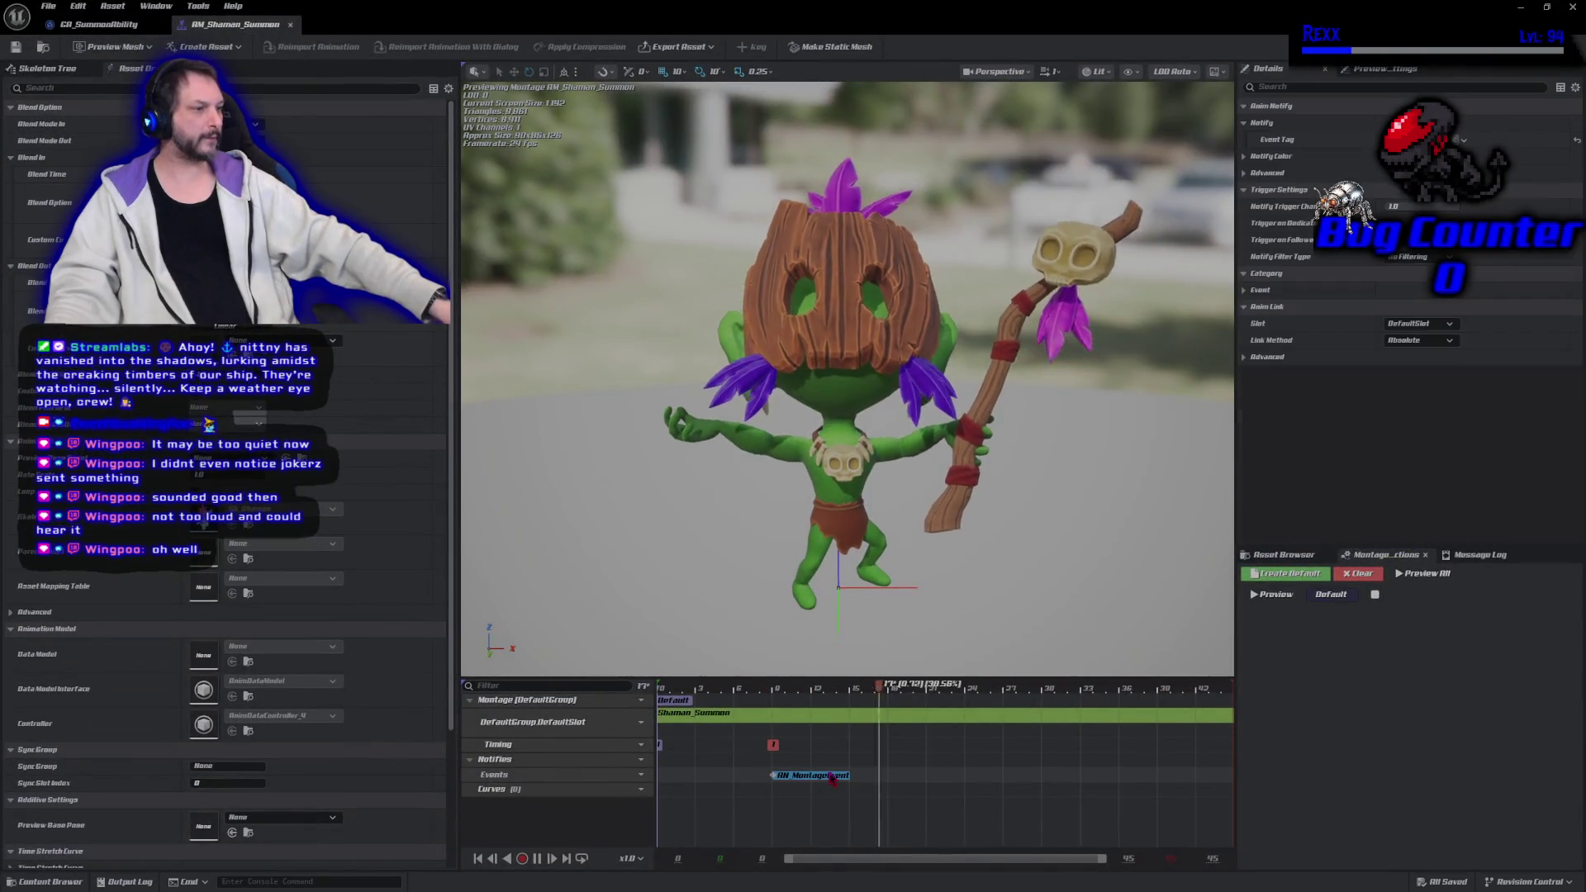
Clear the Montage > Attack tag from the notify's Event Tag and close the tag picker
left_click(1464, 140)
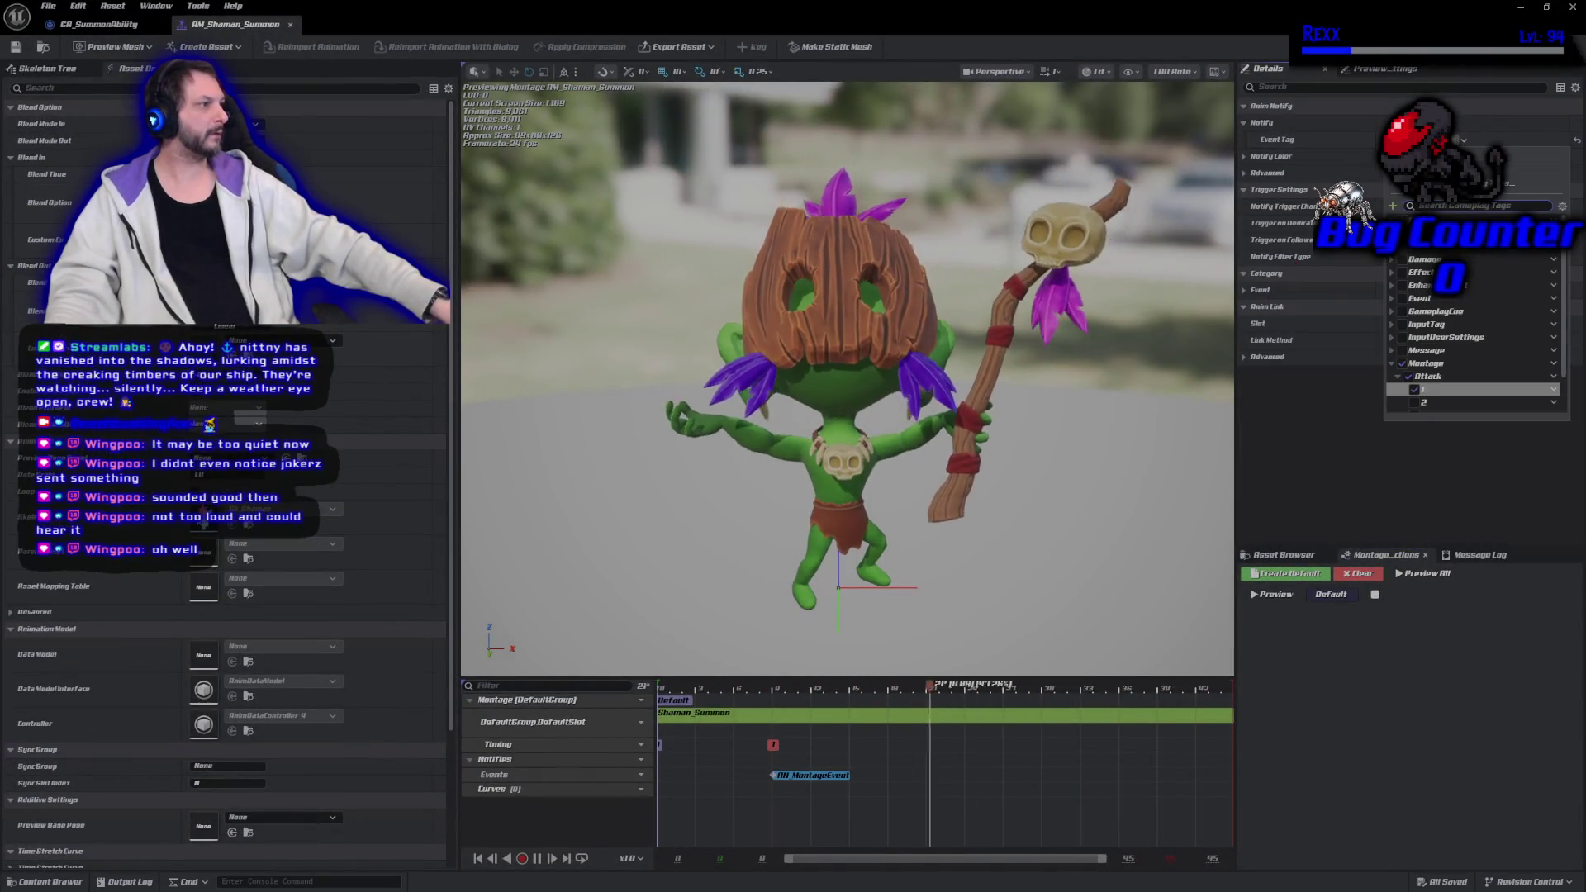
left_click(1401, 375)
left_click(1415, 389)
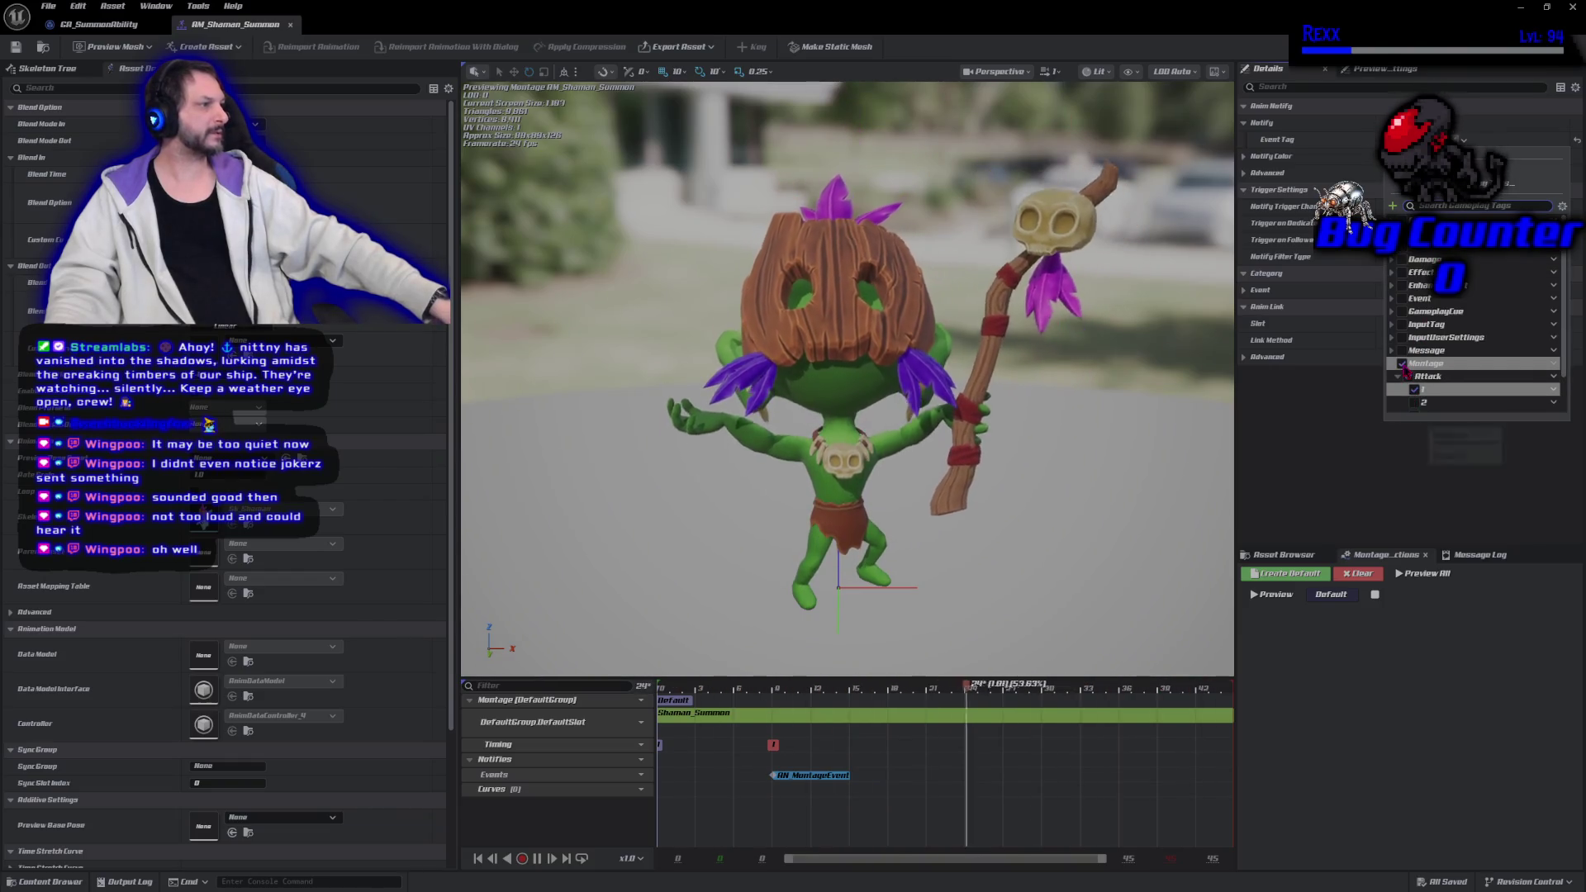
left_click(1397, 377)
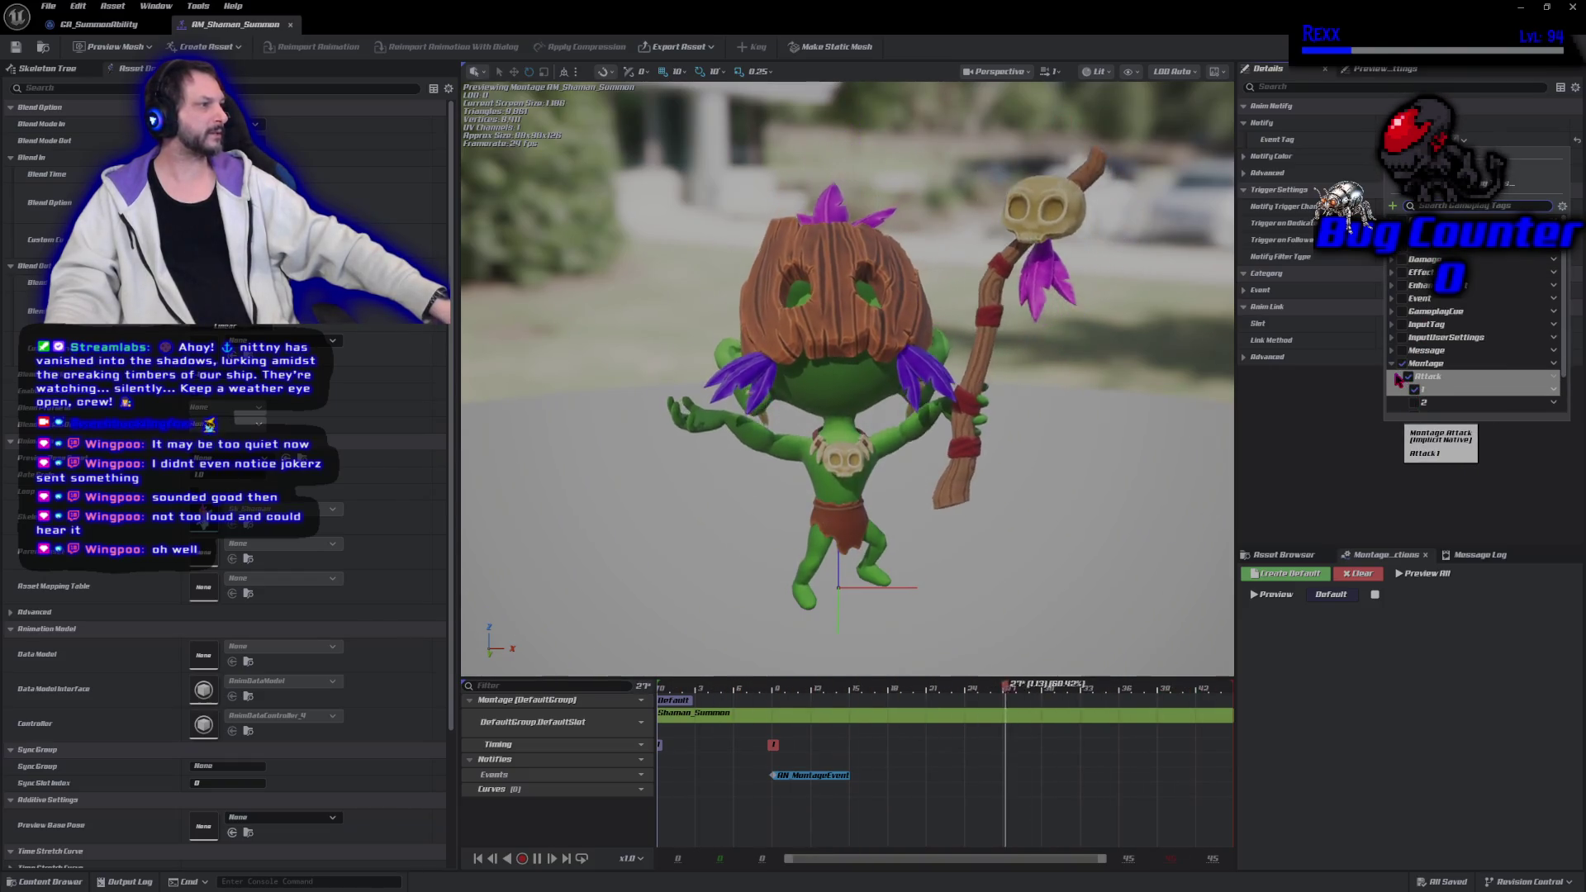
left_click(1397, 376)
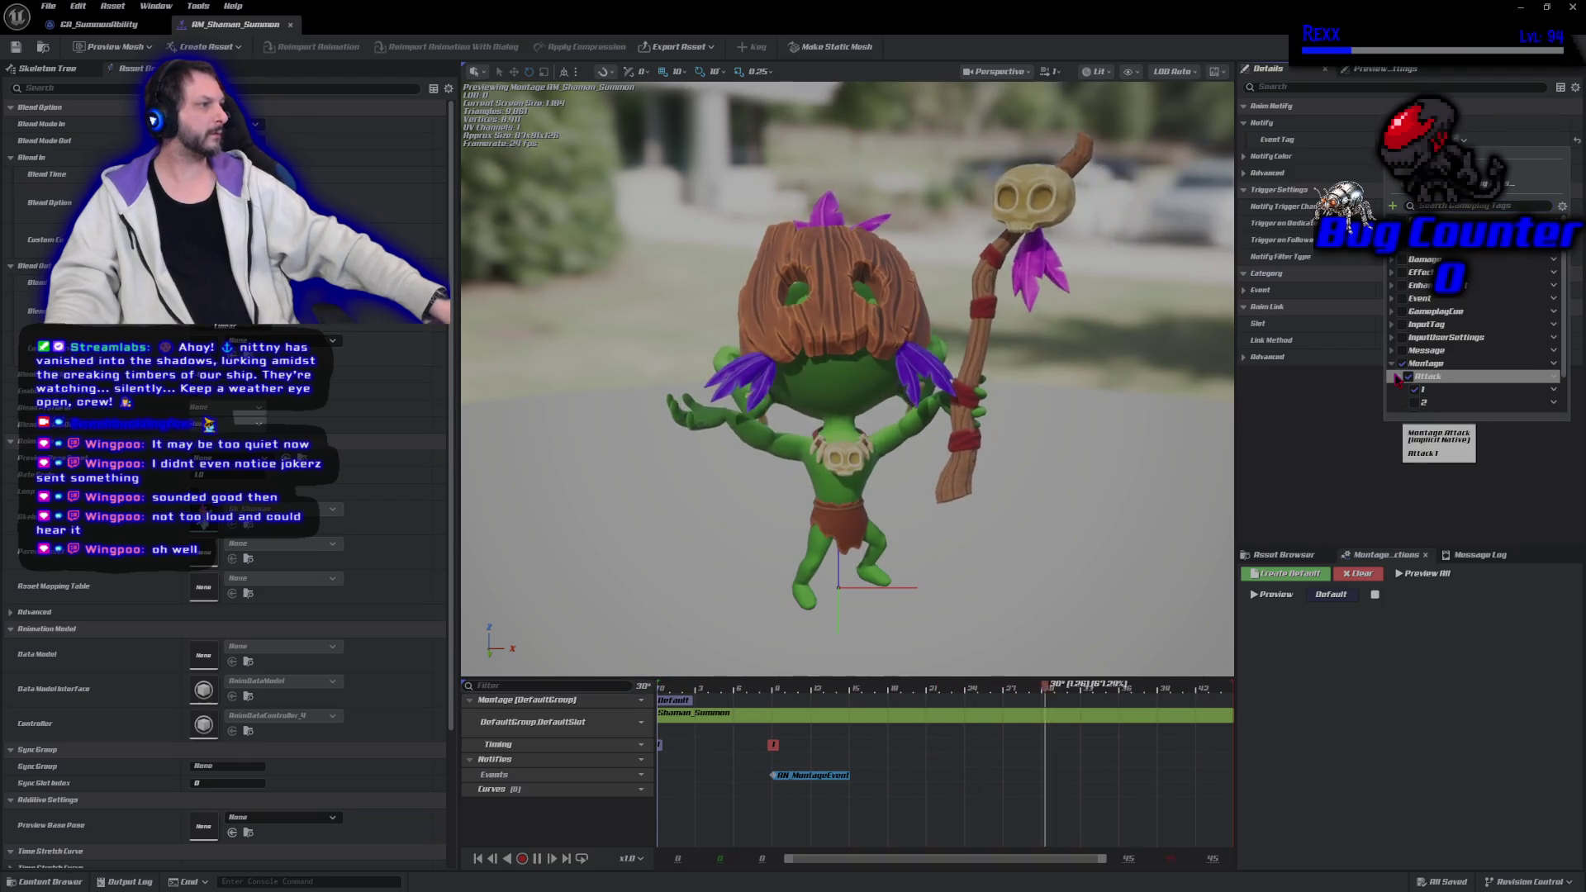
scroll(1463, 372, "down", 1)
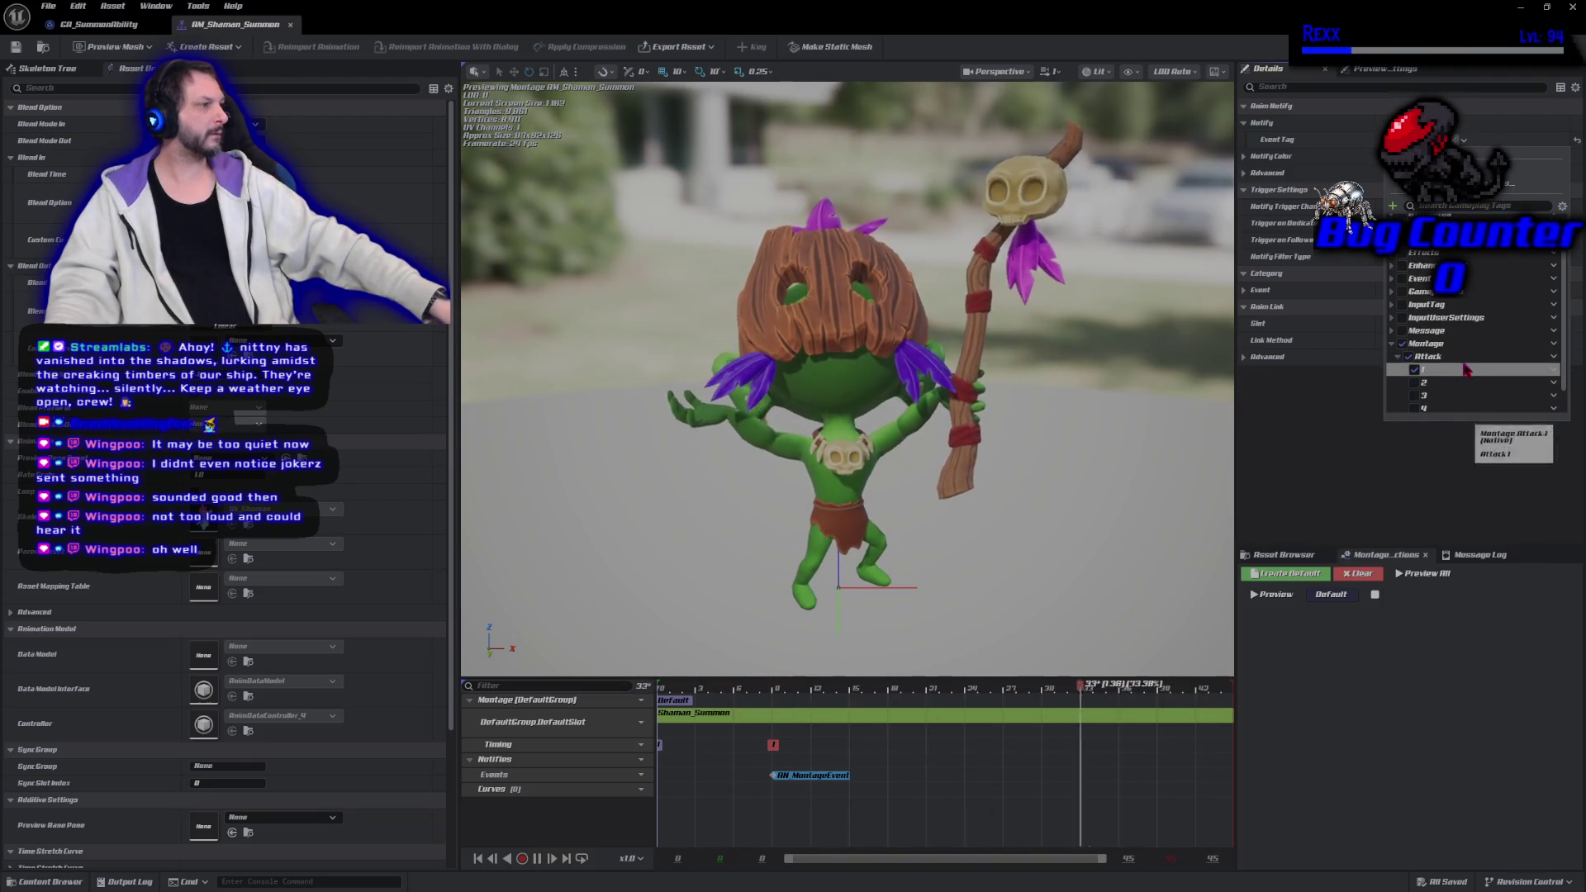
scroll(1465, 369, "up", 2)
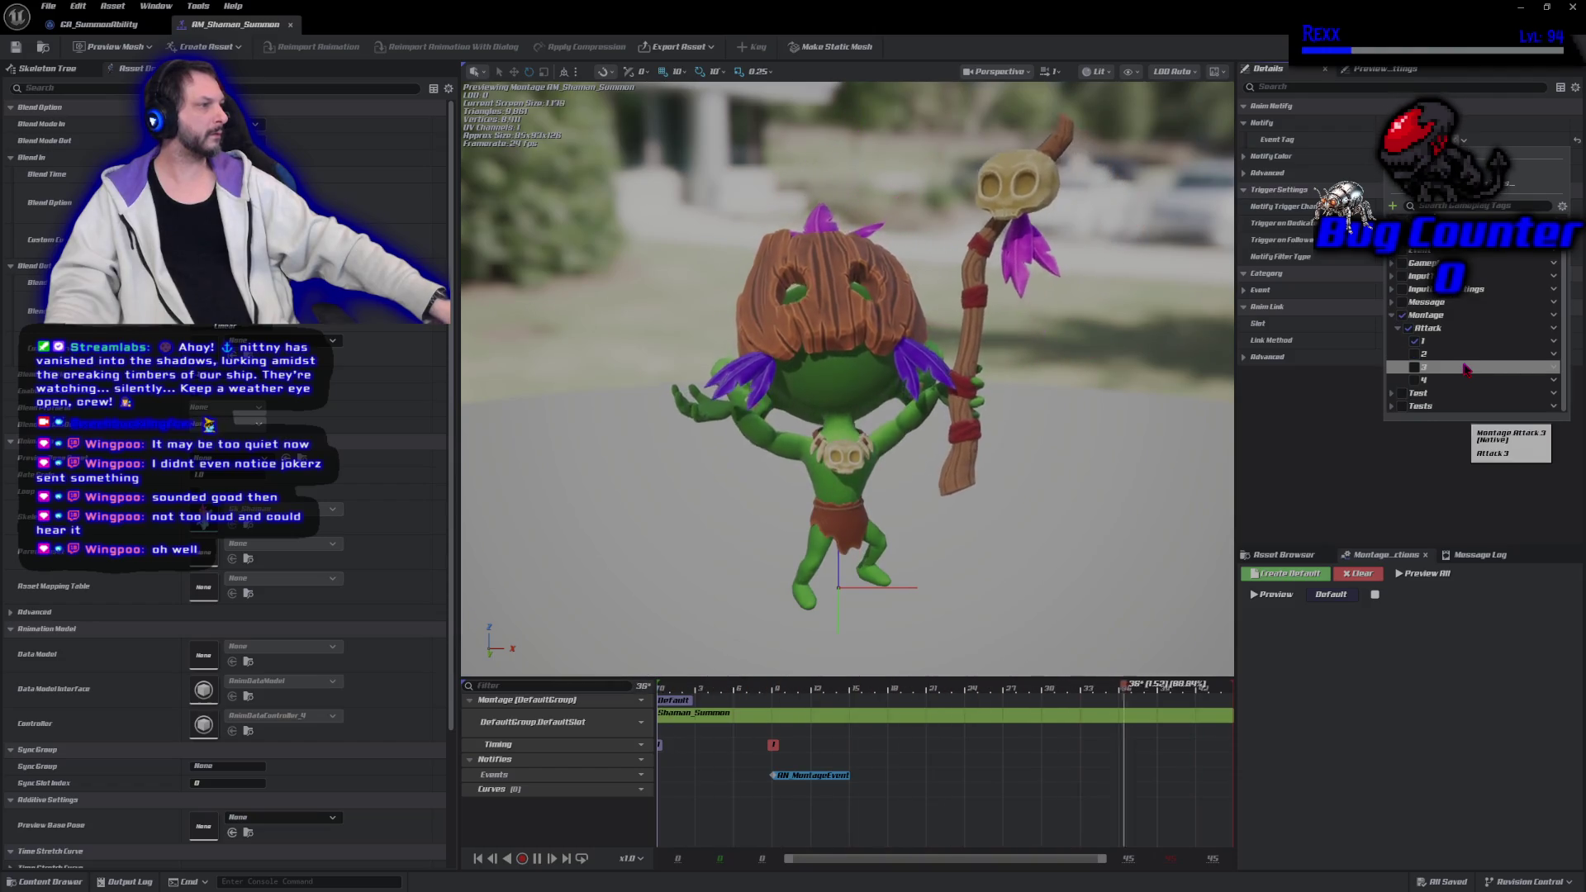
scroll(1465, 369, "up", 1)
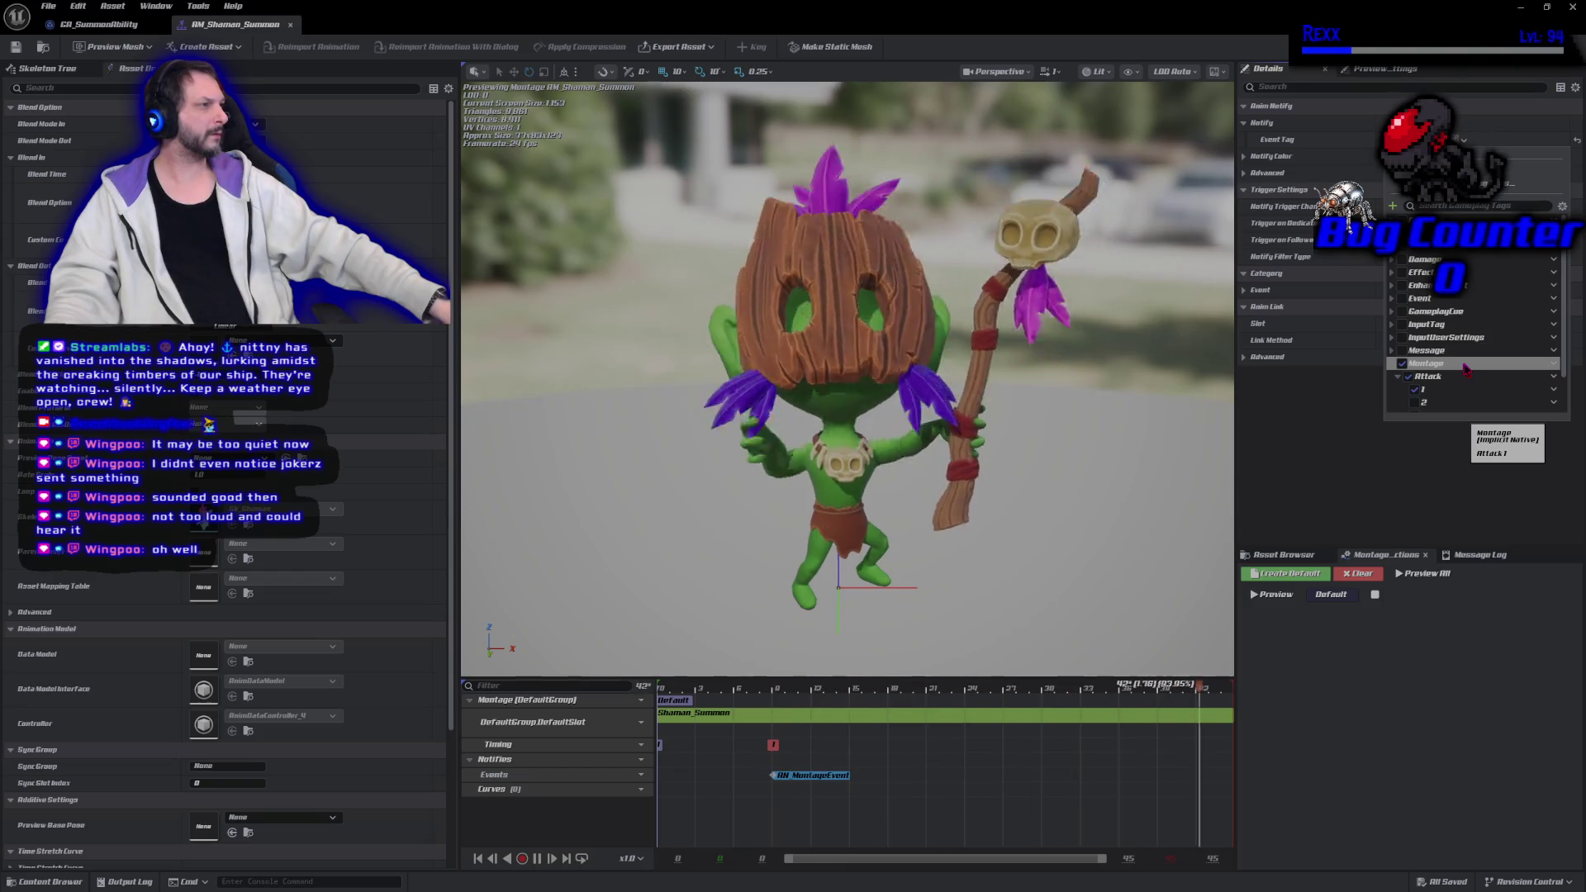
scroll(1465, 369, "up", 2)
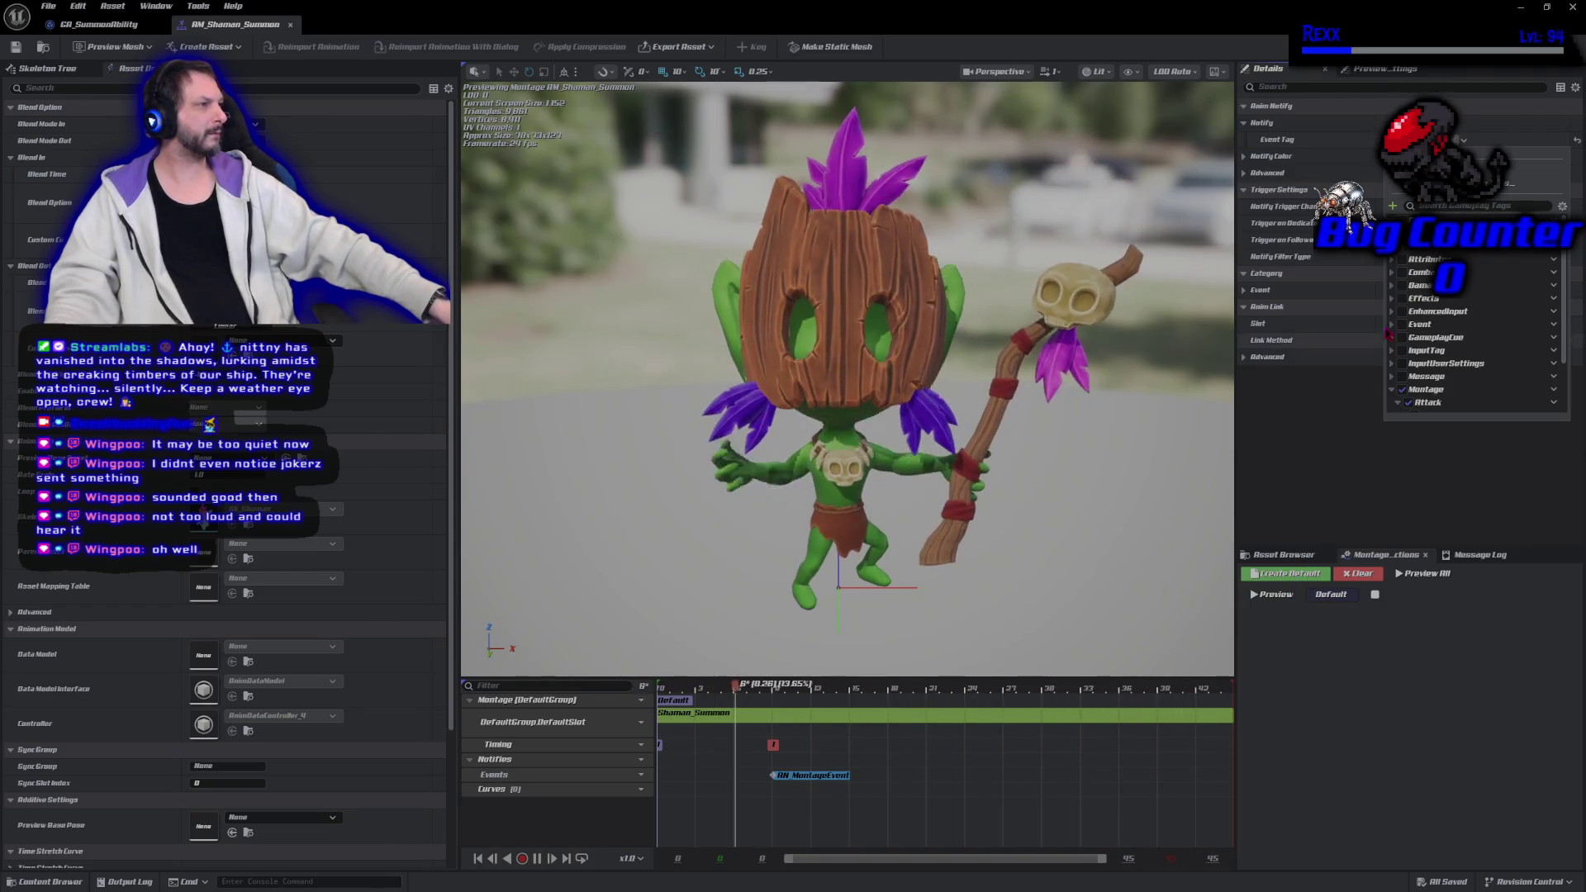
left_click(1409, 402)
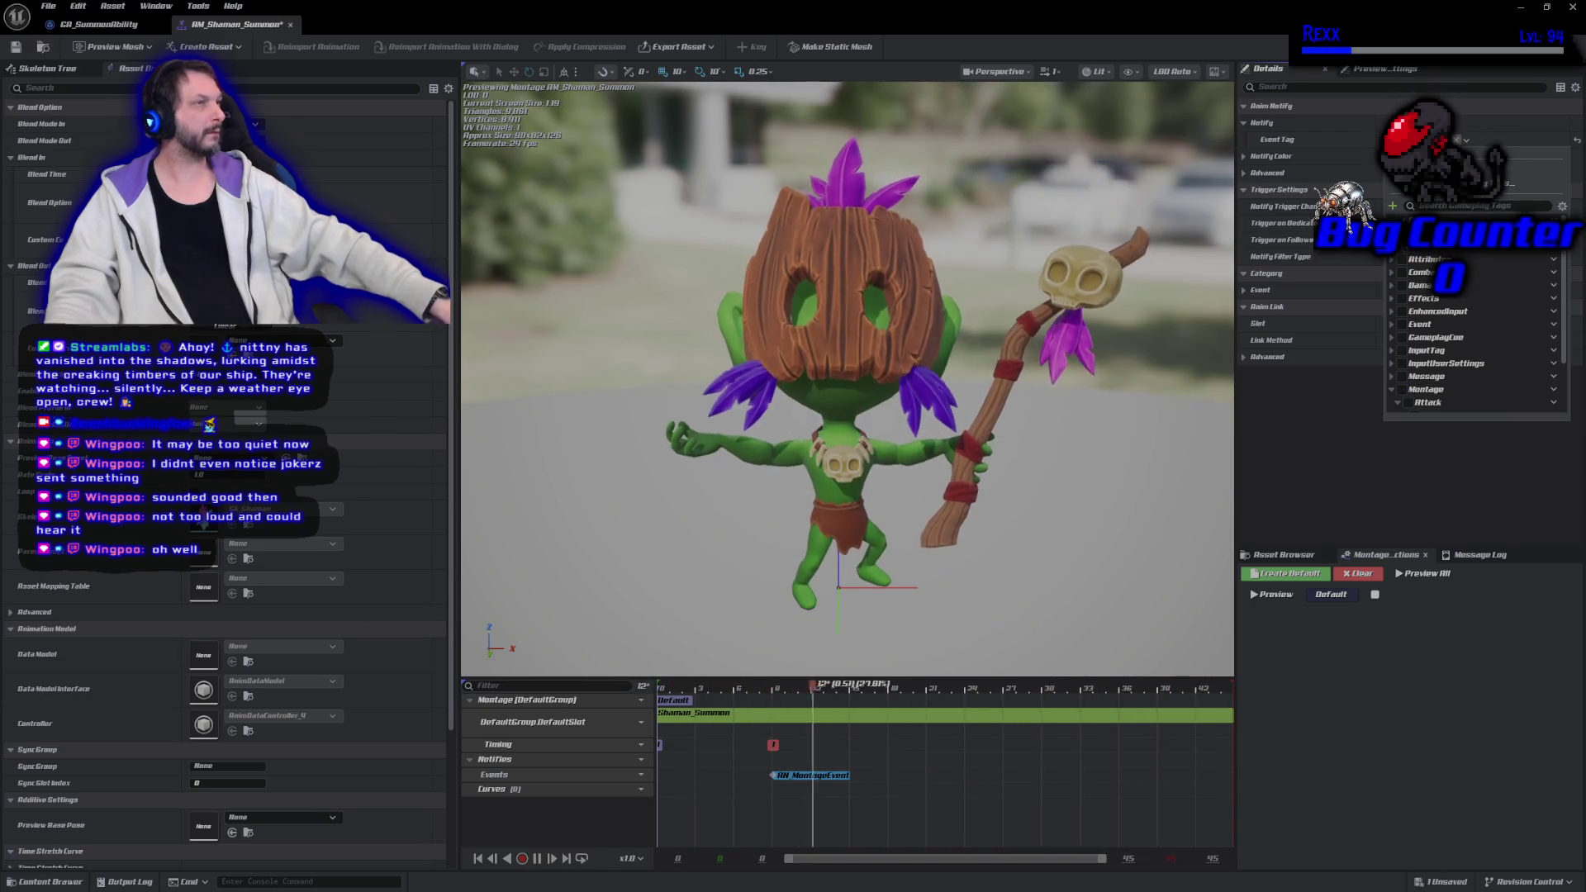
key("Escape")
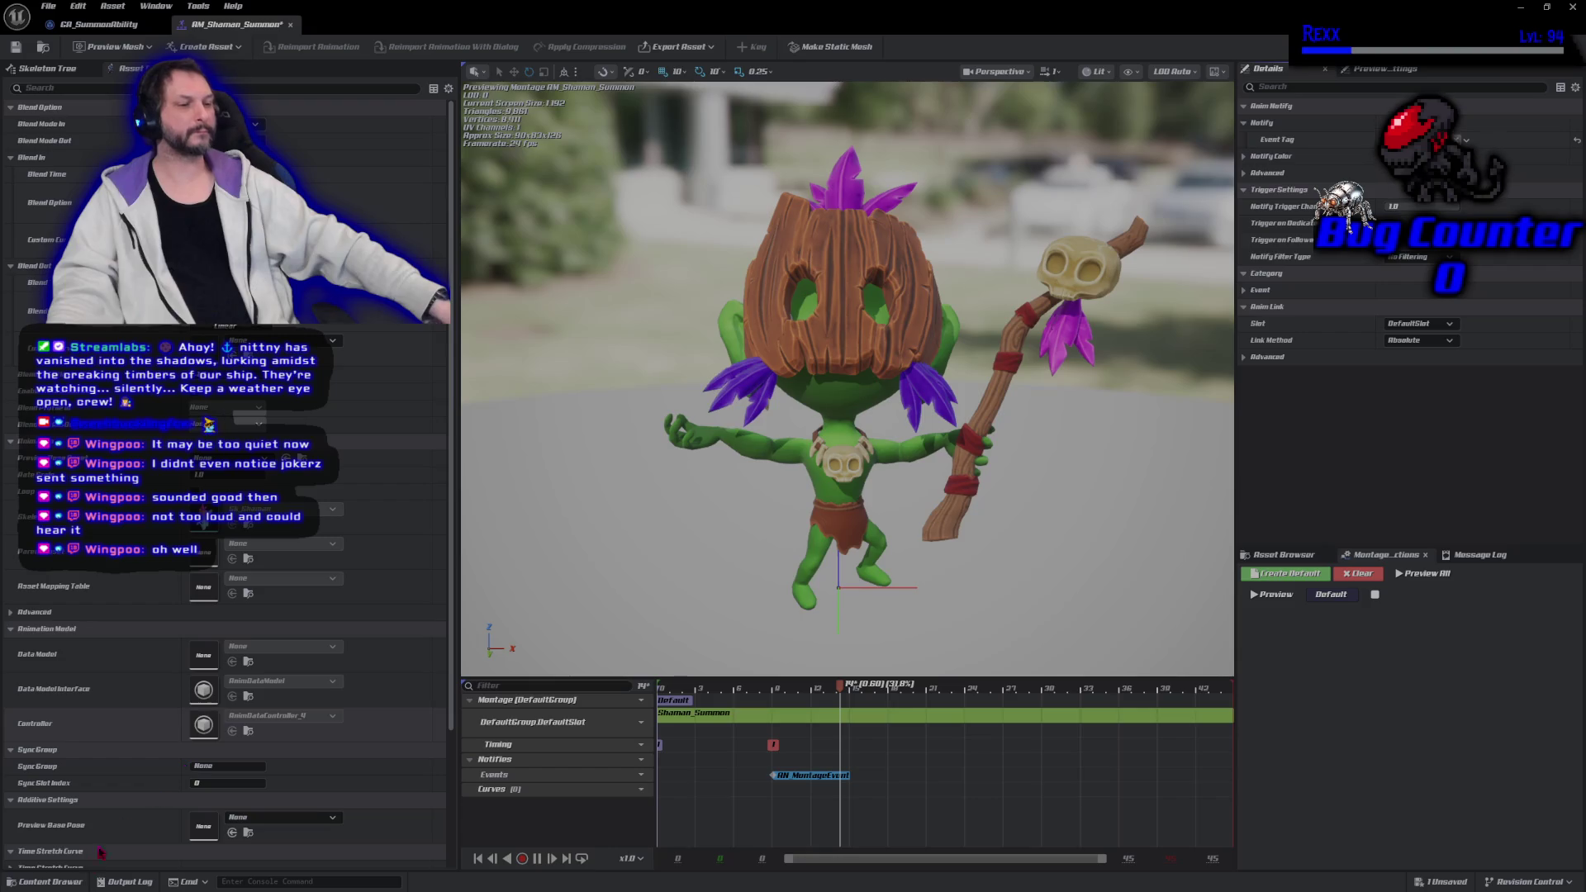
Undo the gameplay tag change on the AM_Shaman_Summon montage with the Content Drawer showing
left_click(66, 883)
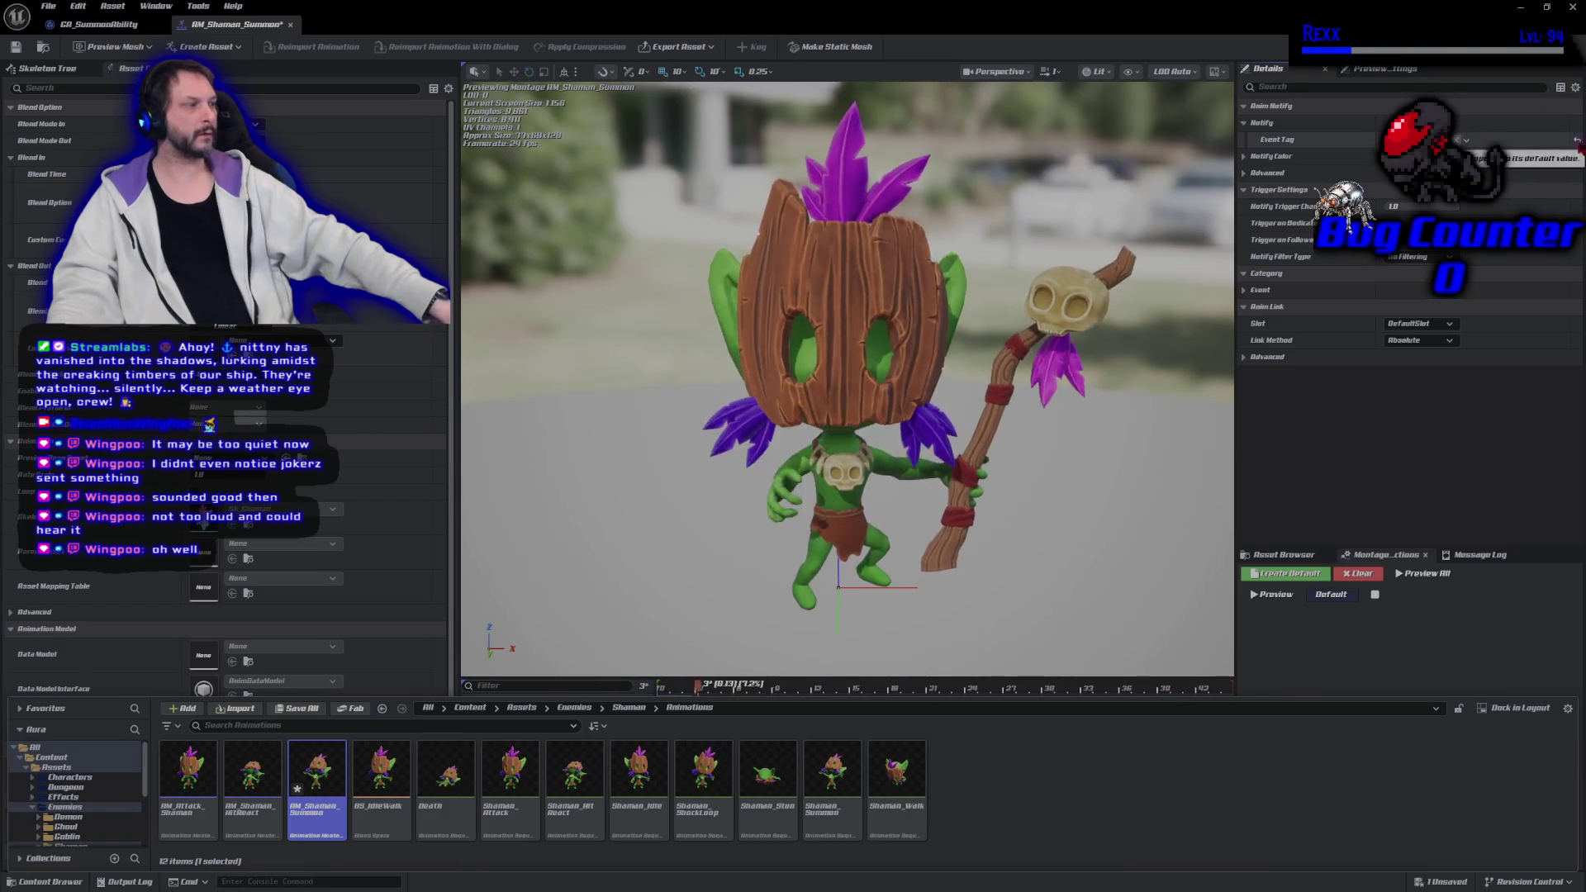
key("ctrl+z")
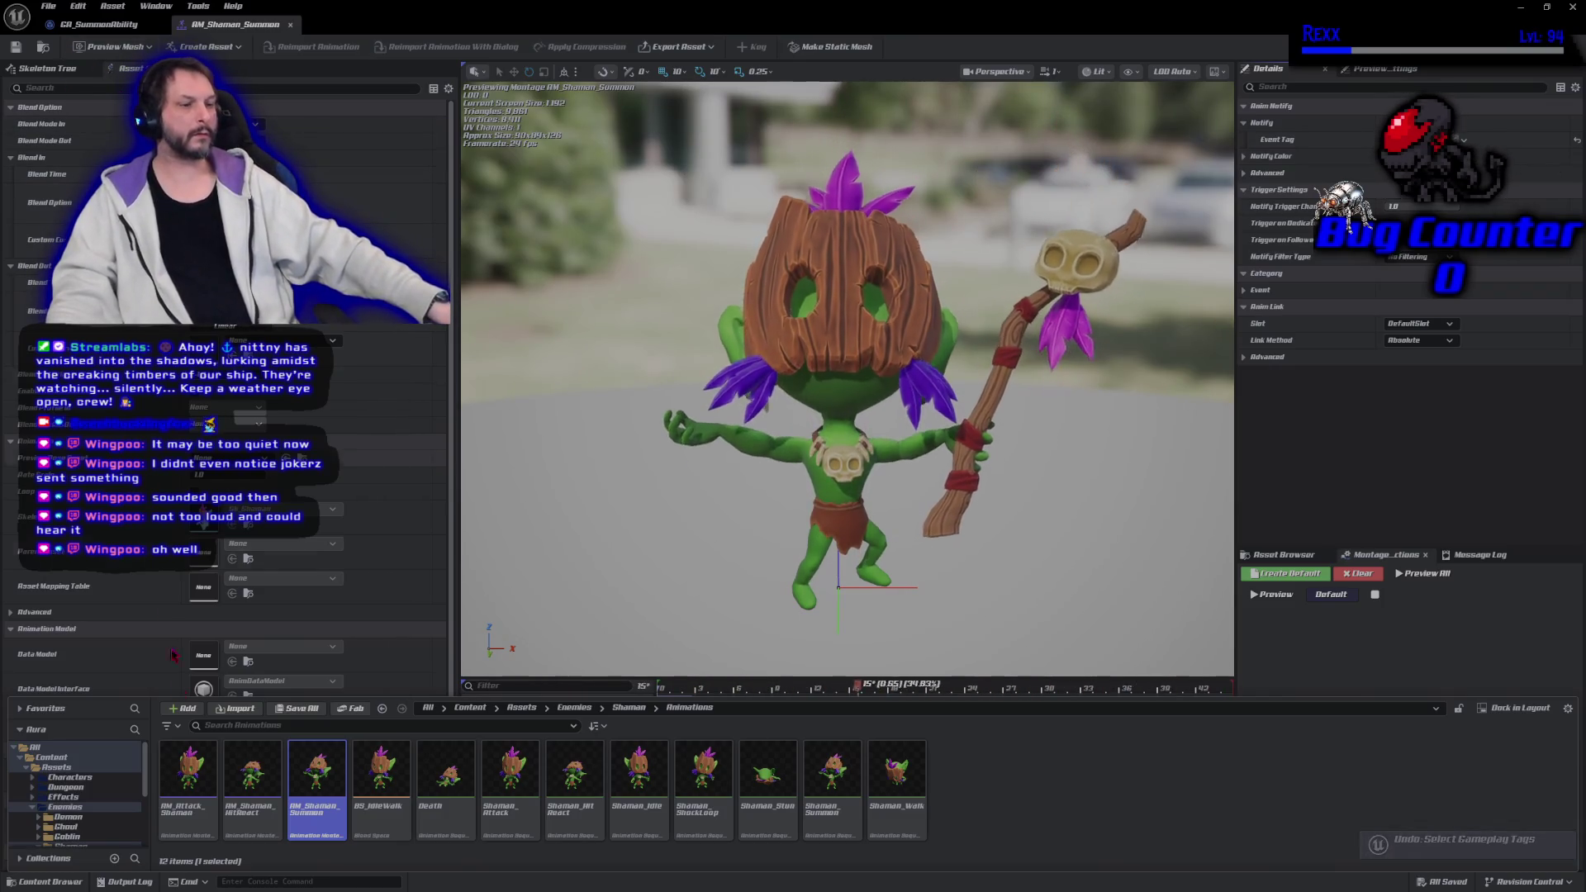
scroll(106, 809, "down", 3)
scroll(106, 809, "down", 3)
scroll(106, 809, "down", 2)
Browse to Blueprints > AI > Tasks and dock BTT_Attack into a floating editor window
left_click(124, 813)
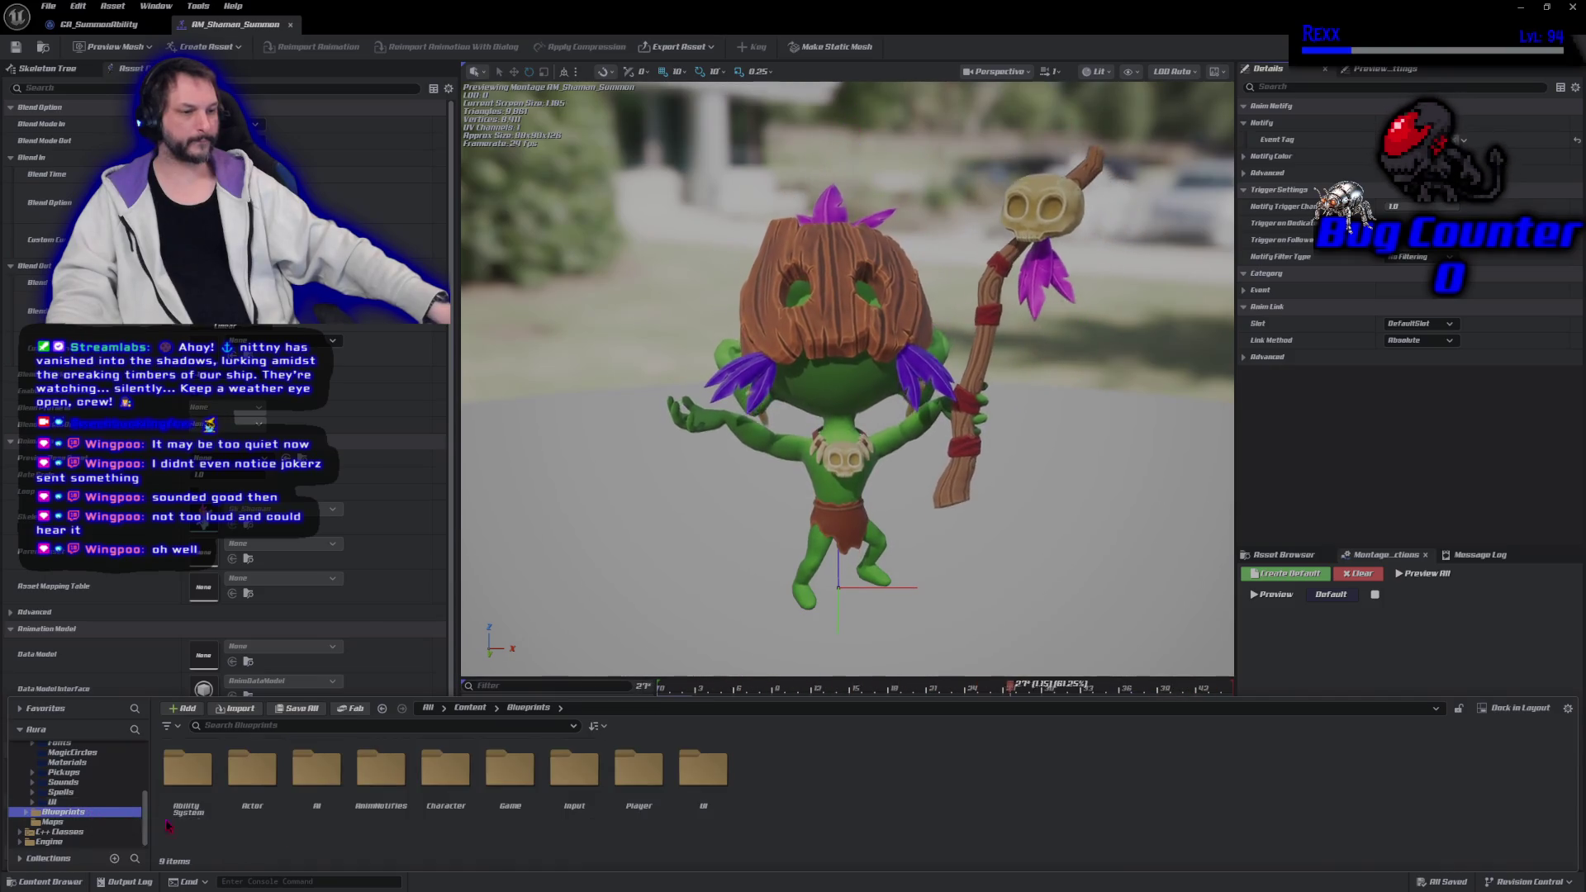
double_click(316, 793)
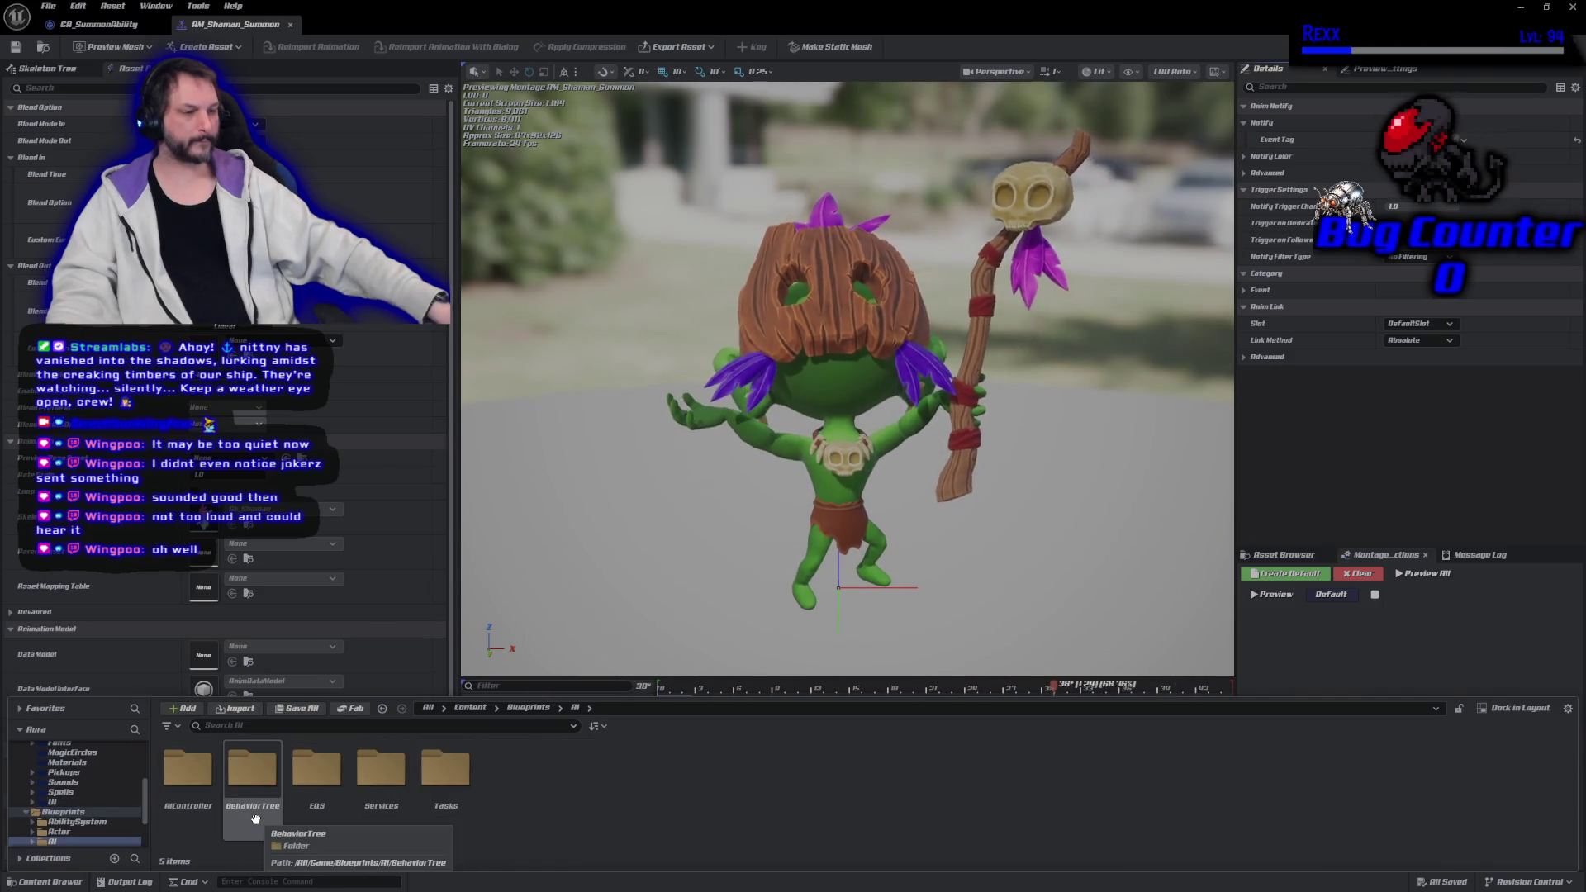
double_click(444, 808)
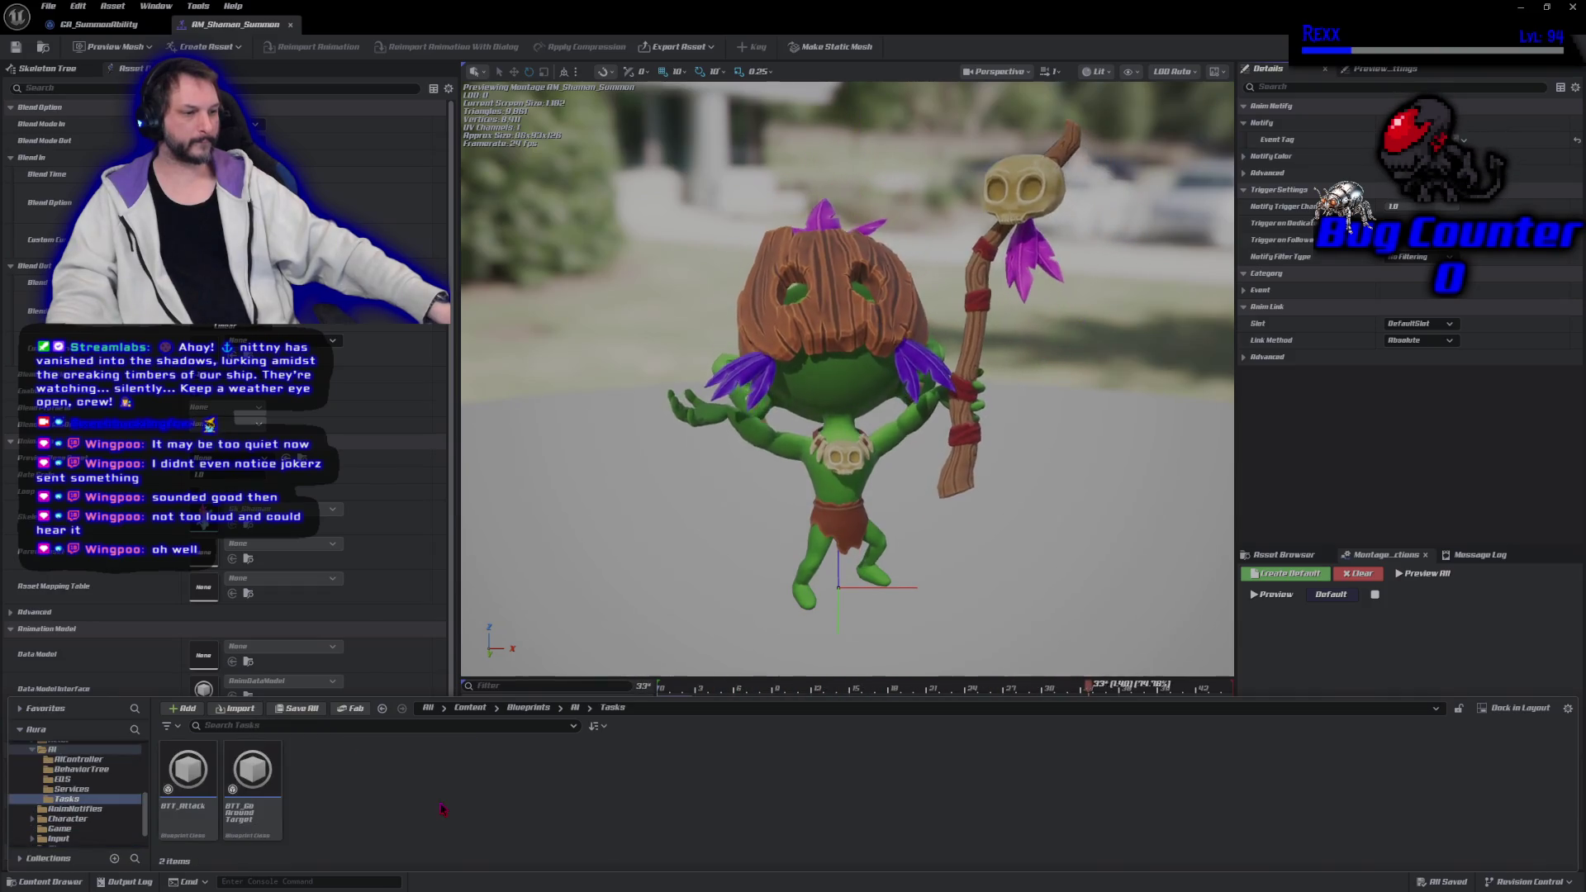
key("ctrl+space")
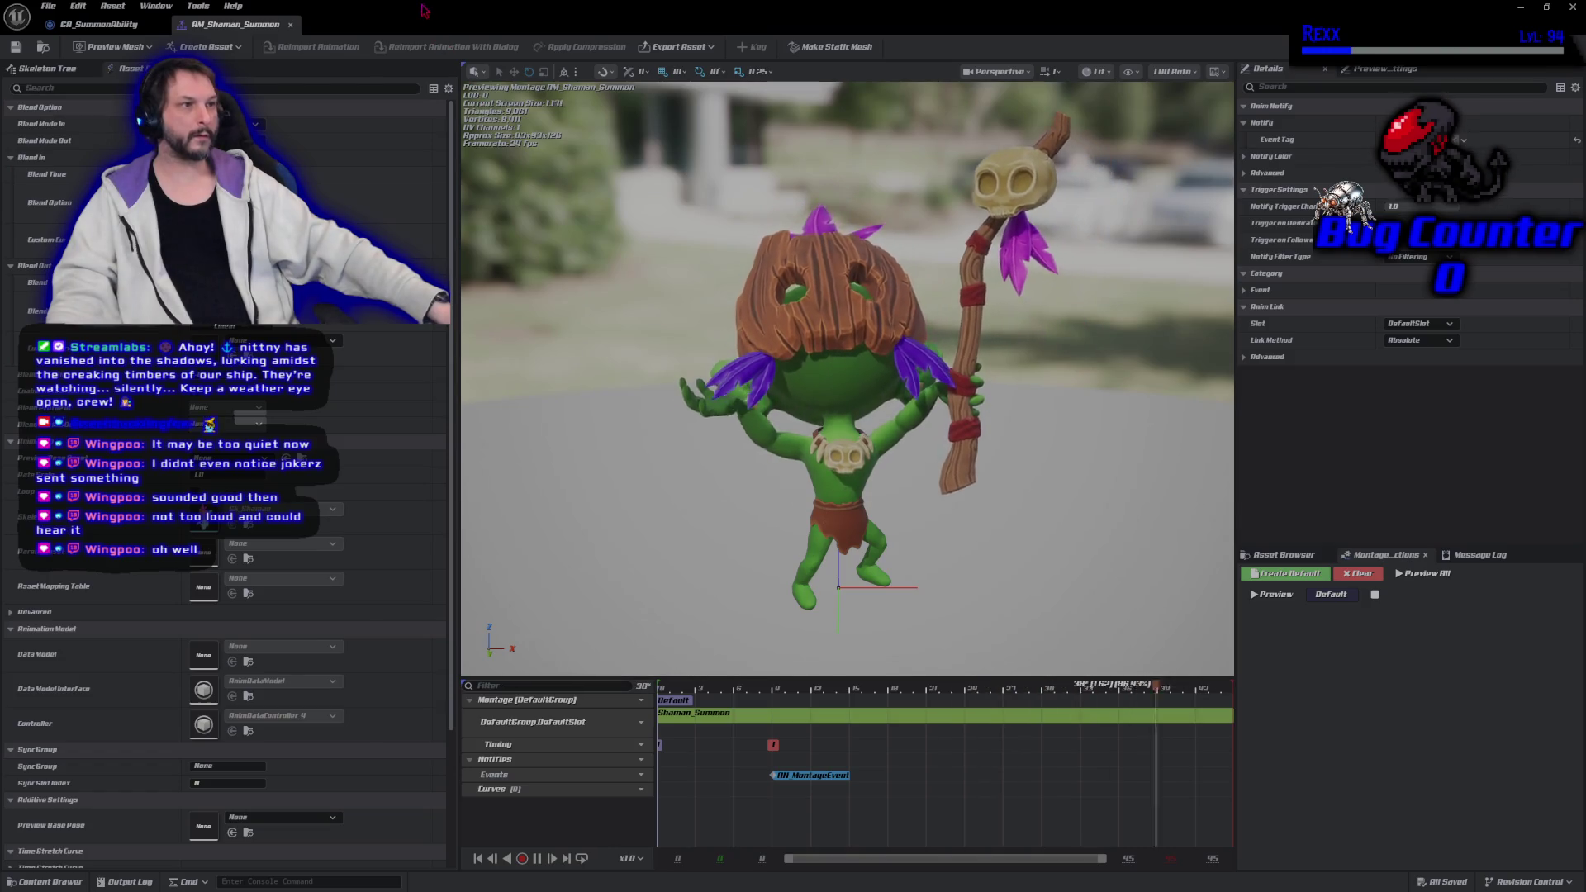
left_click_drag(428, 24, 447, 122)
left_click_drag(240, 24, 700, 133)
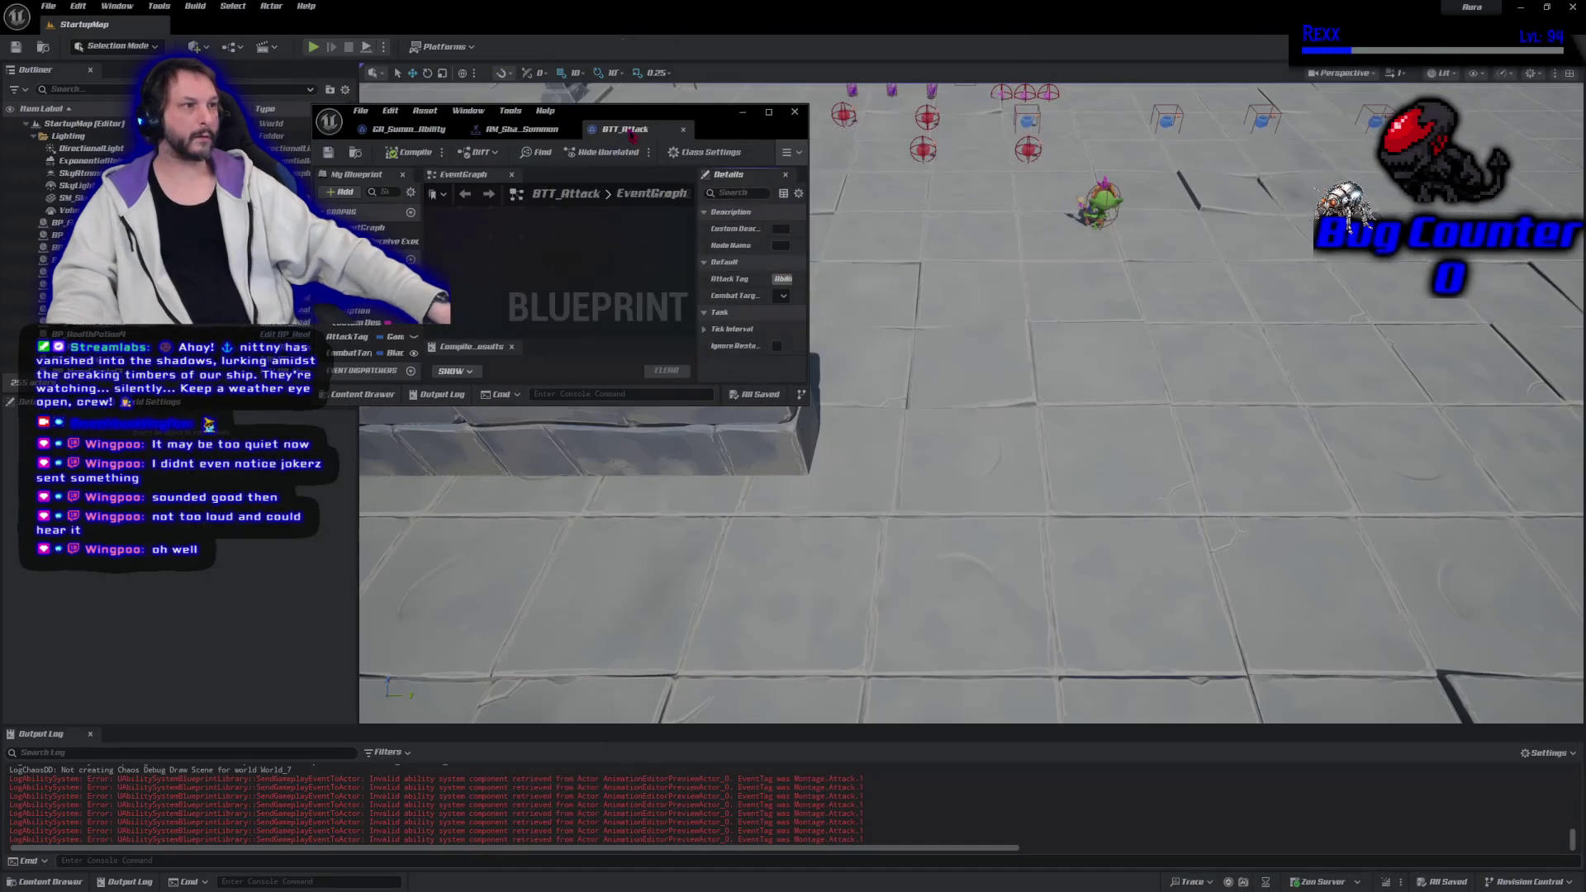
Inspect BTT_Attack's Event Receive Execute AI and Attack Tag nodes full screen, then return to GA_SummonAbility
left_click(768, 112)
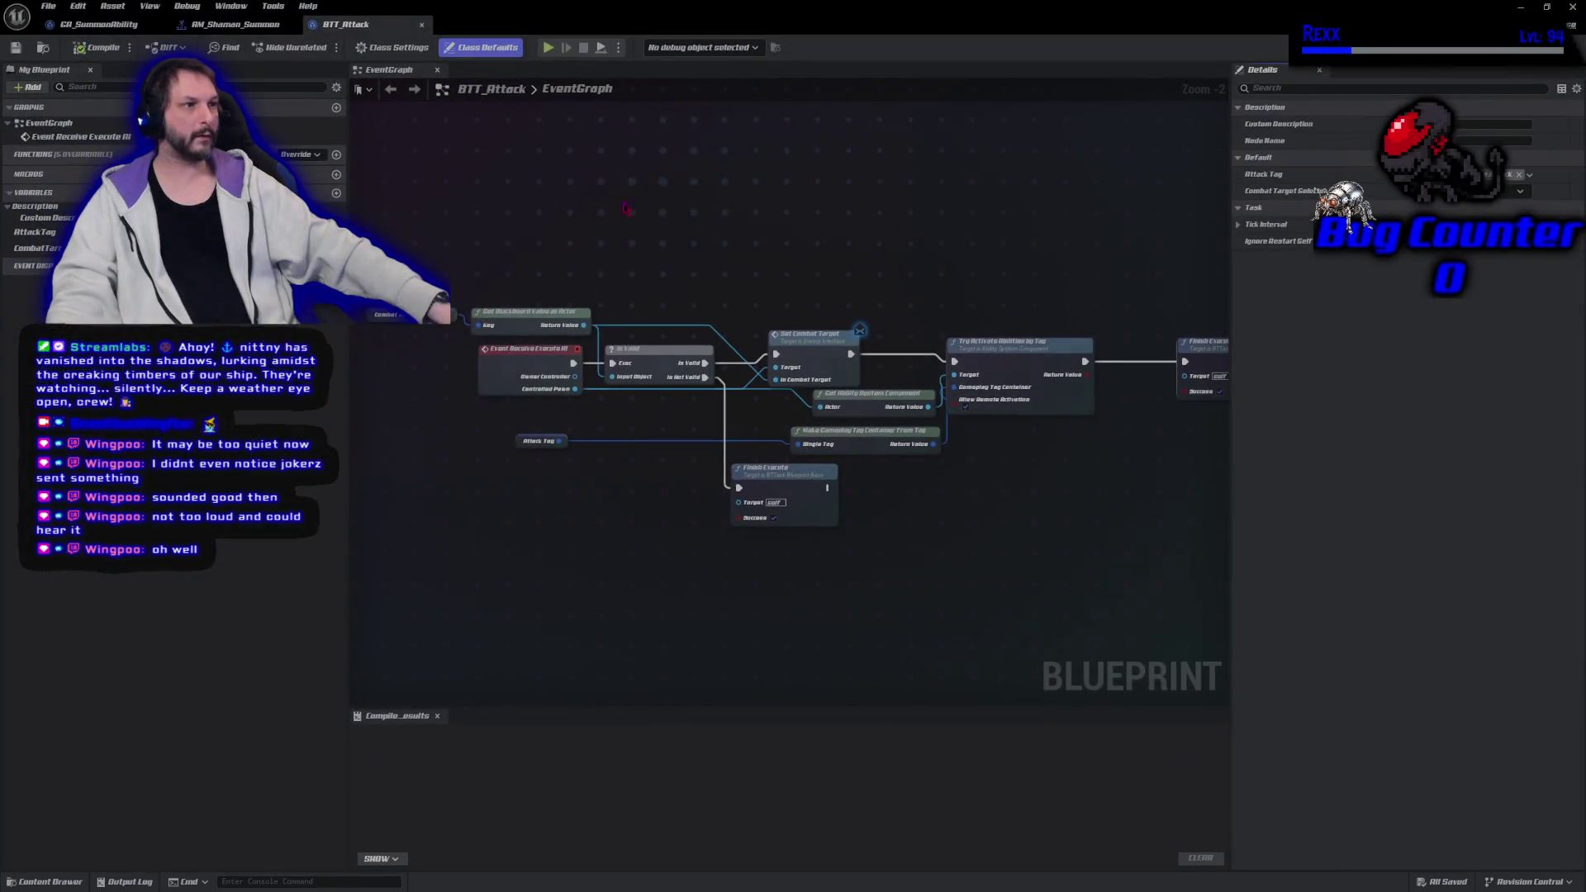
right_click(547, 218)
key("Escape")
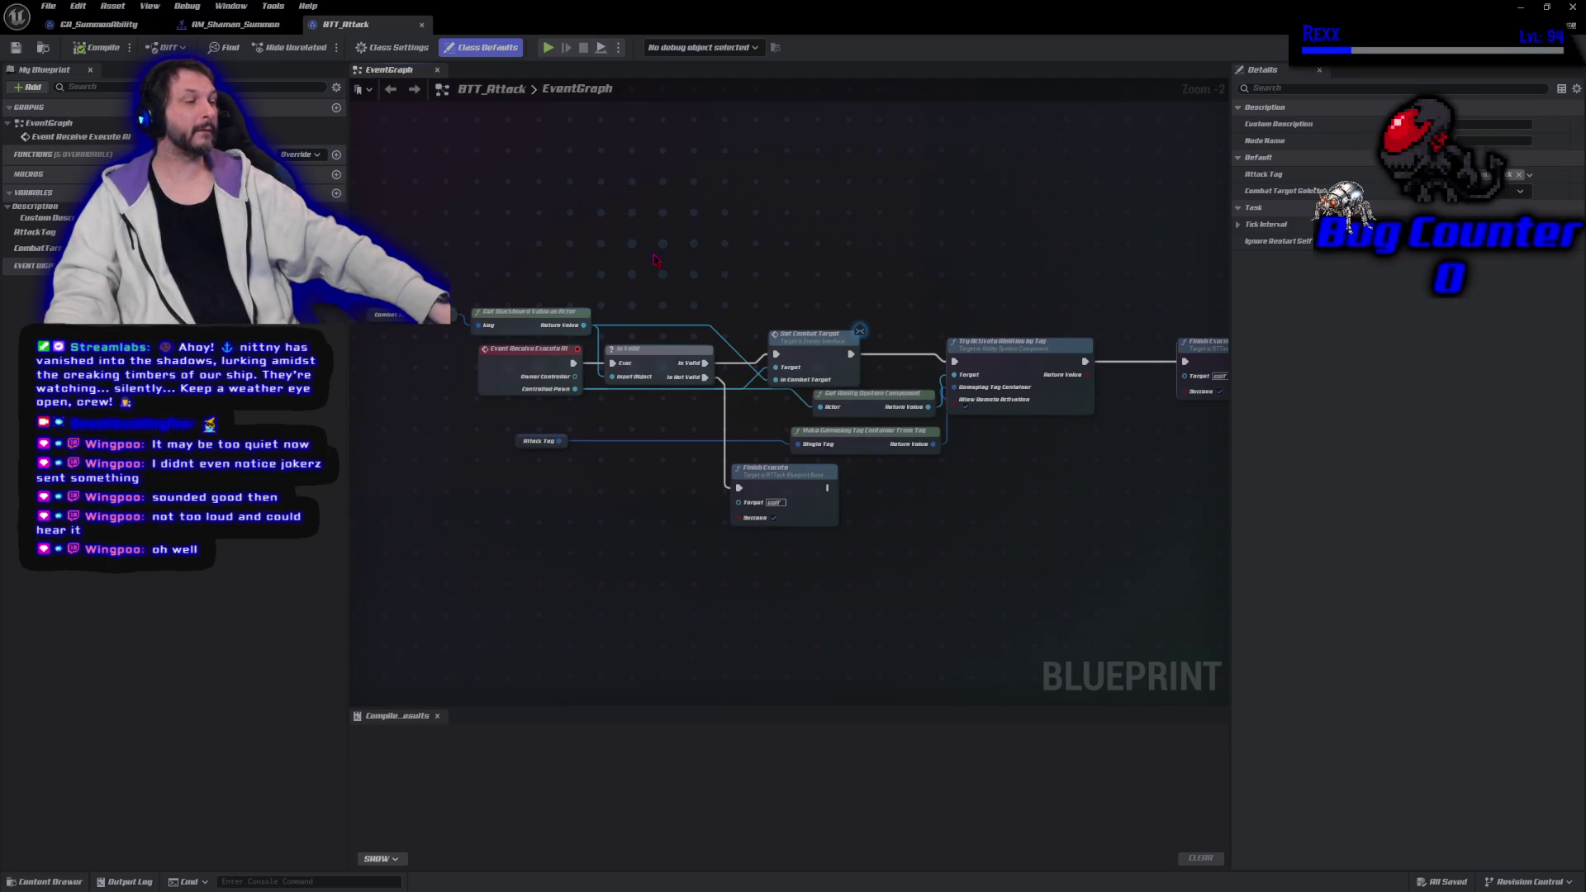
left_click_drag(556, 503, 654, 456)
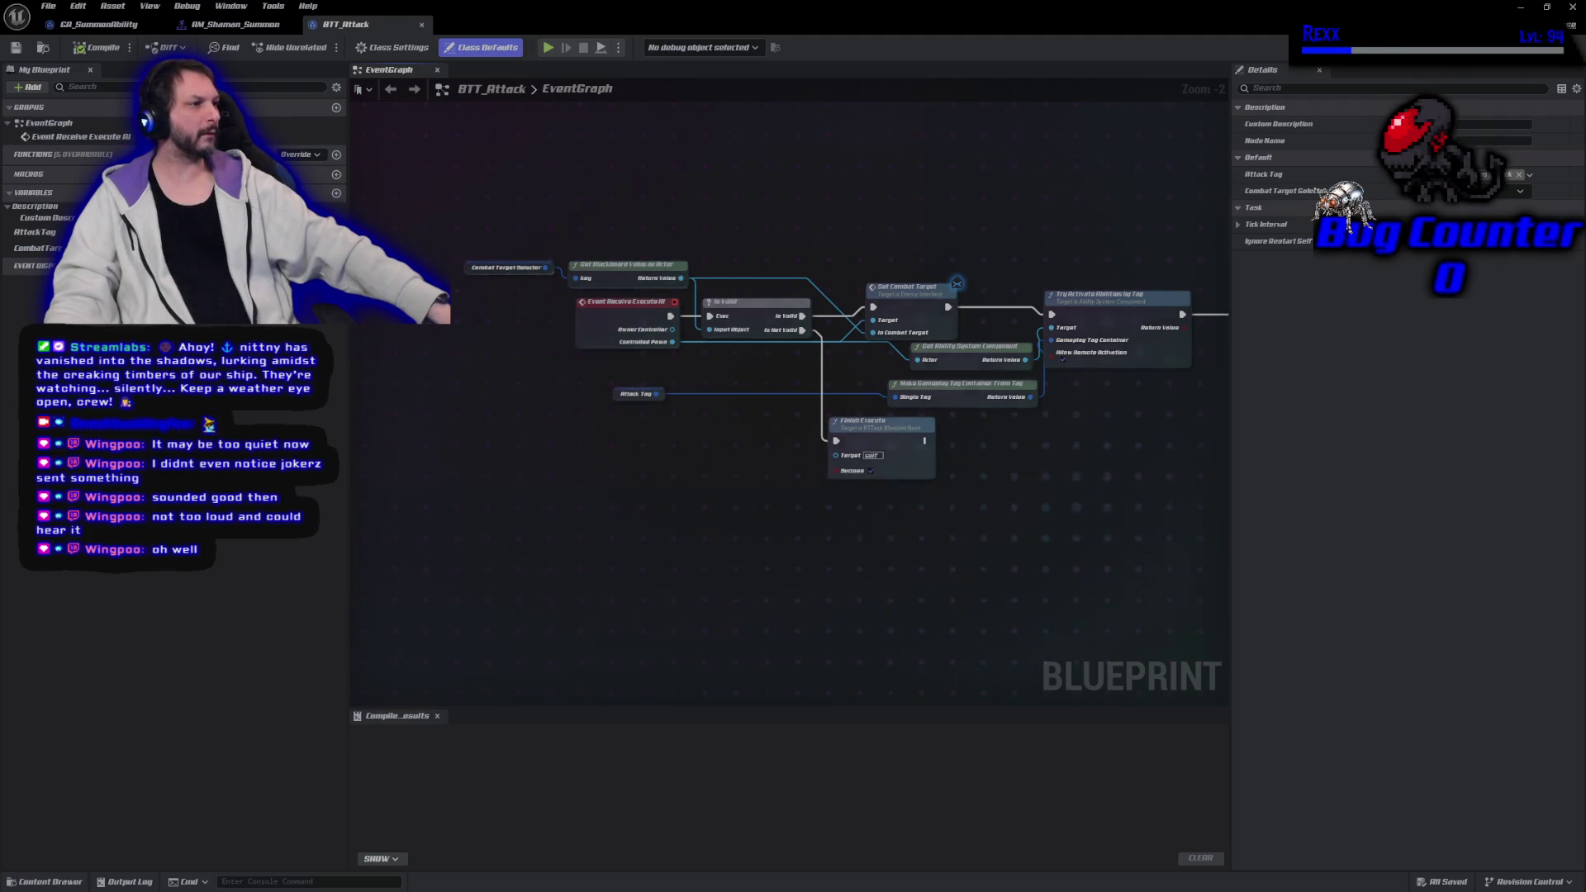
scroll(835, 489, "up", 3)
mouse_move(838, 566)
left_mouse_down()
mouse_move(1062, 562)
mouse_move(423, 457)
mouse_move(716, 458)
mouse_move(703, 466)
left_mouse_up()
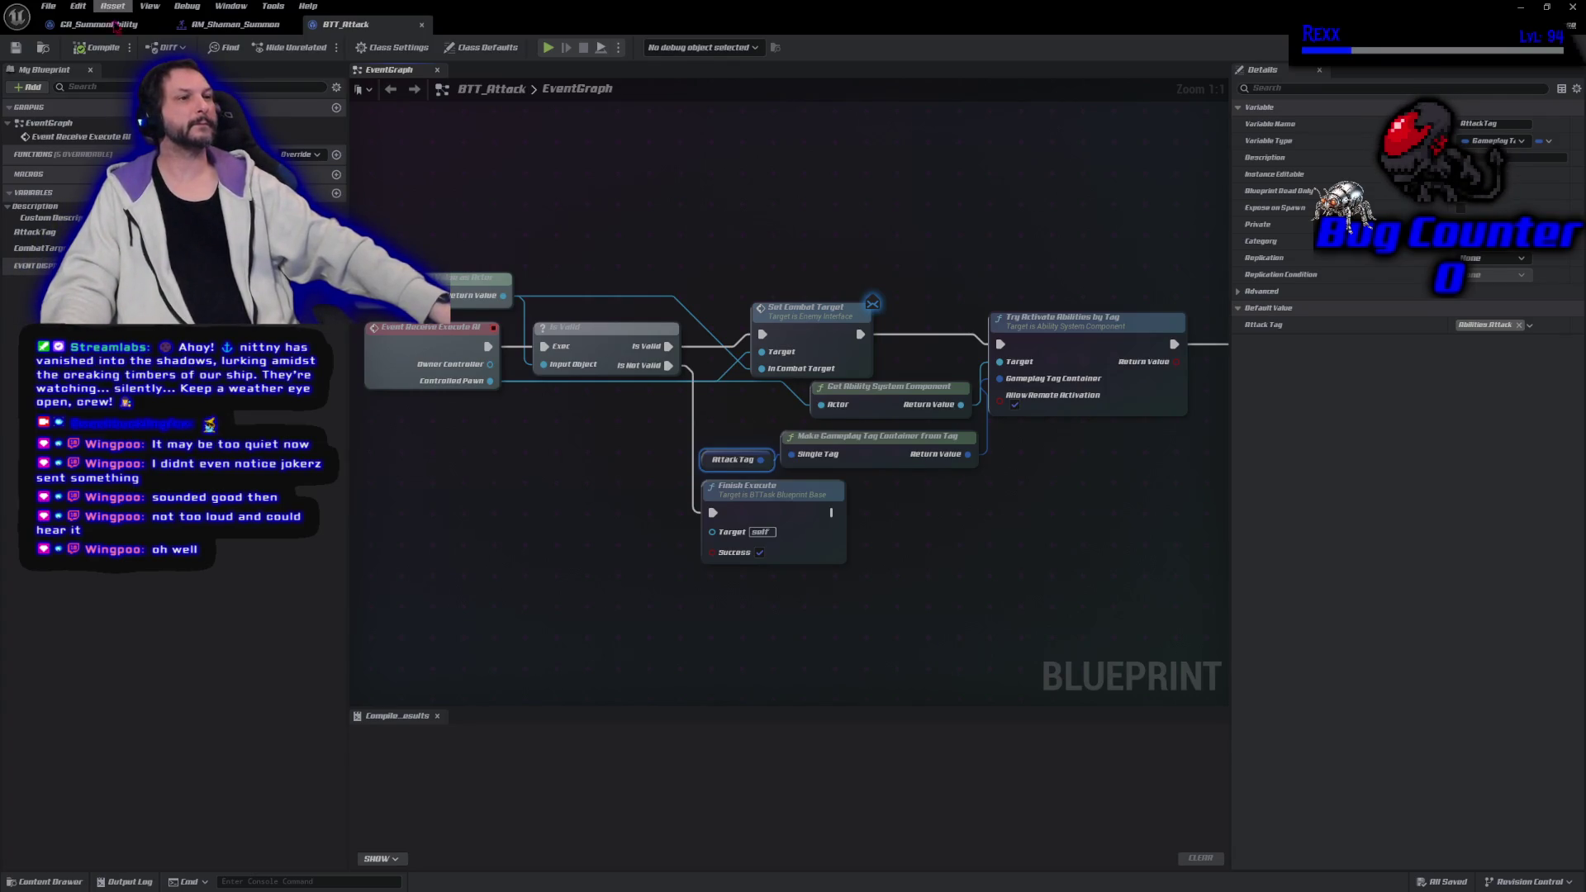
left_click(93, 31)
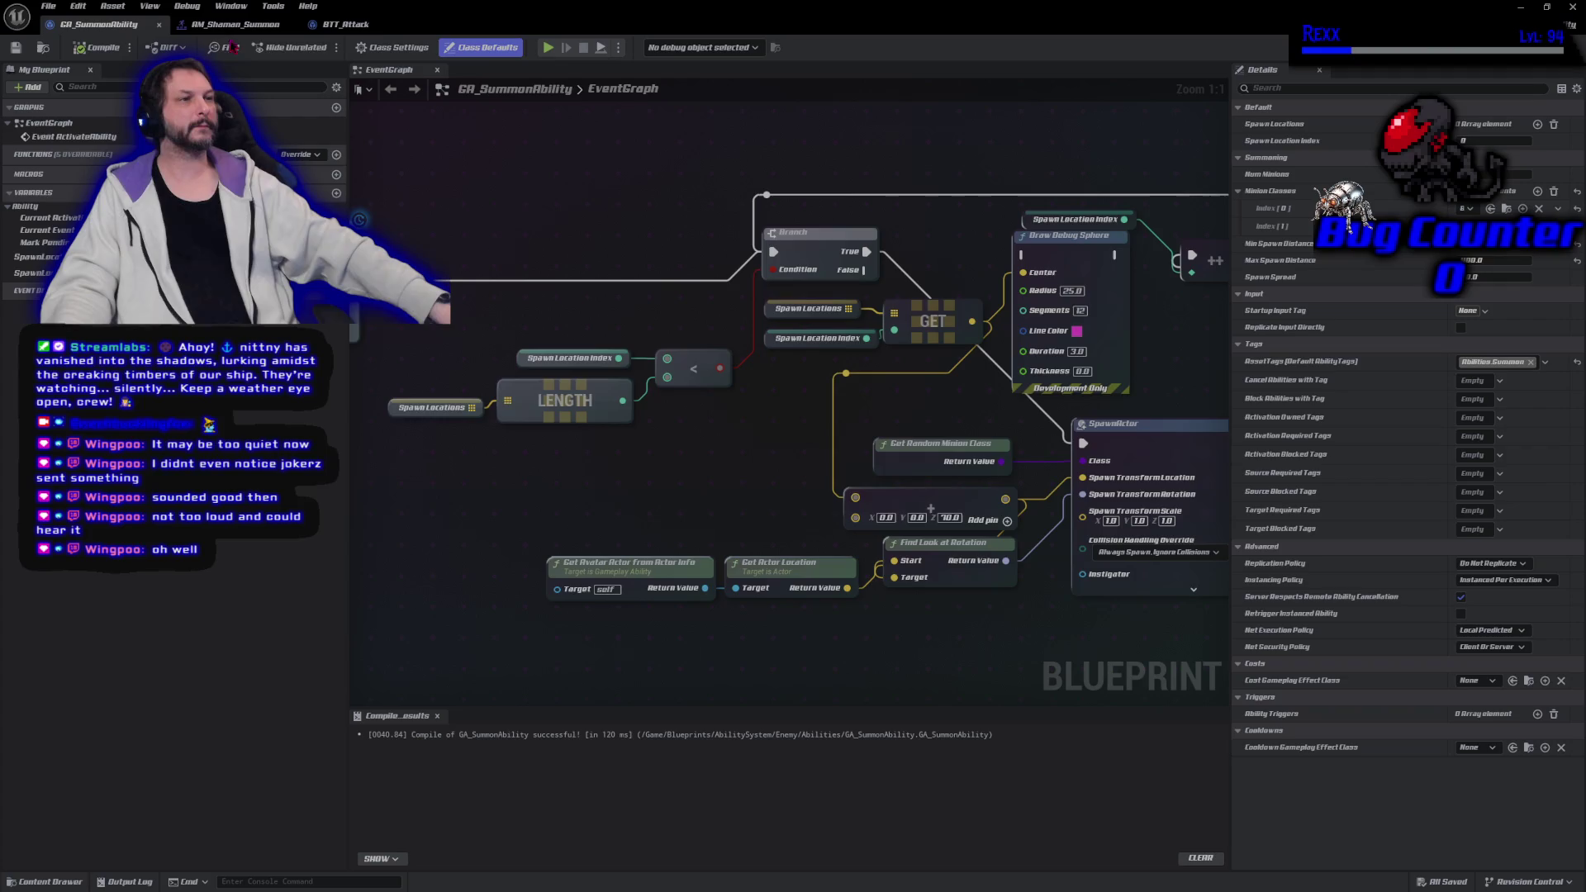
Select the shaman enemy in the level and open its BP_Shaman blueprint with Ctrl+E
left_click(1523, 7)
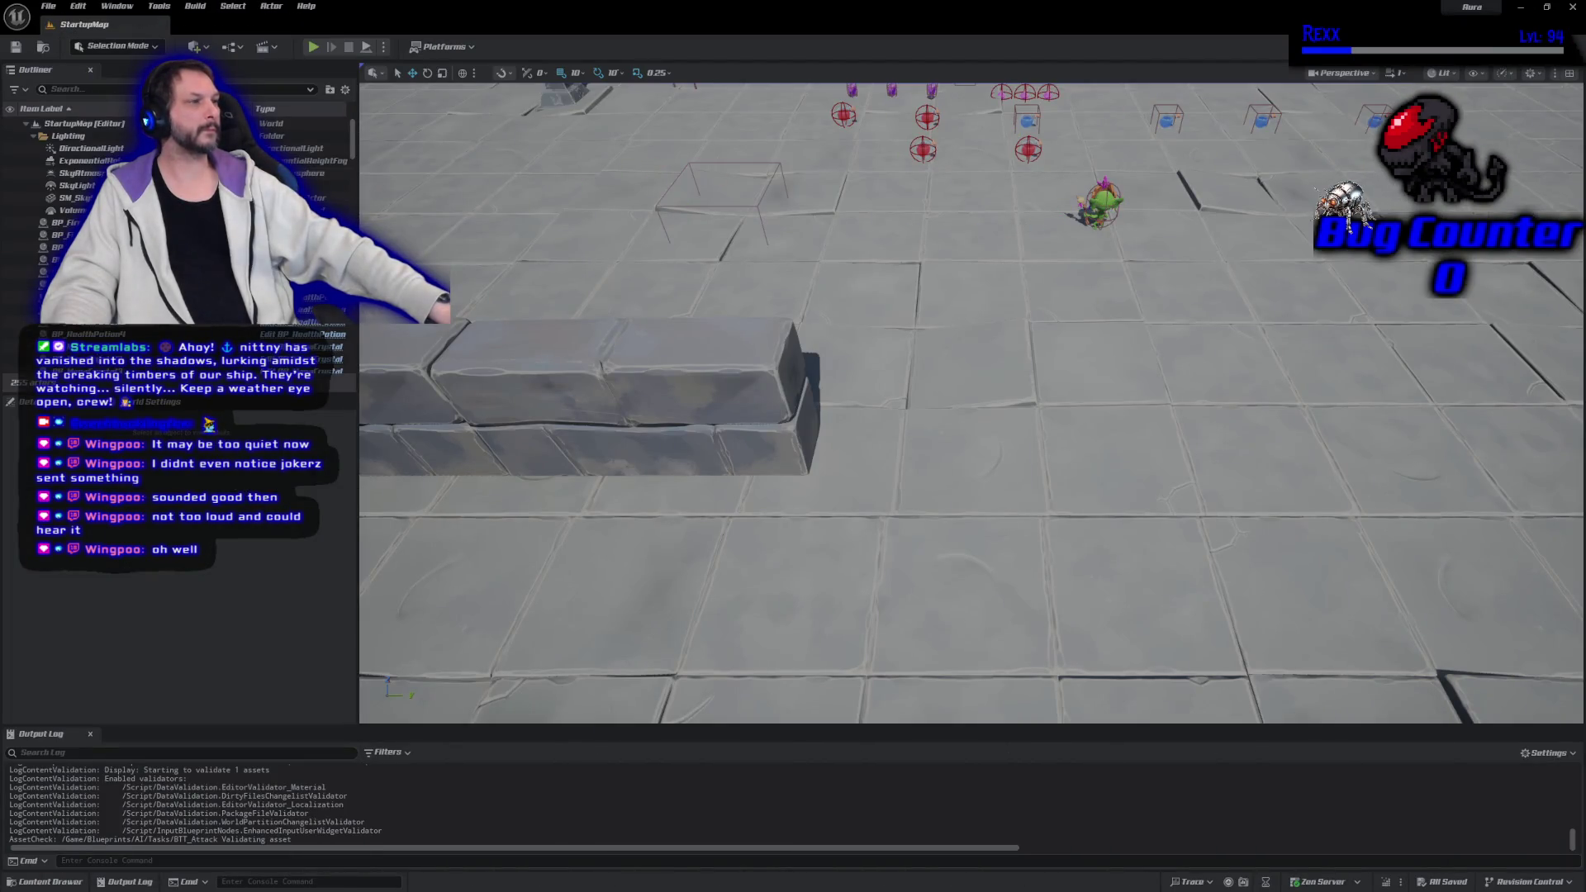
left_click(1107, 203)
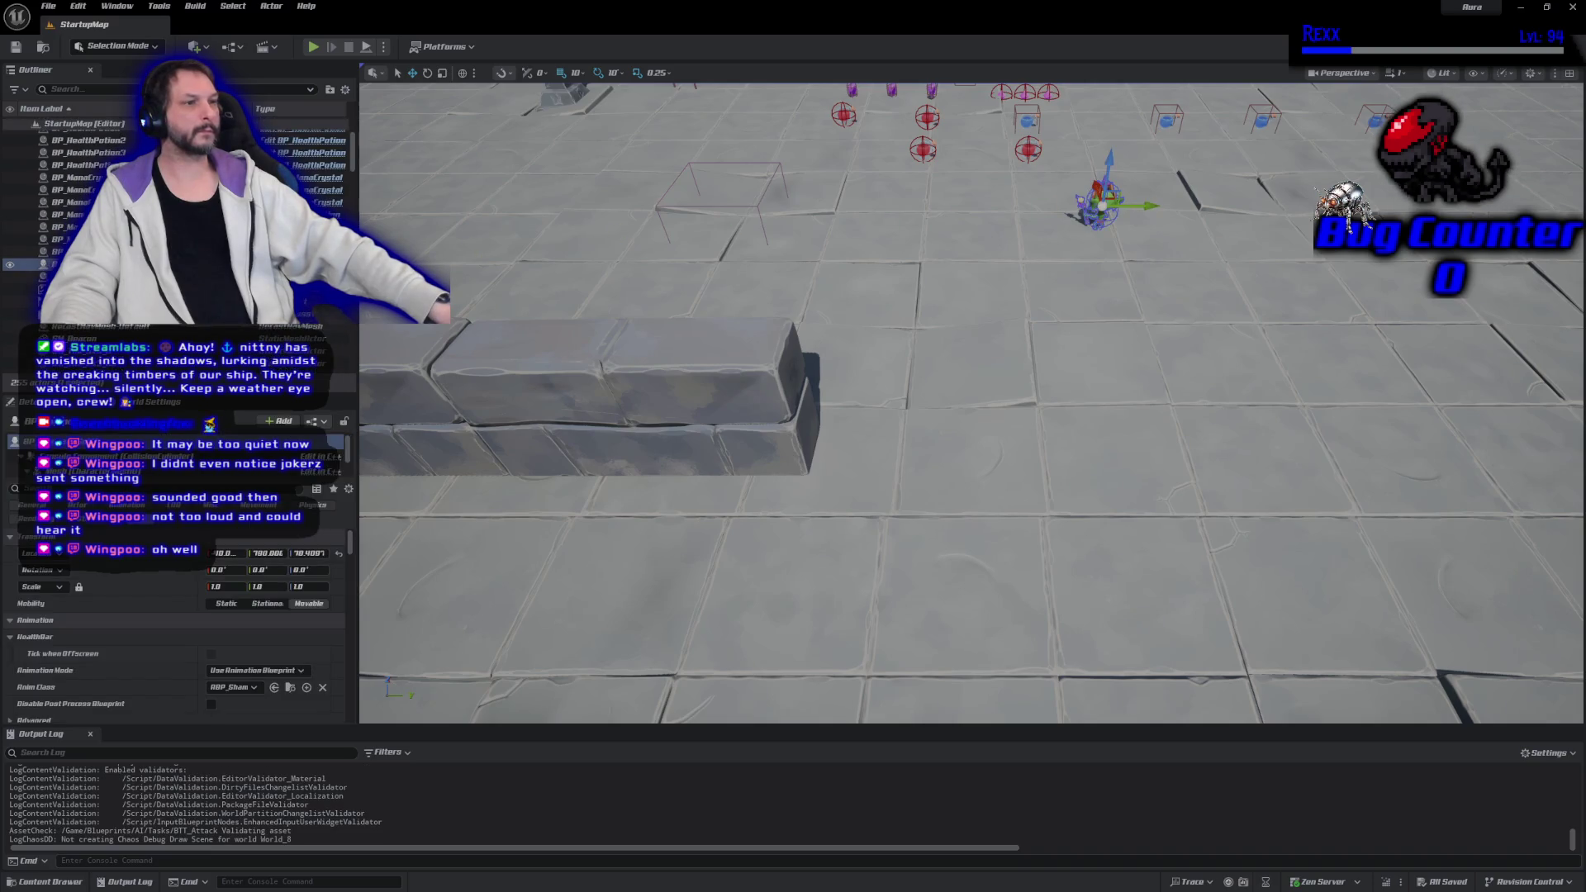
key("ctrl+e")
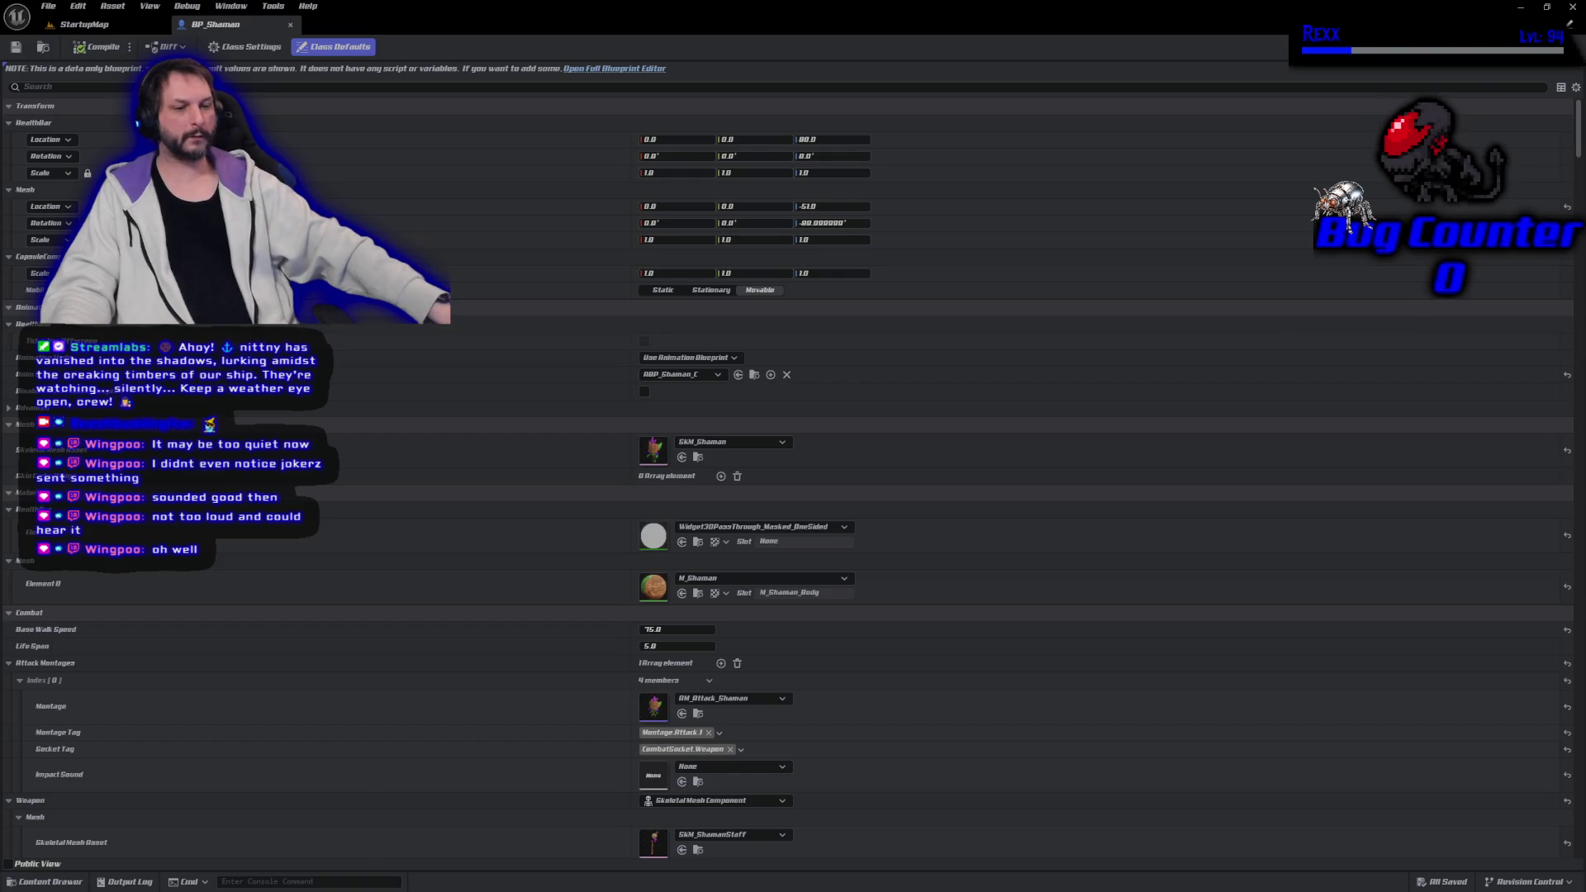
key("alt+Tab")
mouse_move(443, 25)
left_mouse_down()
mouse_move(509, 317)
mouse_move(424, 304)
mouse_move(229, 215)
left_mouse_up()
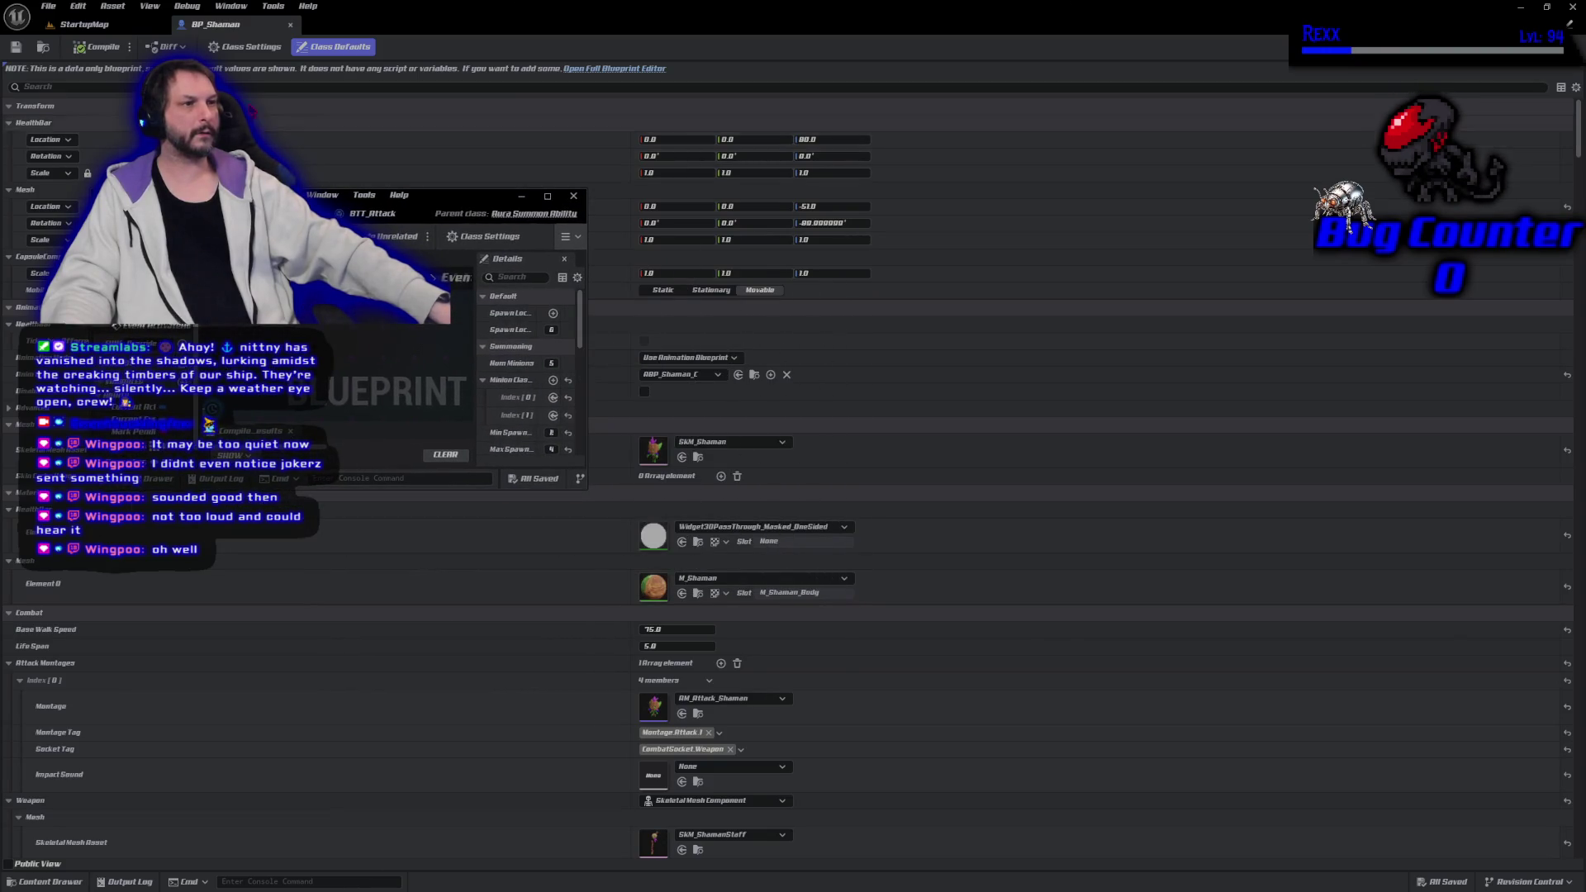
Dock BP_Shaman into the editor's tabs beside GA_SummonAbility and maximize the editor window
left_click(82, 24)
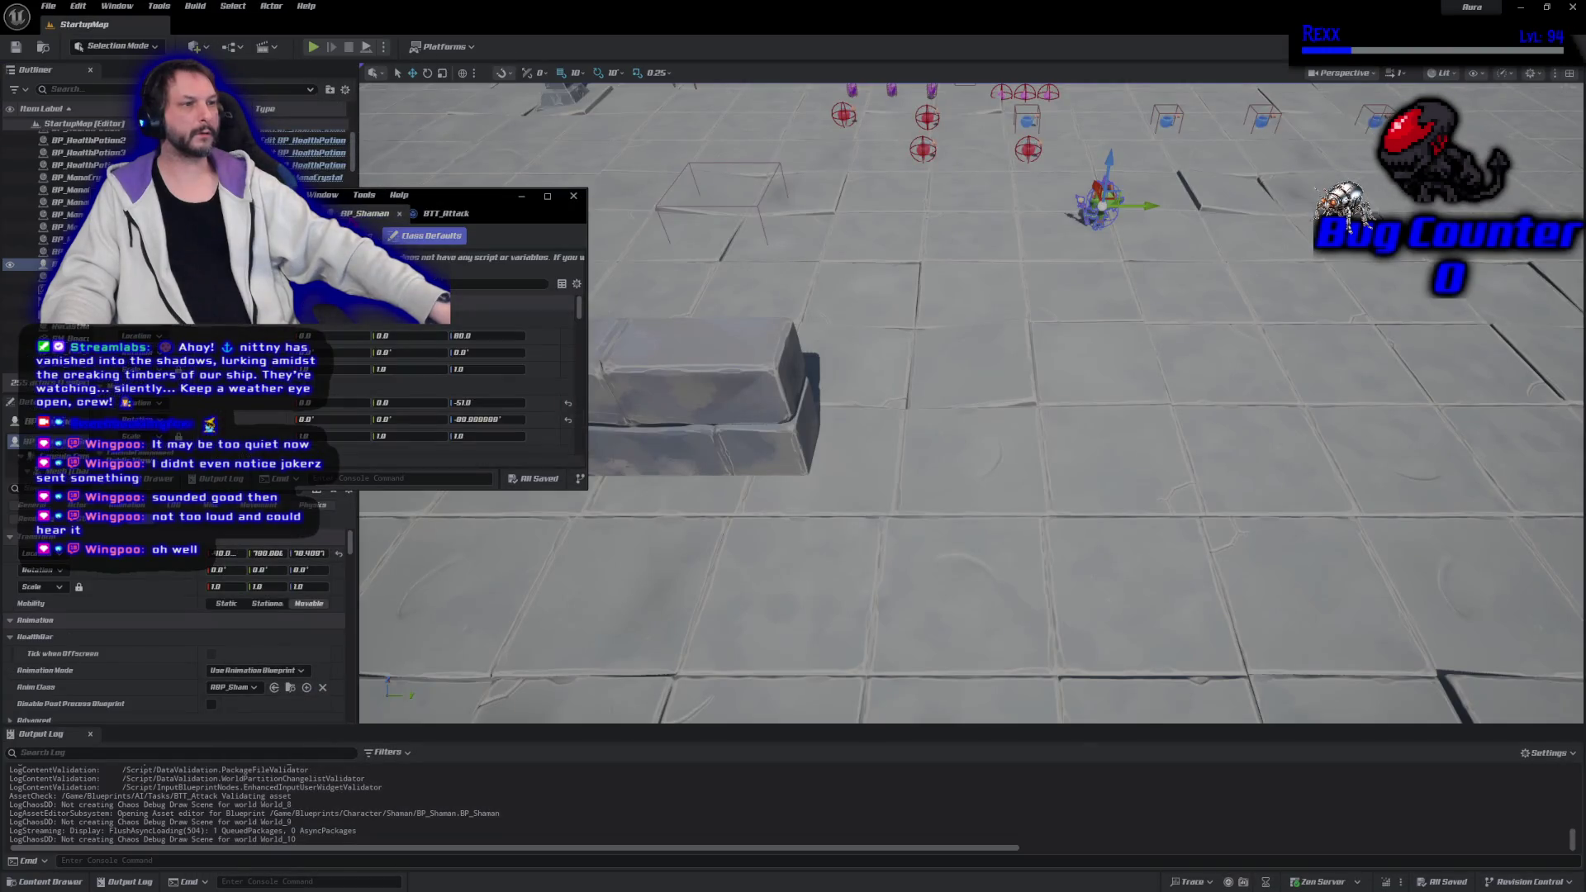
left_click(471, 213)
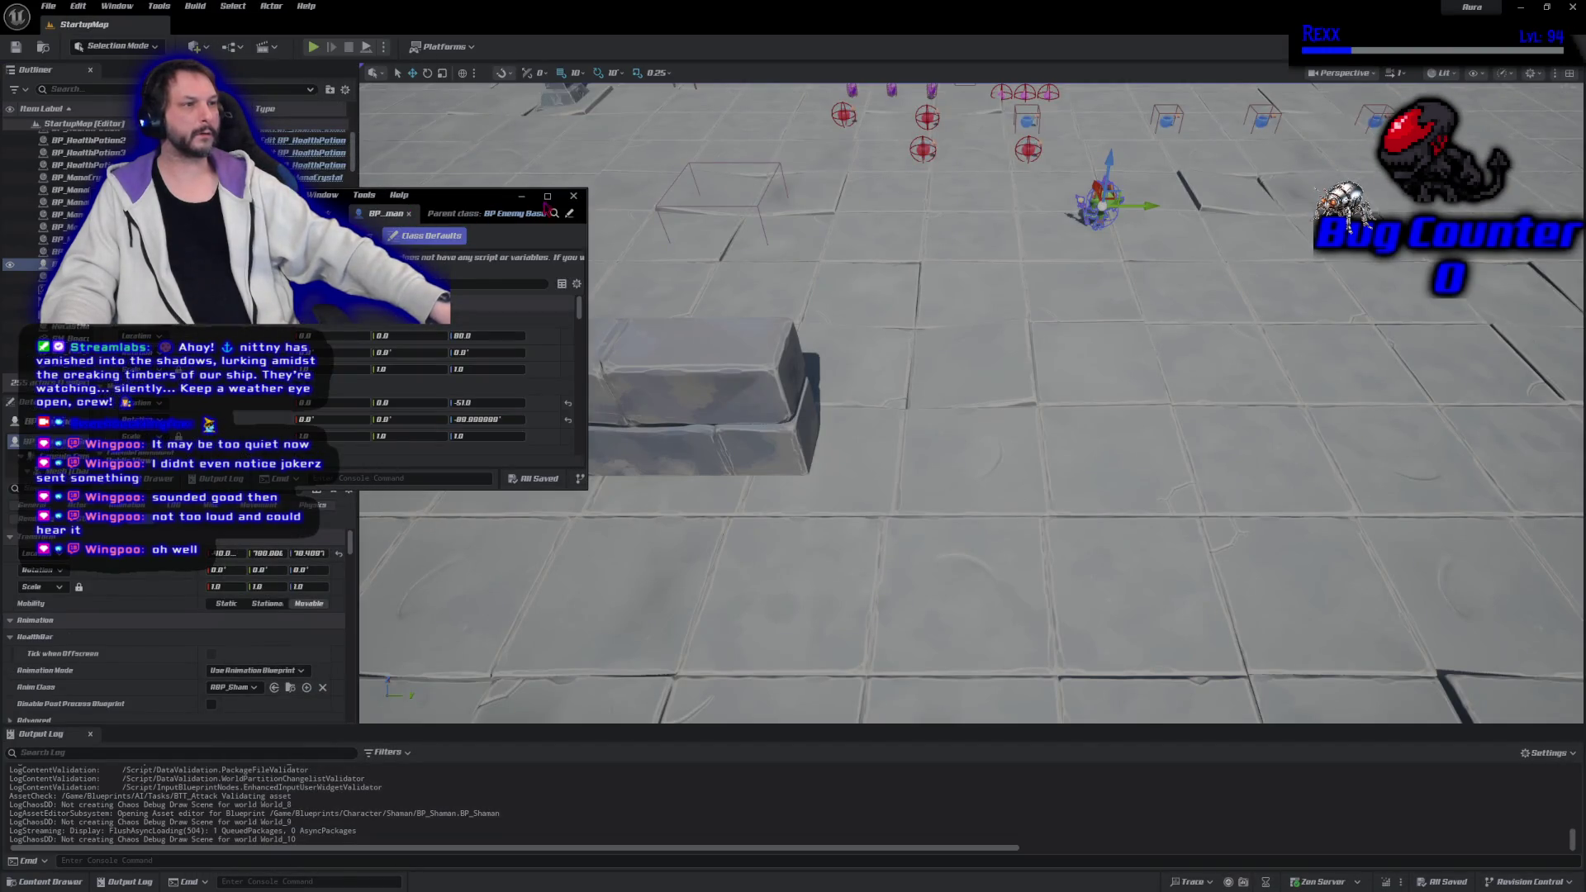
left_click(547, 196)
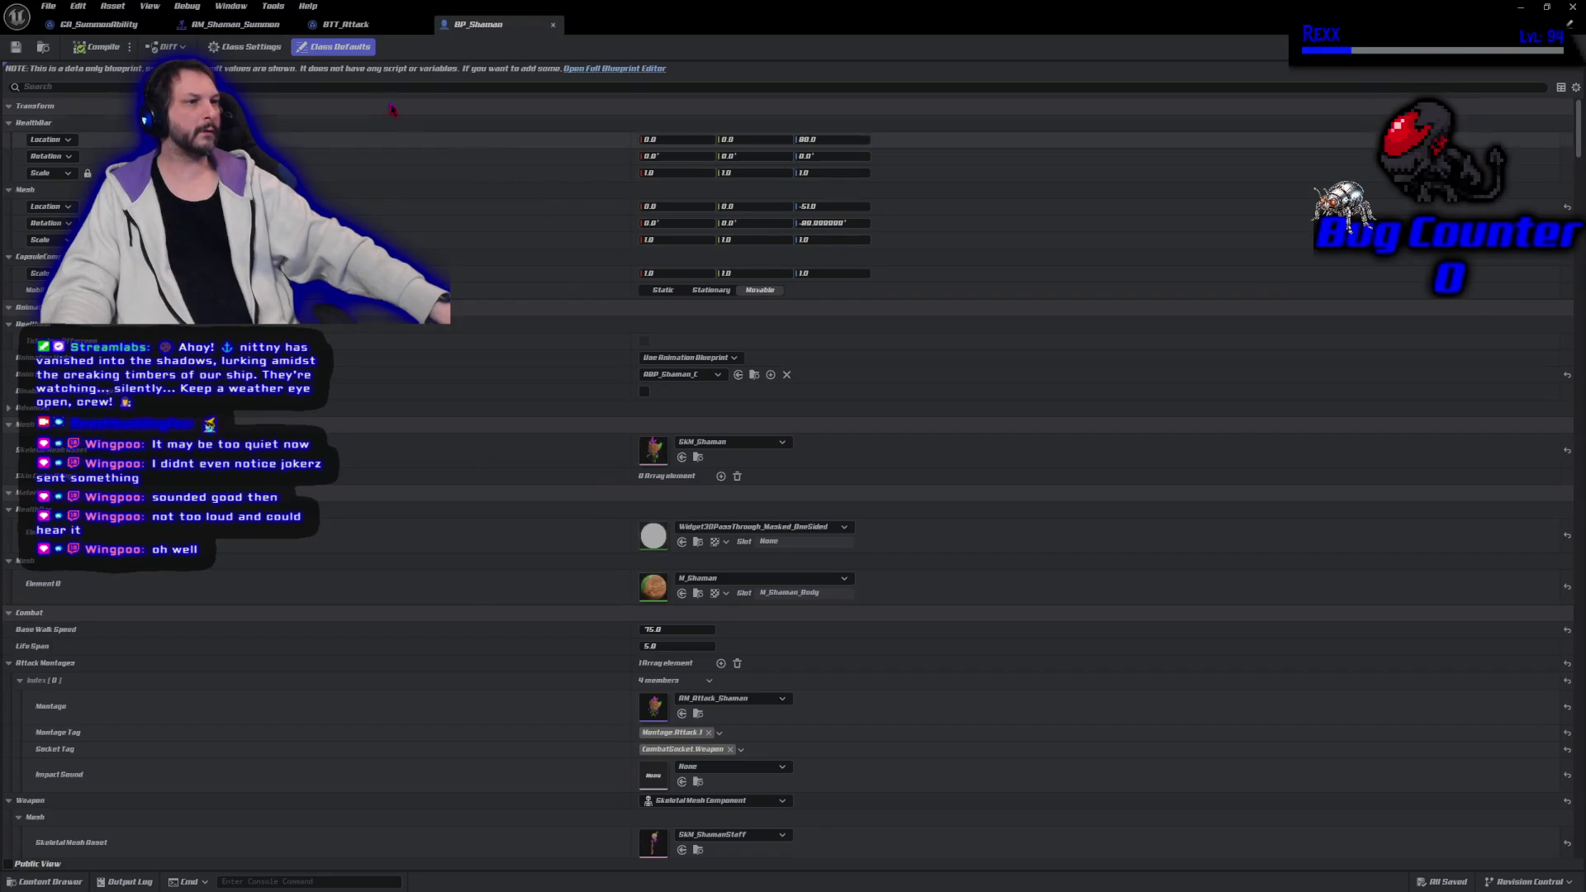
left_click(615, 68)
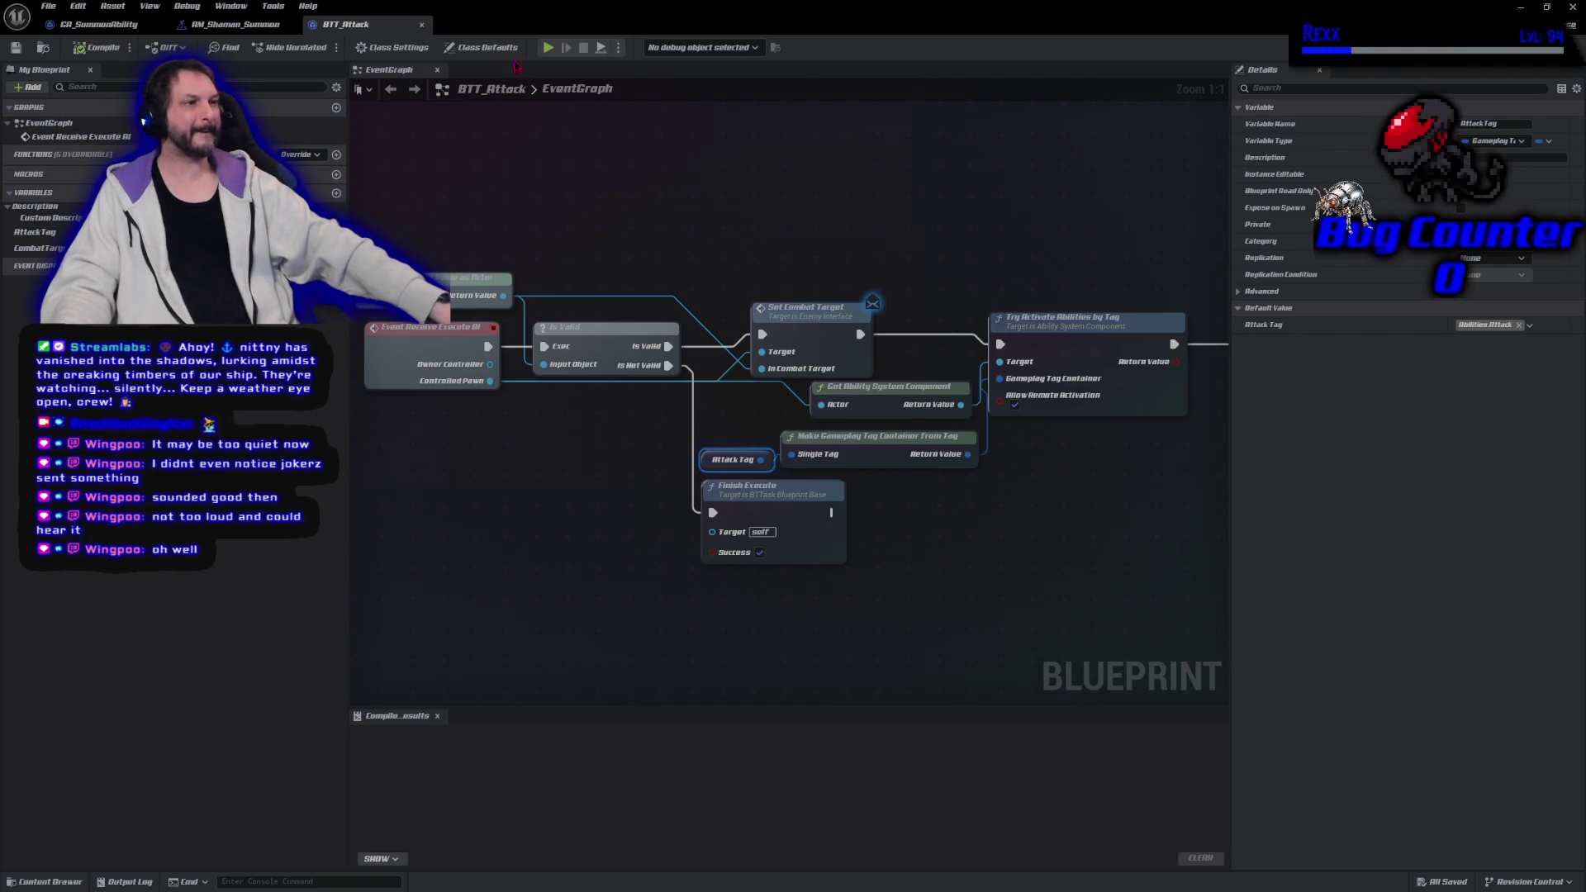
double_click(483, 10)
mouse_move(216, 24)
left_mouse_down()
mouse_move(463, 199)
mouse_move(749, 216)
left_mouse_up()
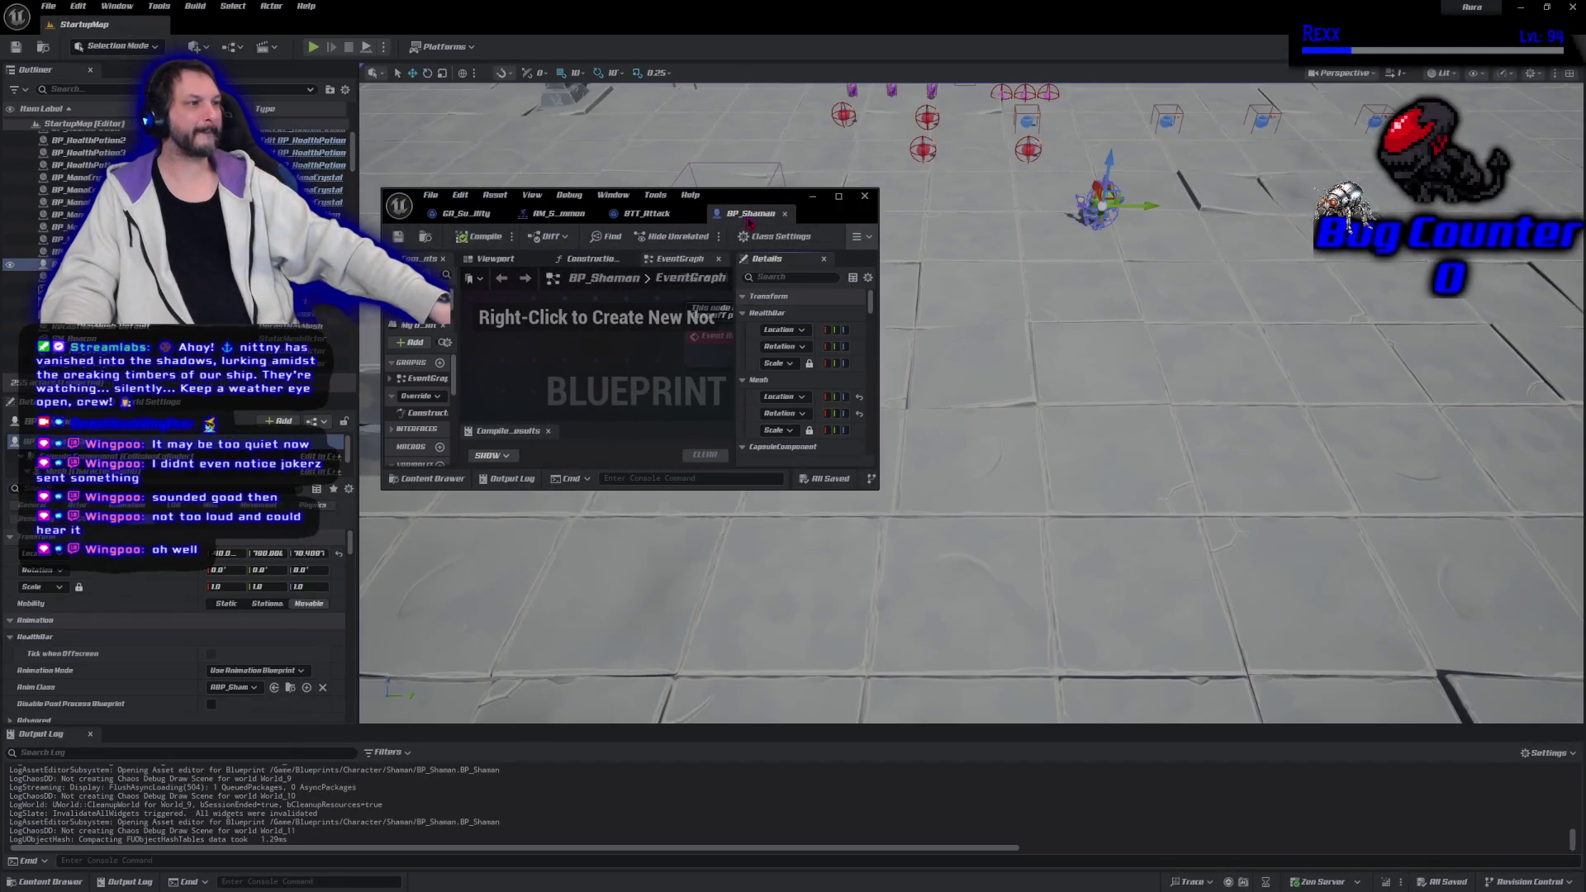
left_click(839, 195)
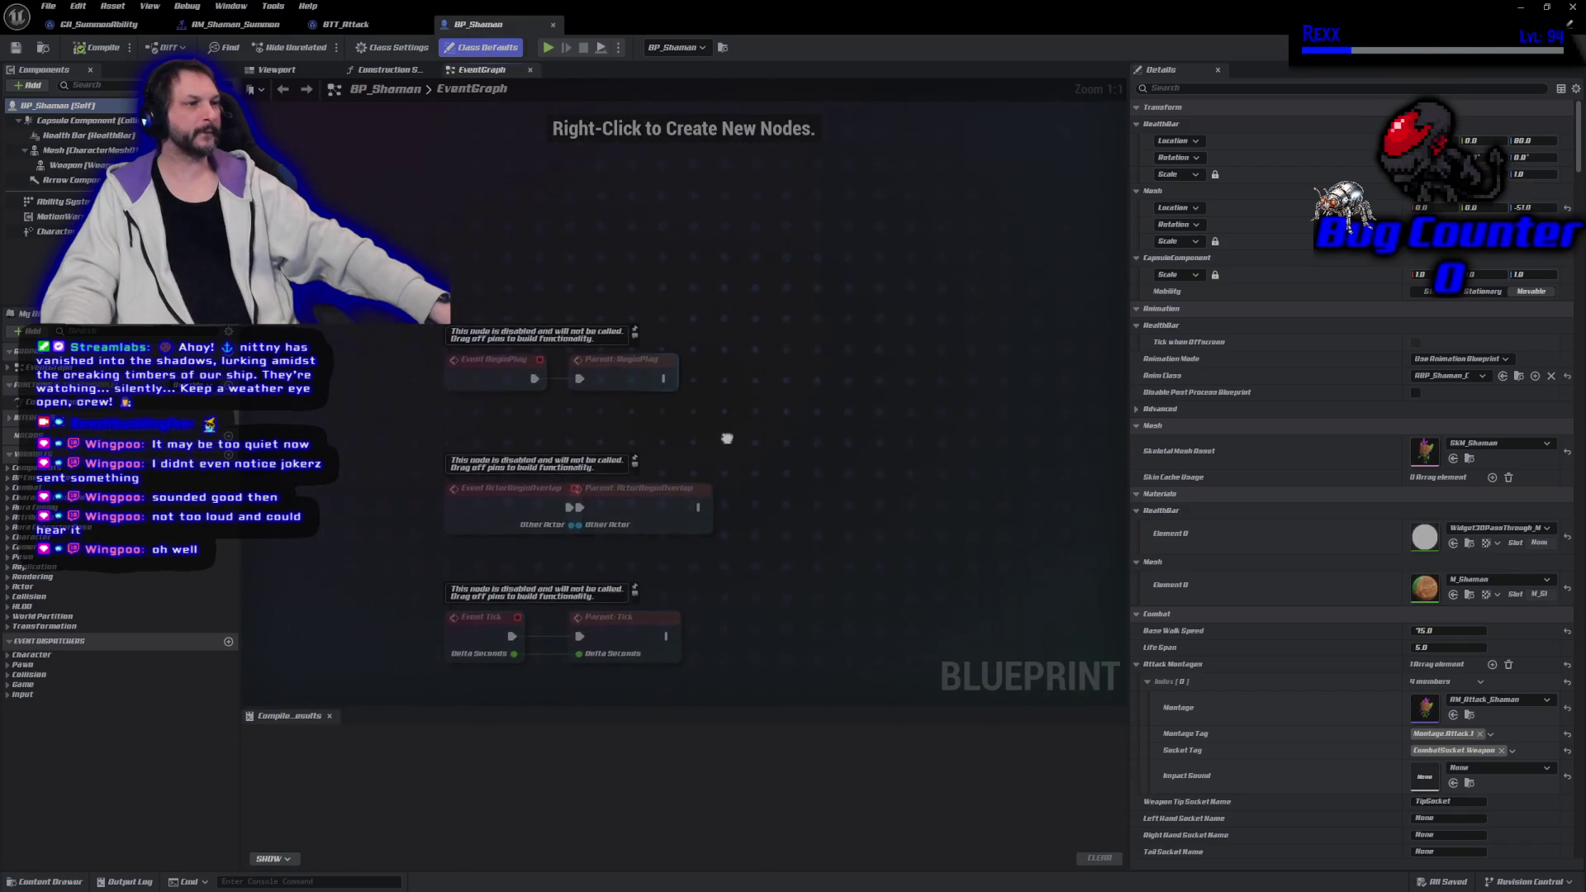
Switch BP_Shaman to its Viewport and orbit the camera around the shaman model
left_click(277, 69)
left_click_drag(517, 444, 661, 451)
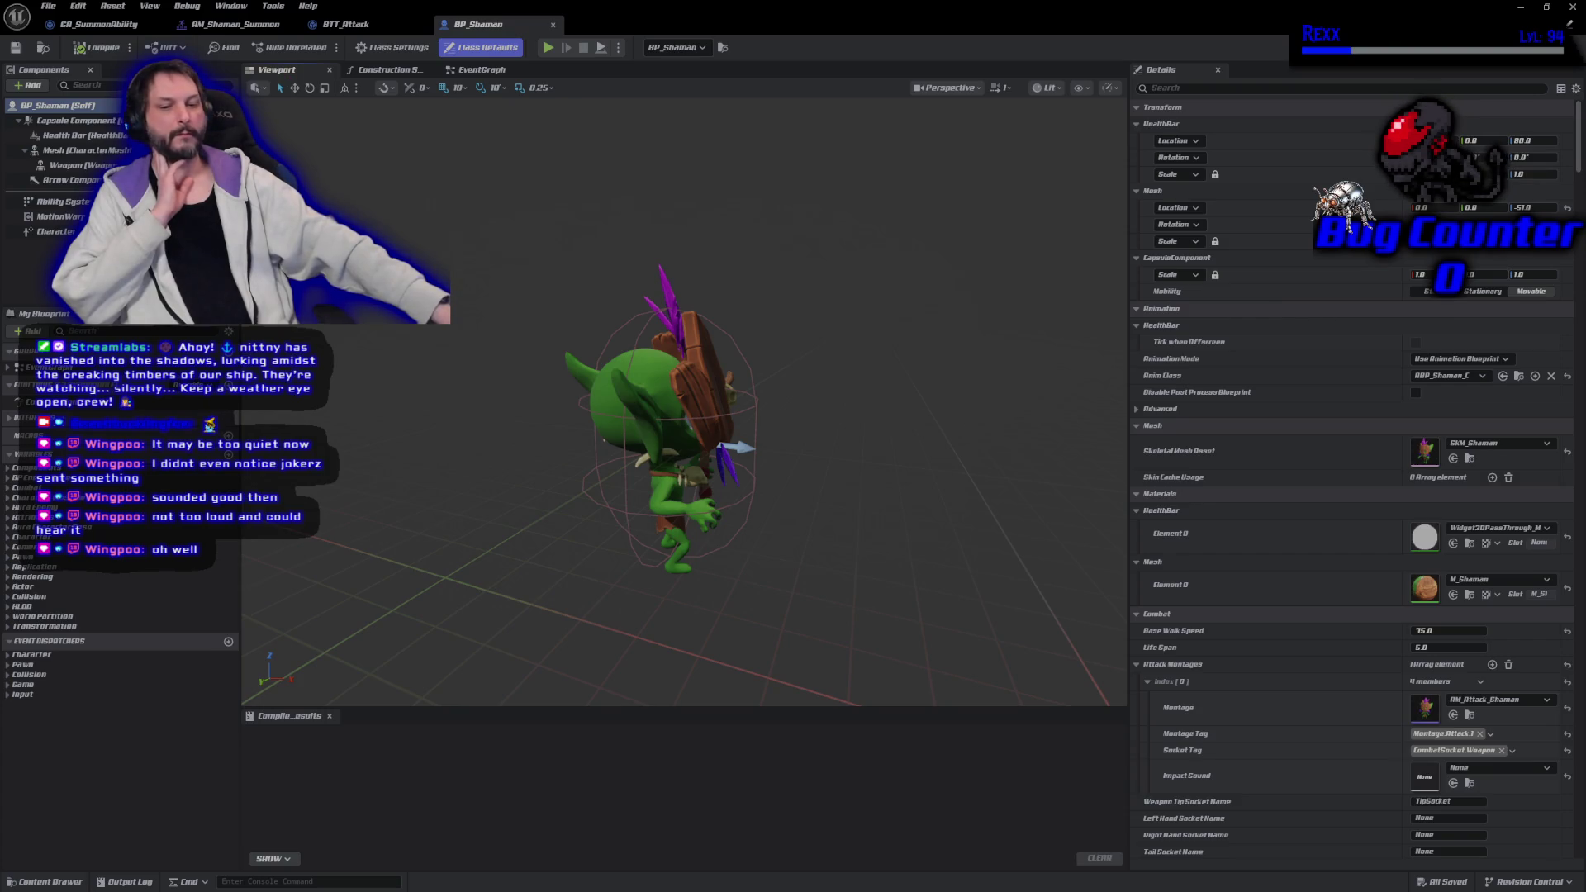
key("alt+Tab")
Commit the changes to Development as 'Minion Count', push to origin, and close GitHub Desktop
left_click(398, 638)
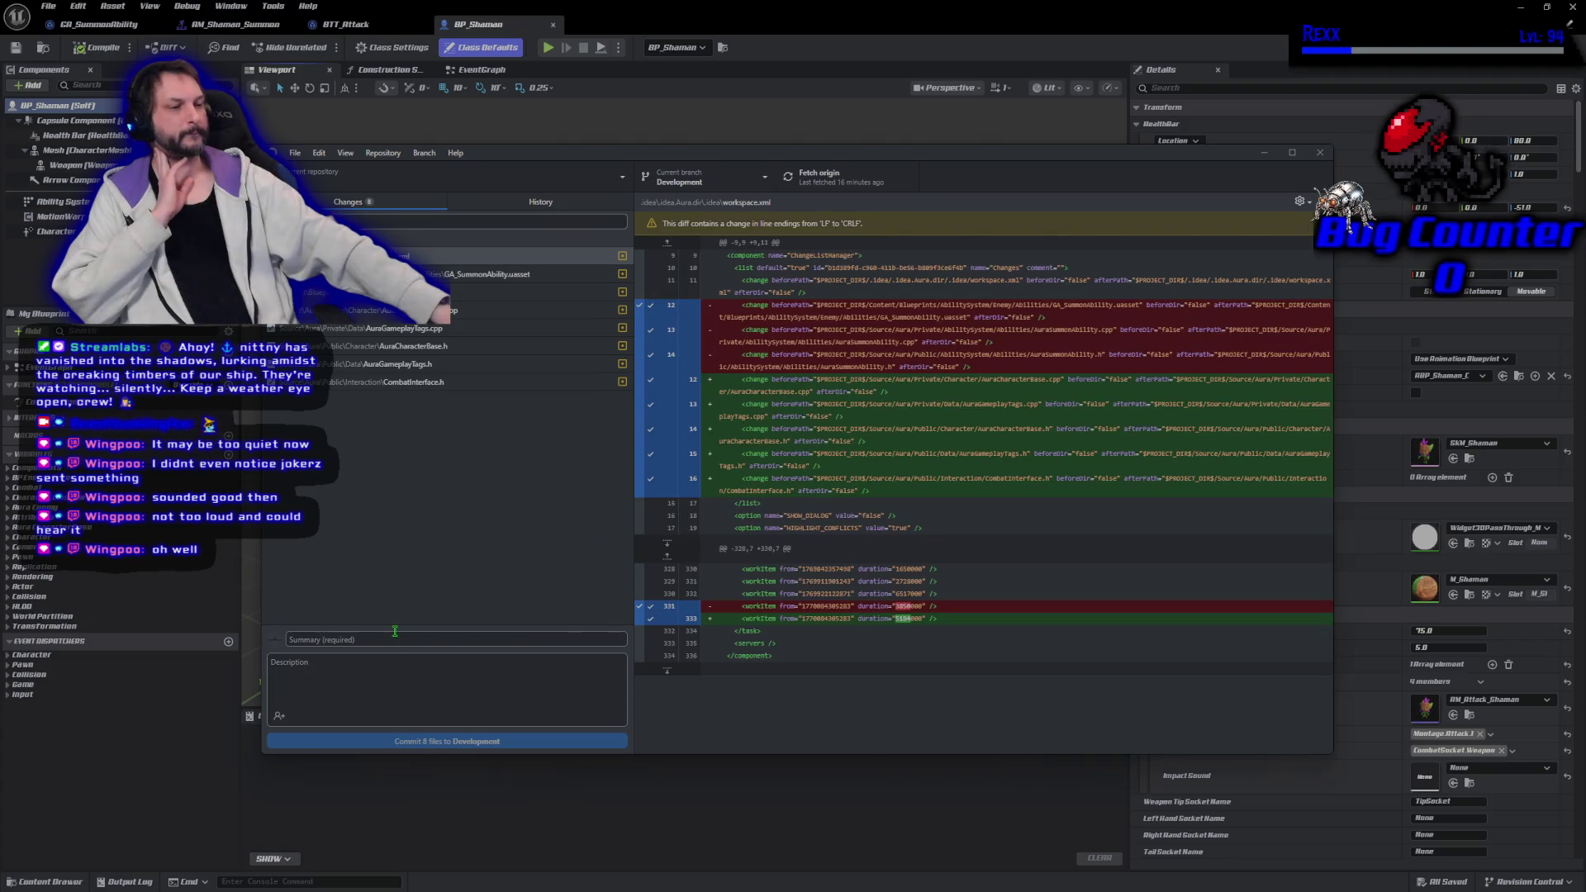
type("Min")
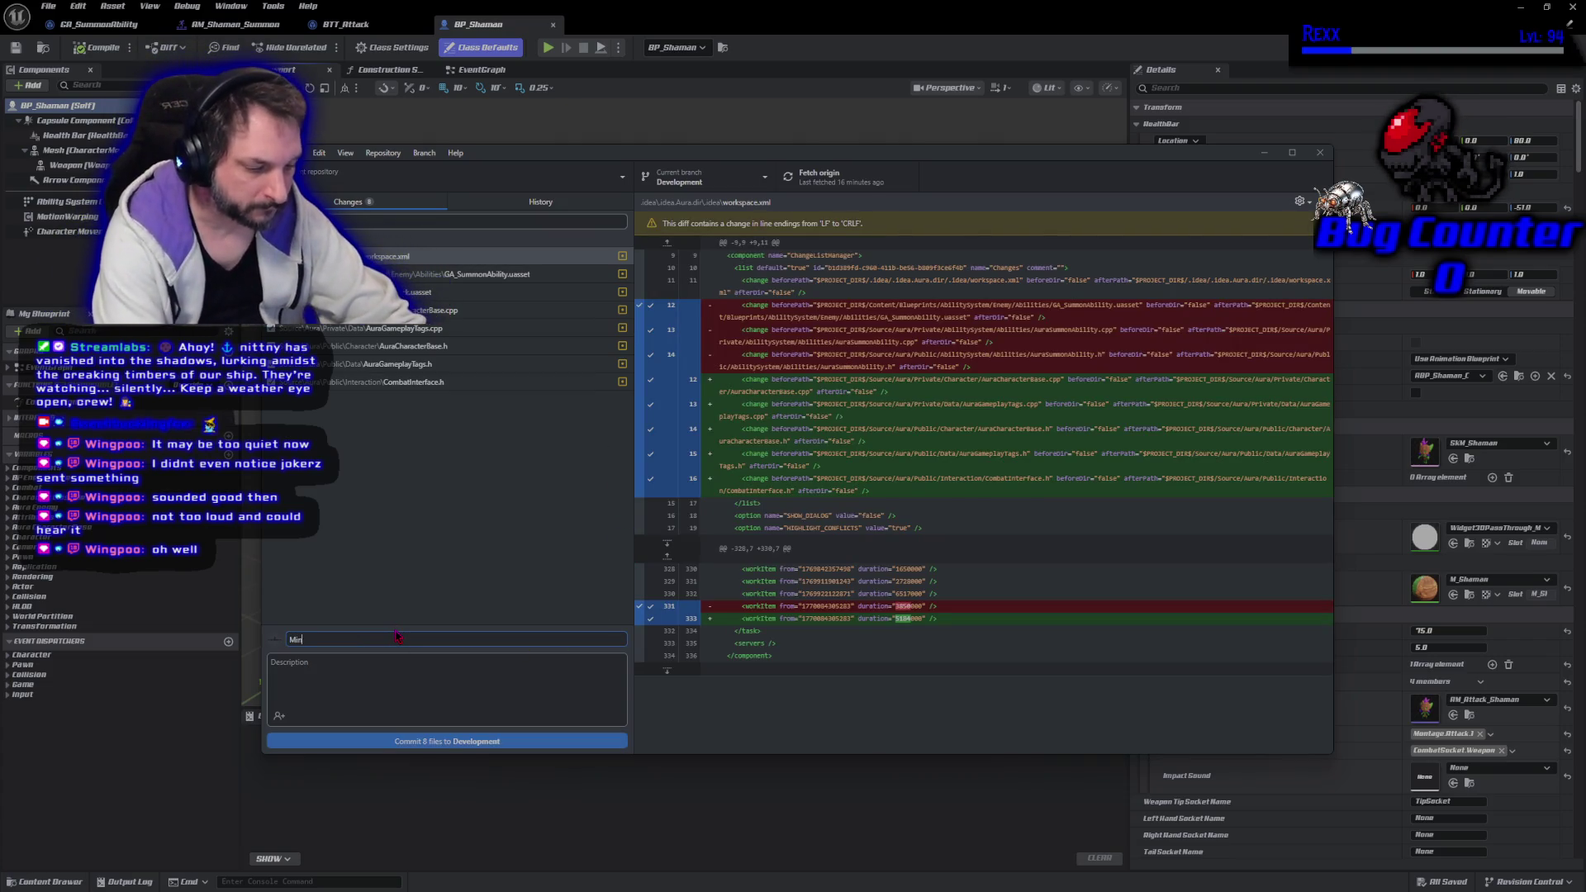
type("ion Count")
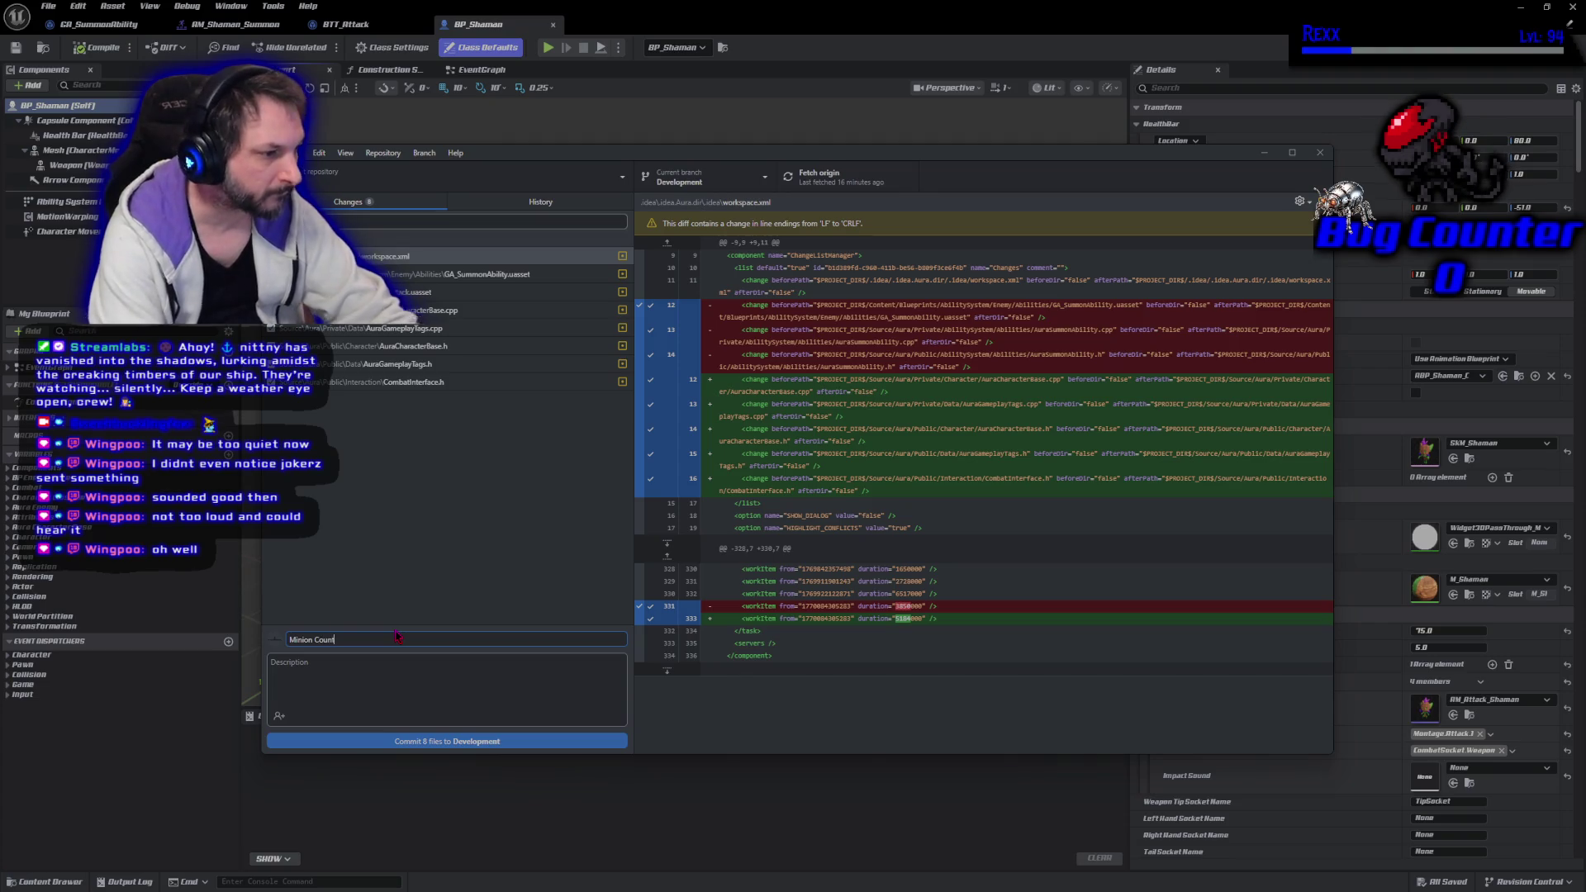
left_click(428, 741)
left_click(1133, 320)
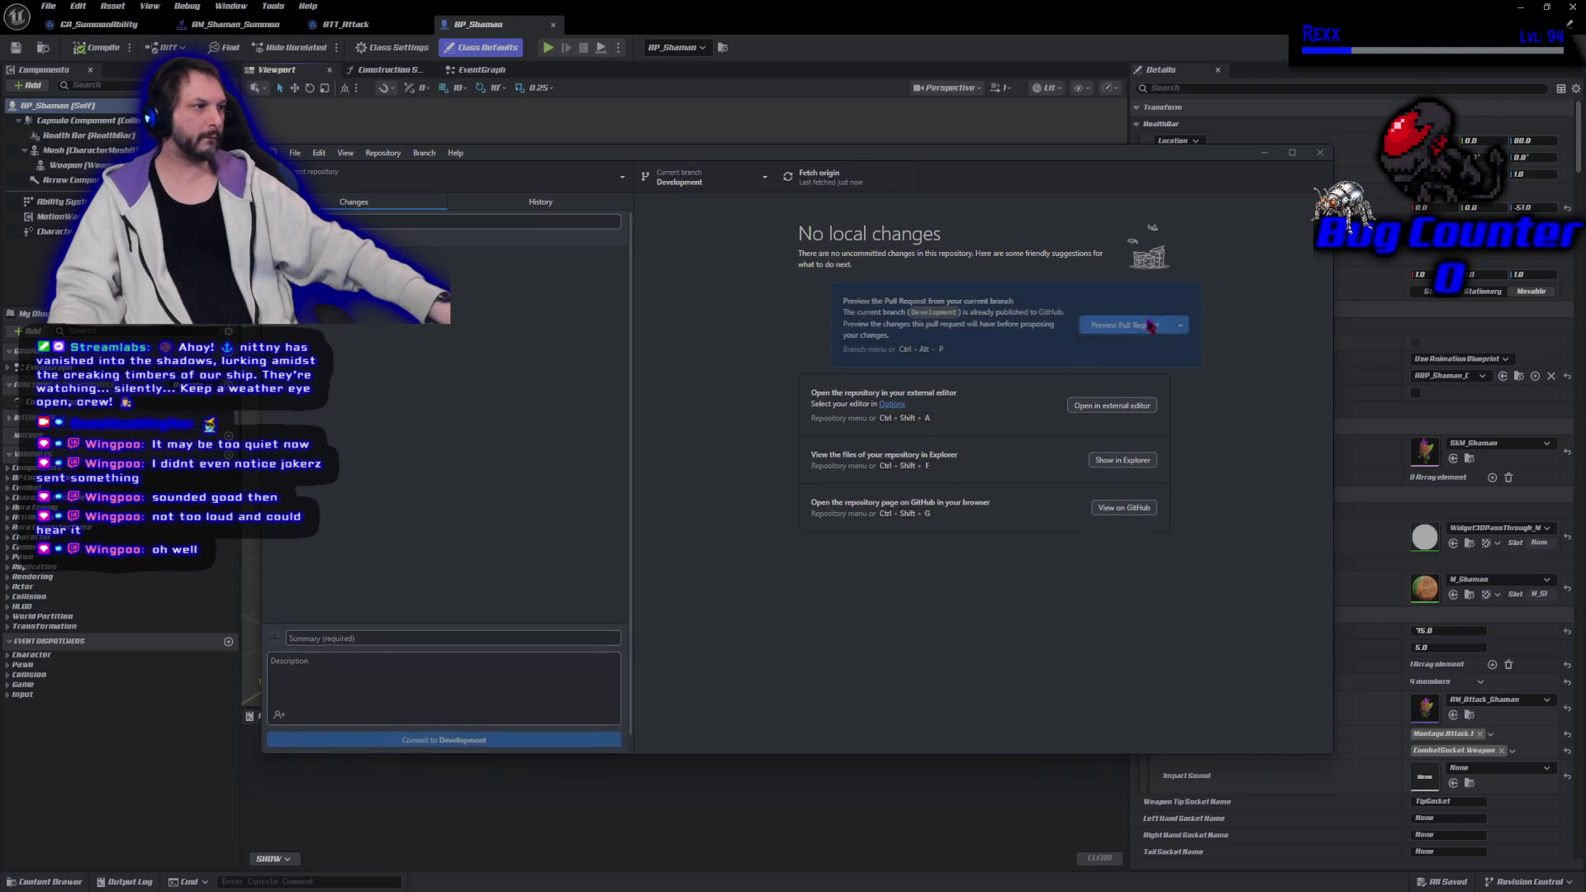
left_click(1320, 156)
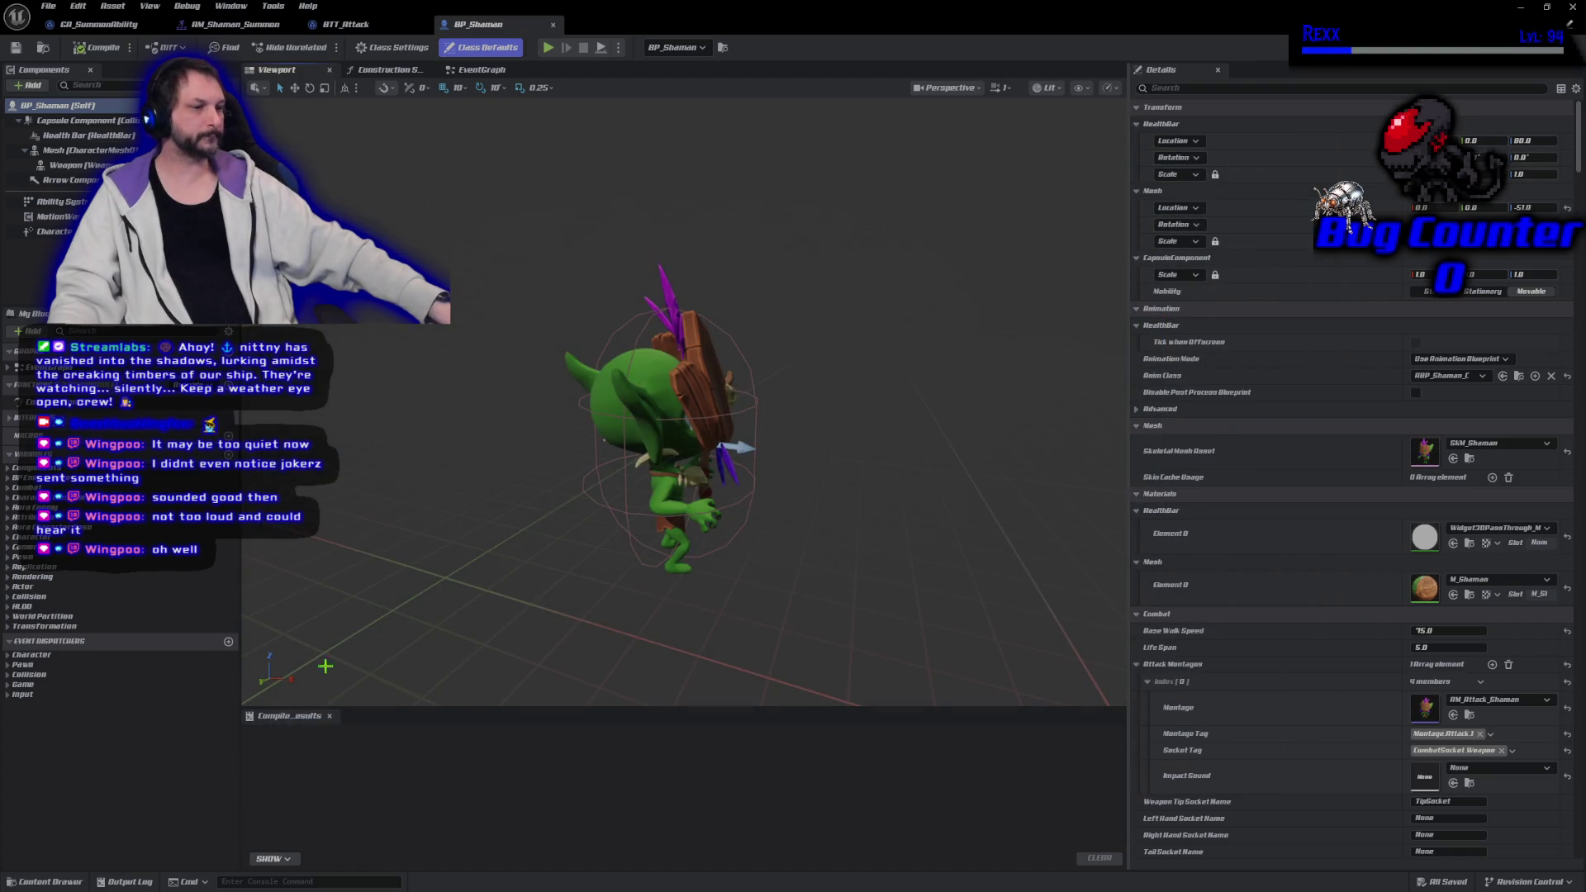
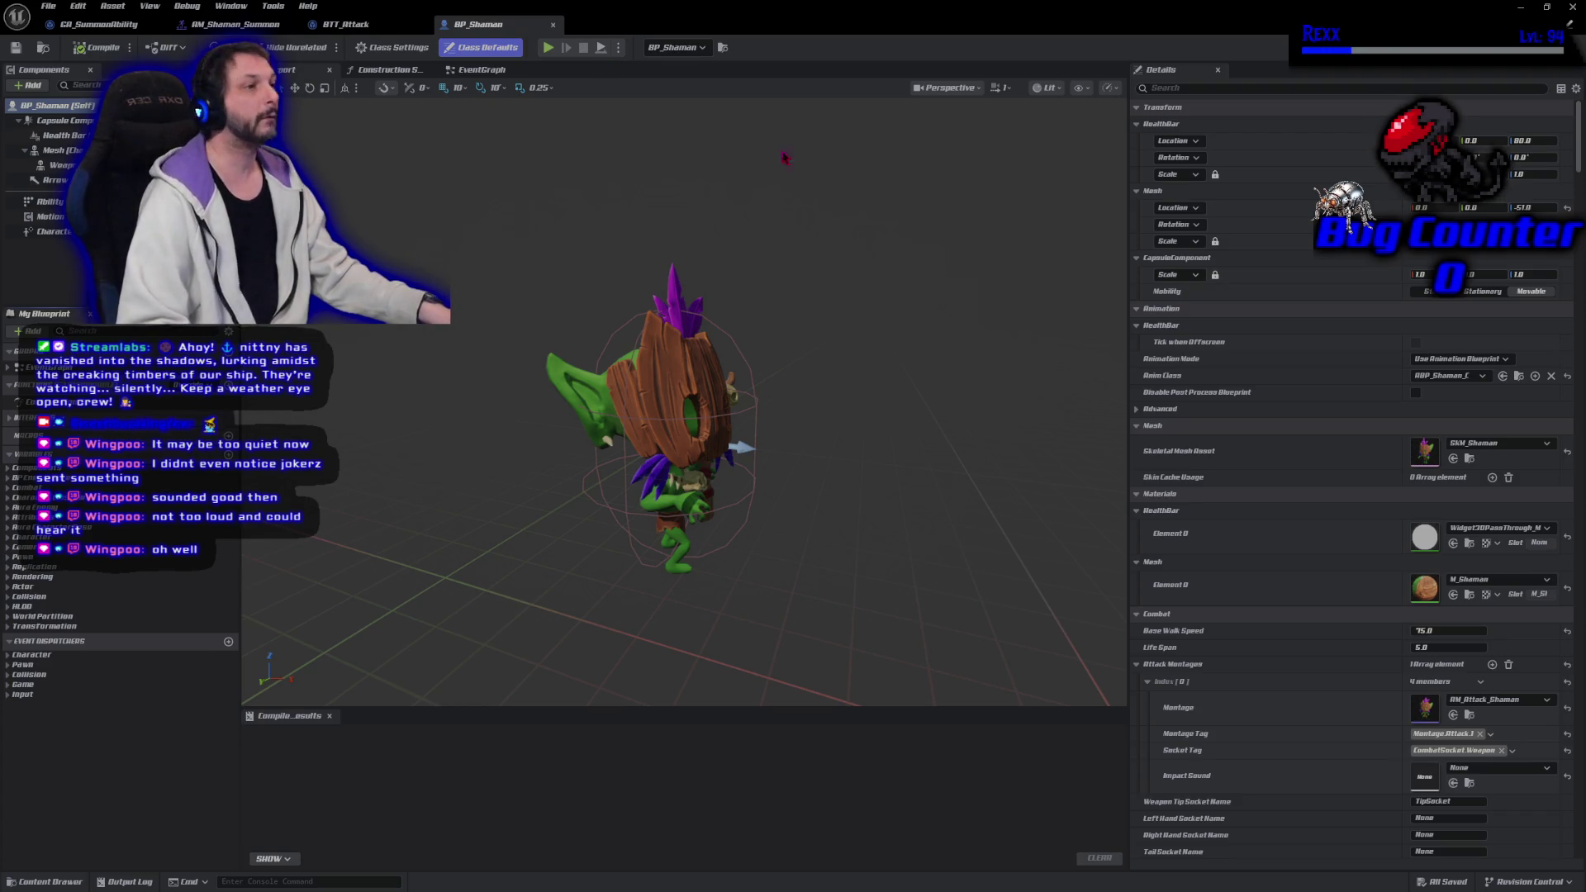
Close the BP_Shaman Blueprint editor and switch over to Rider
left_click(1573, 7)
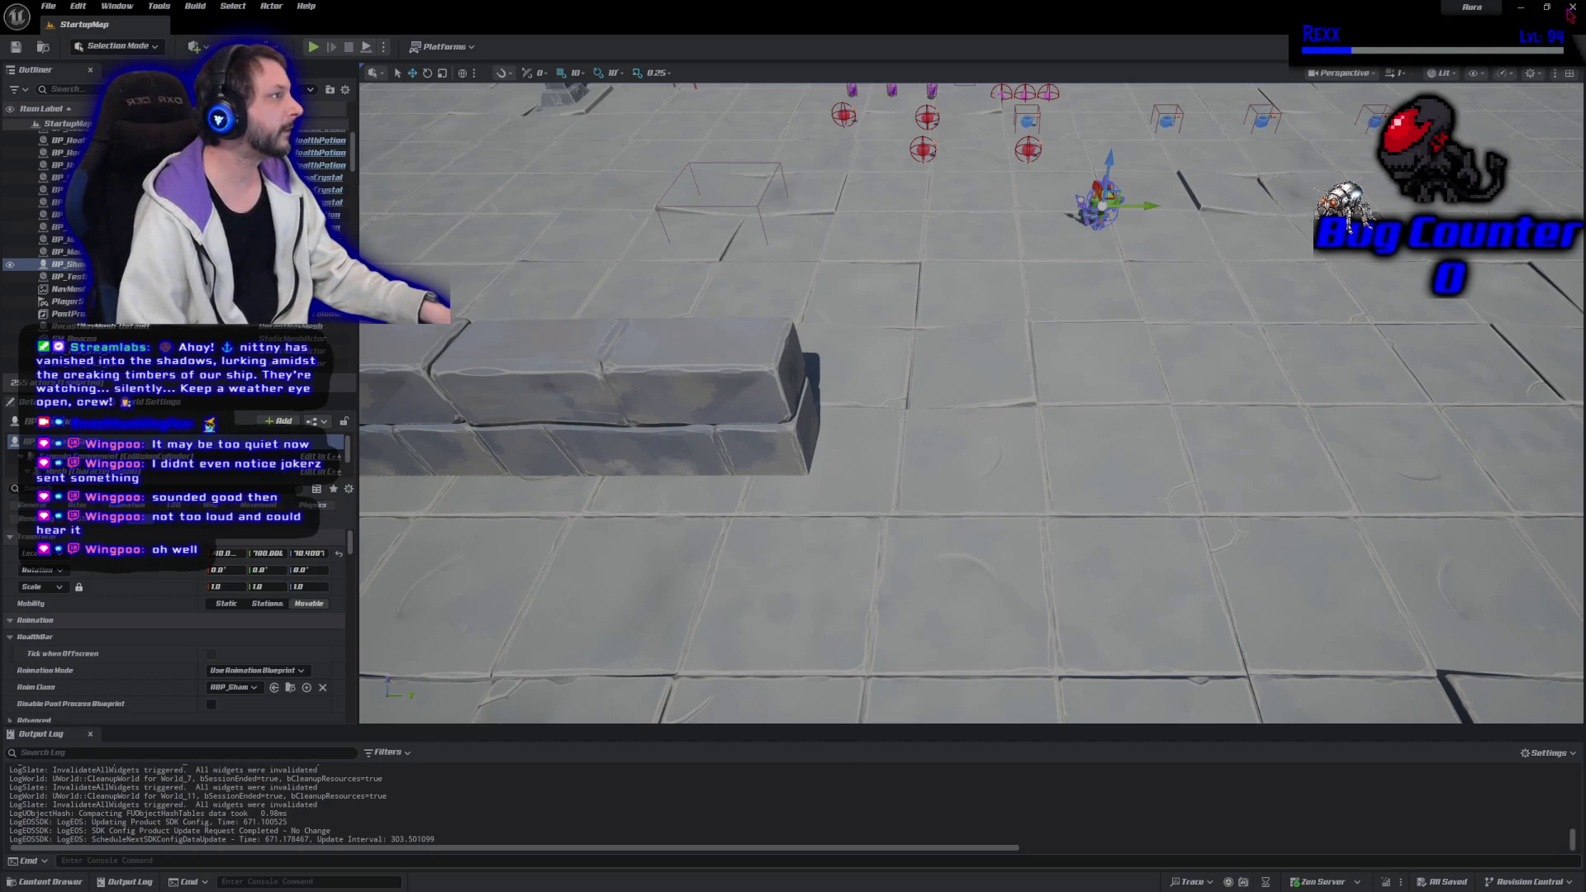
key("alt+Tab")
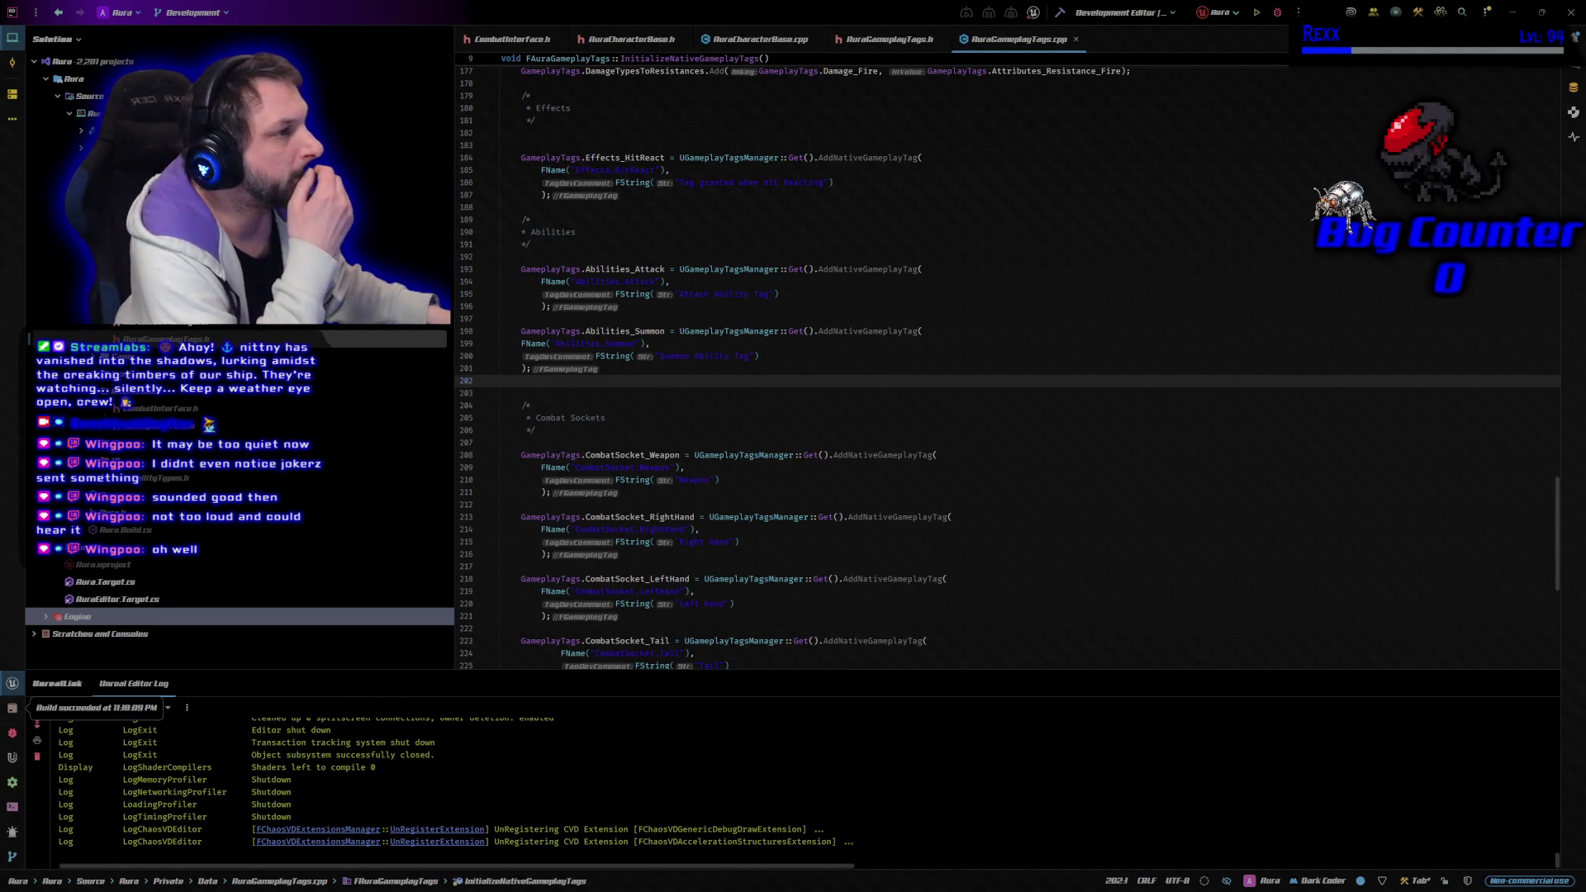
Close all code tabs and open AuraProjectile.h from Source > Aura > Public > Actor
right_click(501, 44)
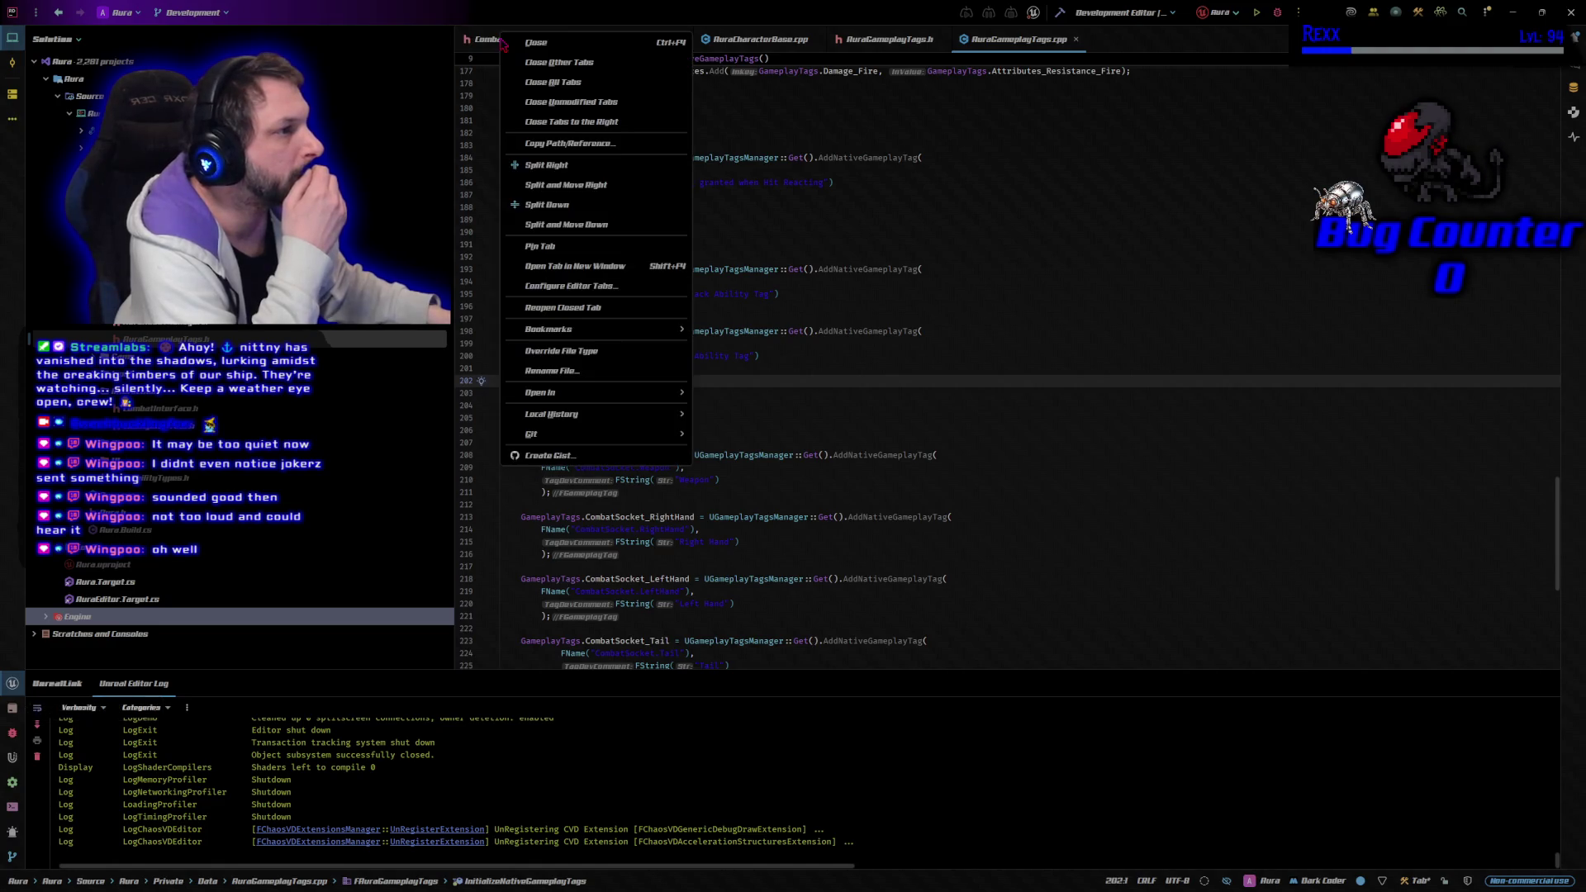
left_click(549, 82)
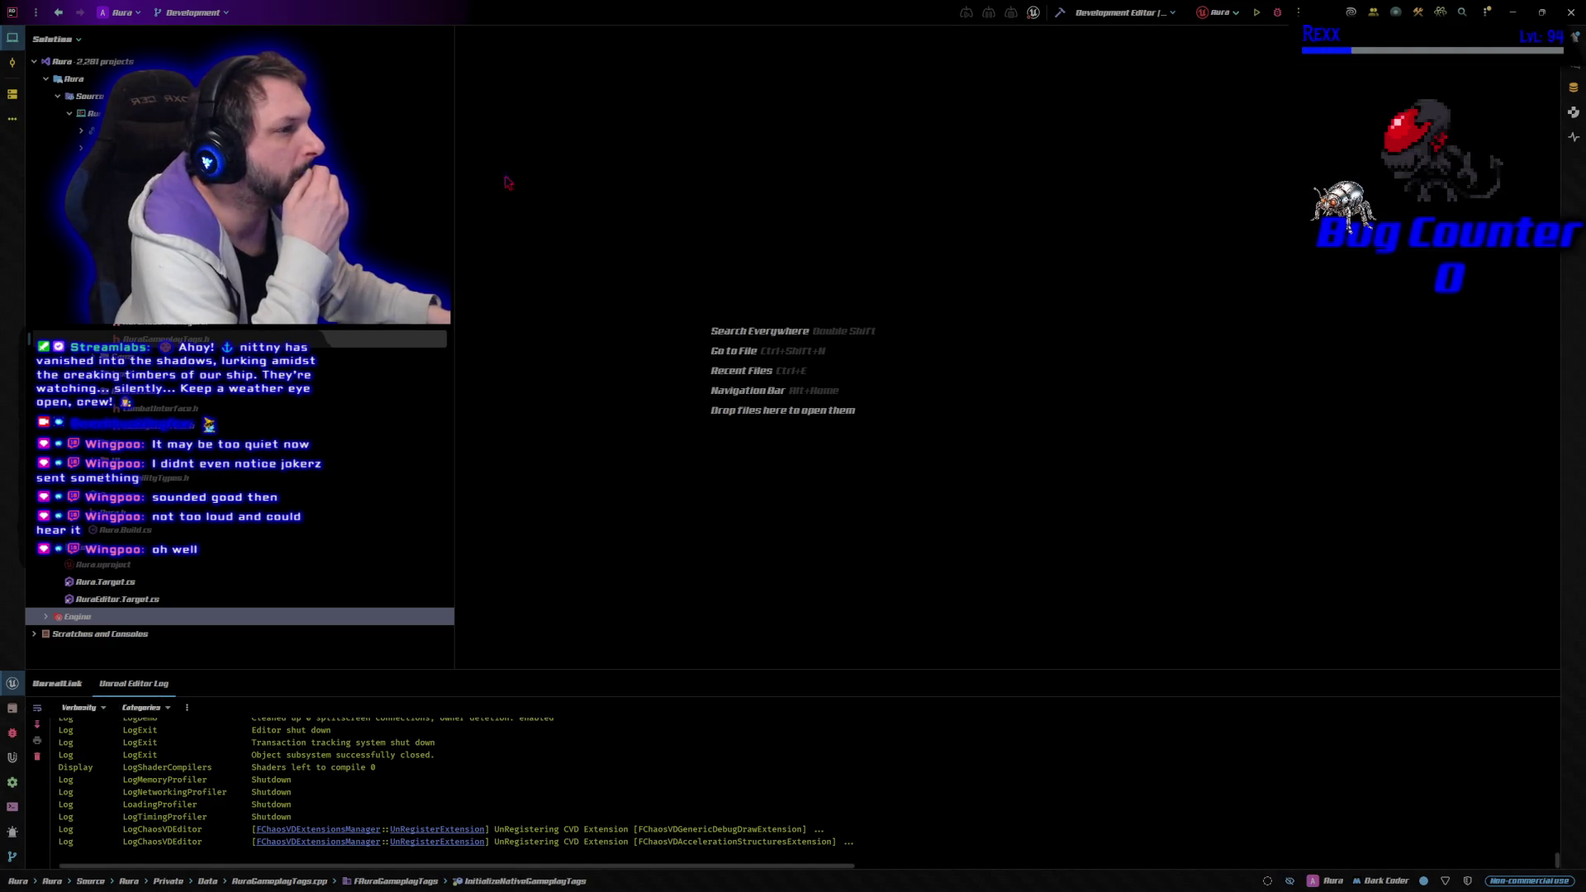
left_click(165, 496)
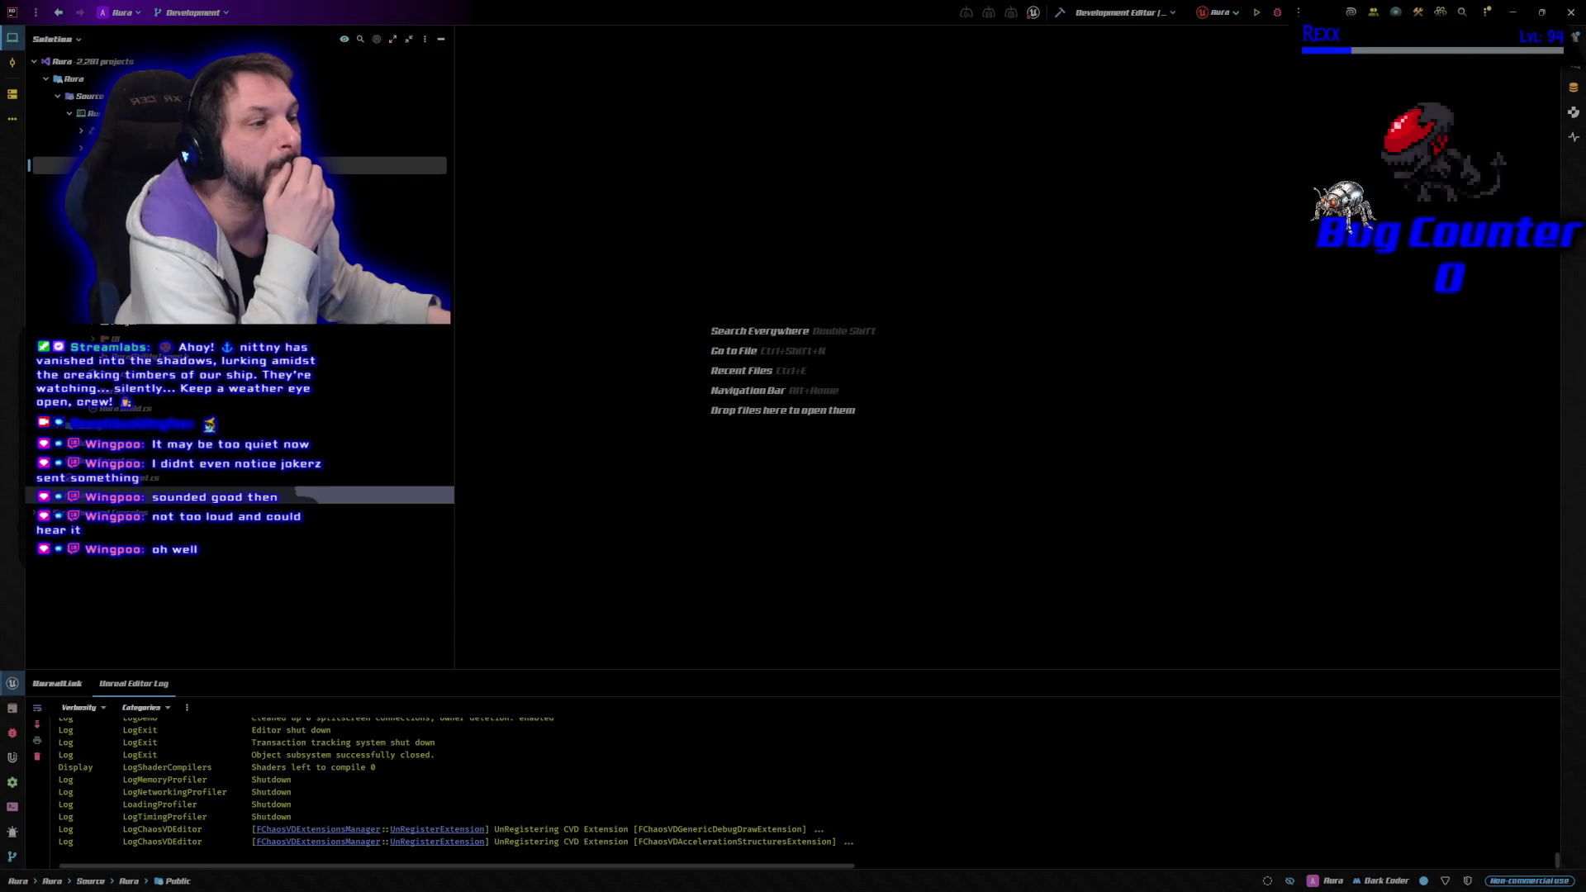
left_click(165, 530)
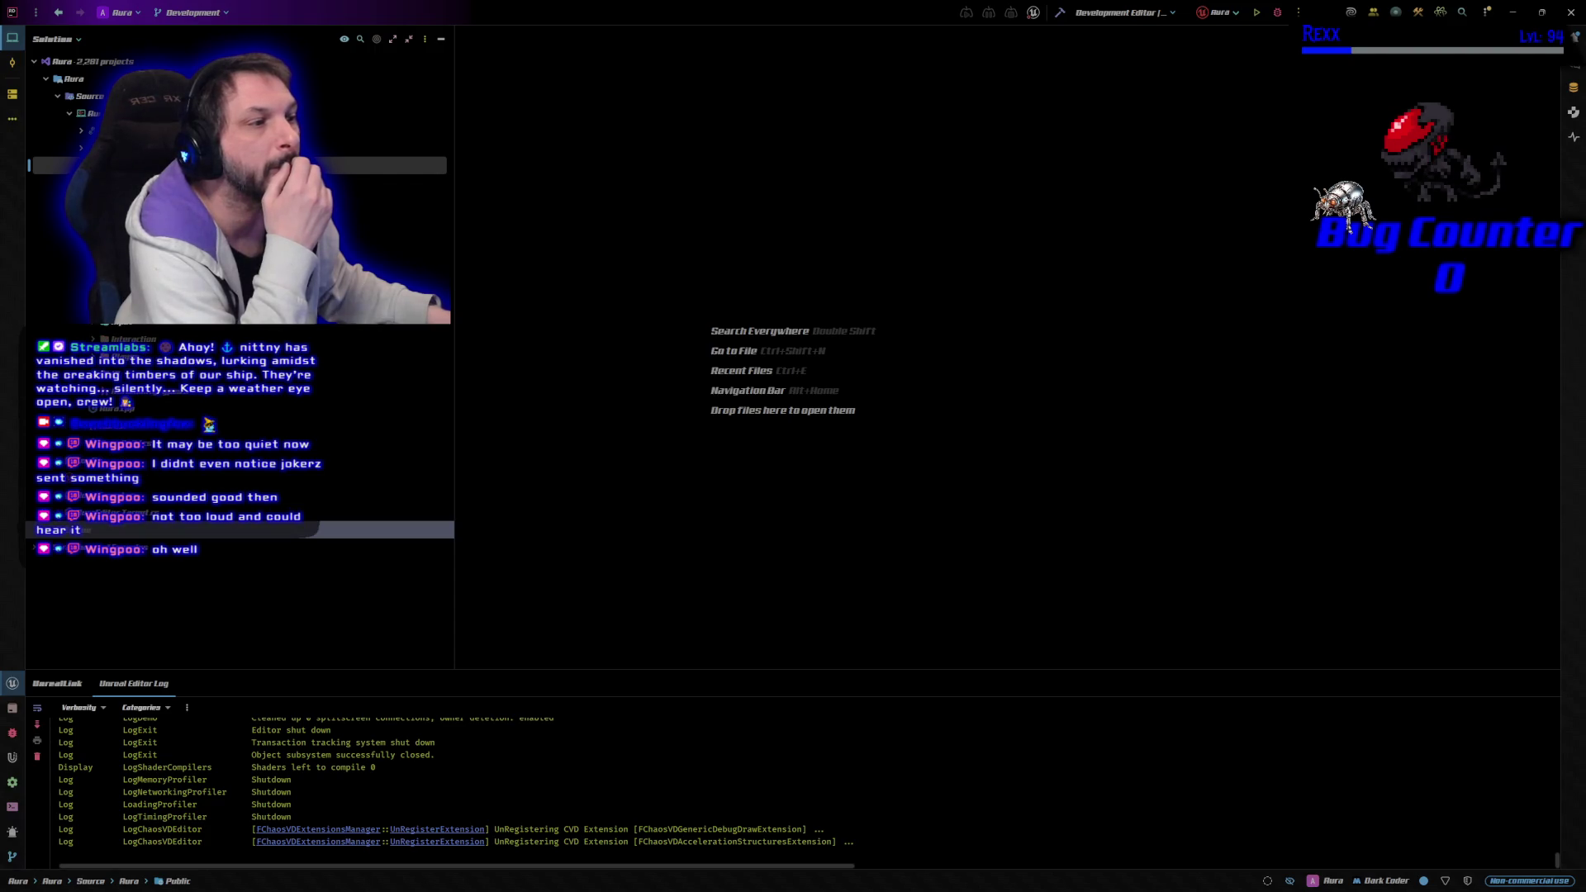
key("Return")
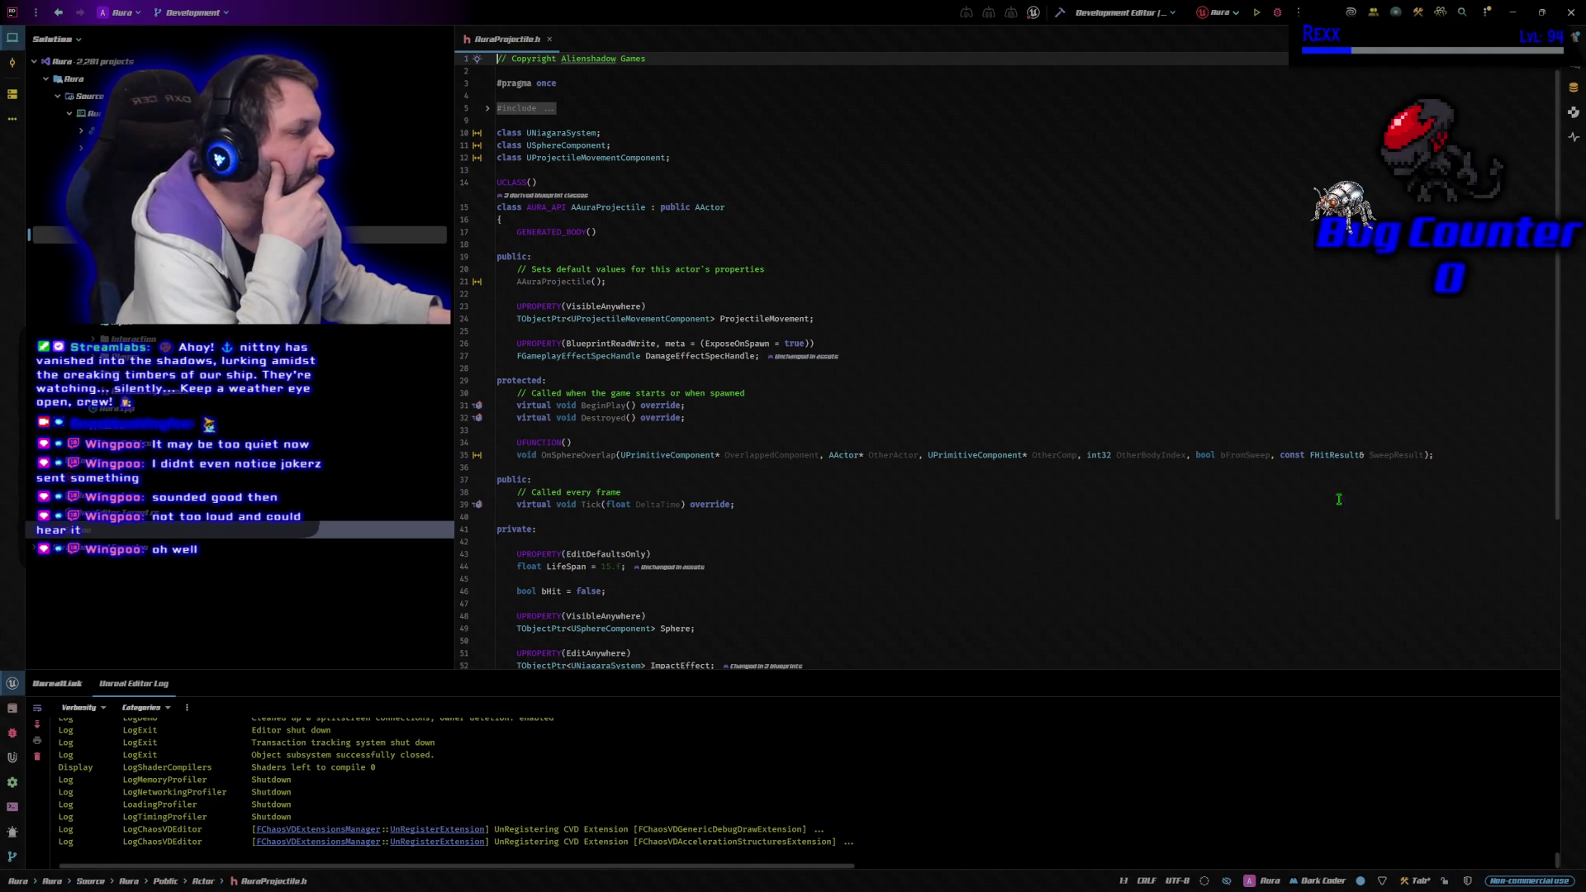
left_click(681, 473)
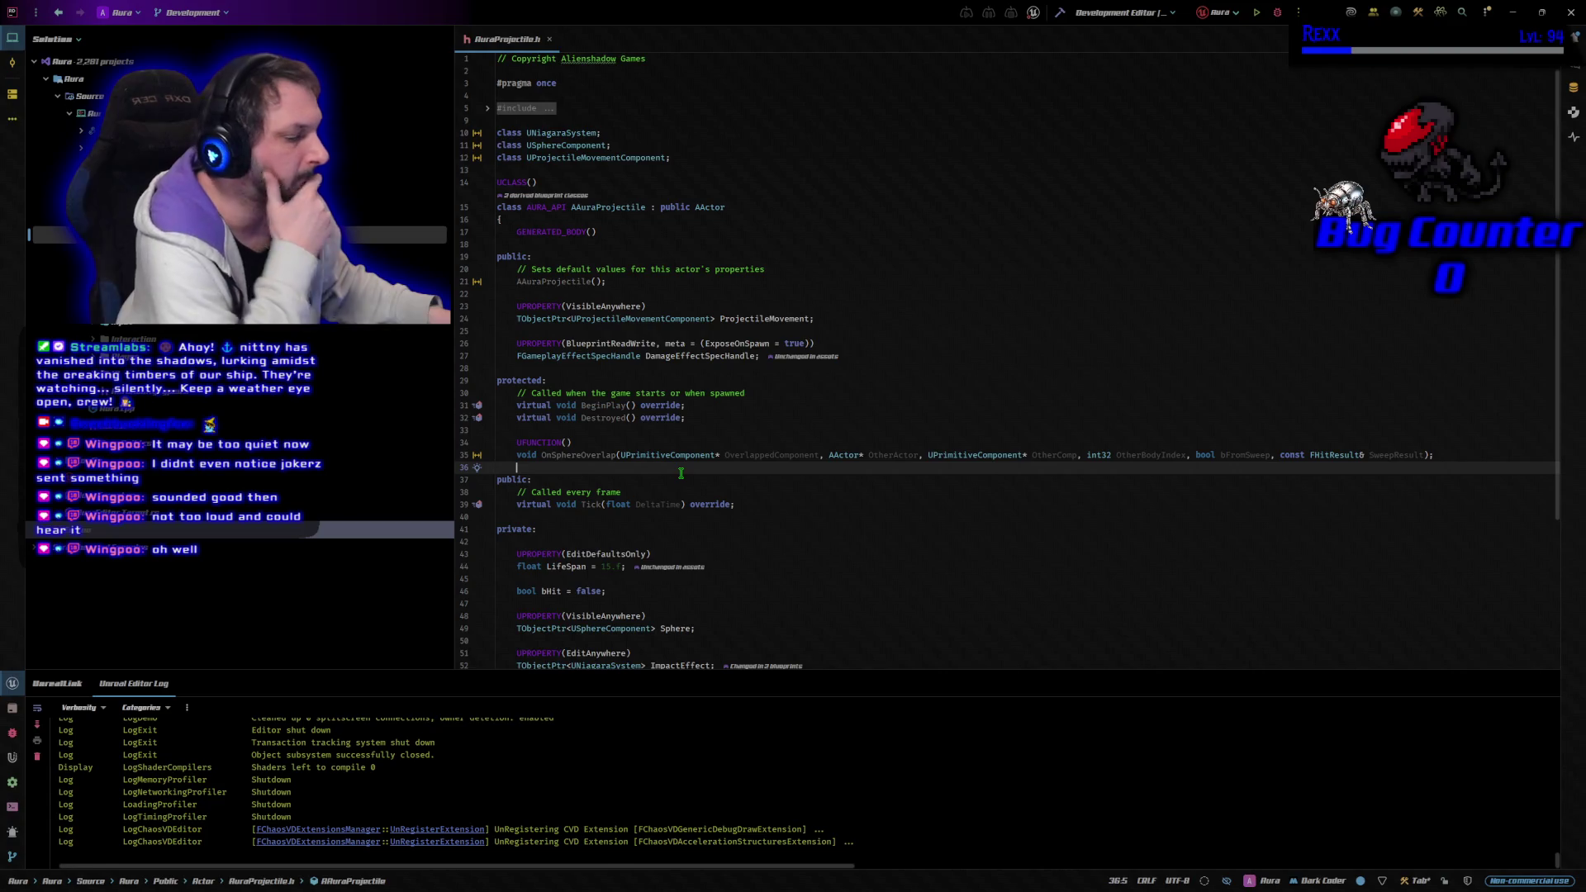
Add a UPROPERTY(VisibleAnywhere, BlueprintReadOnly) macro below the OnSphereOverlap declaration
key("Return")
key("Return")
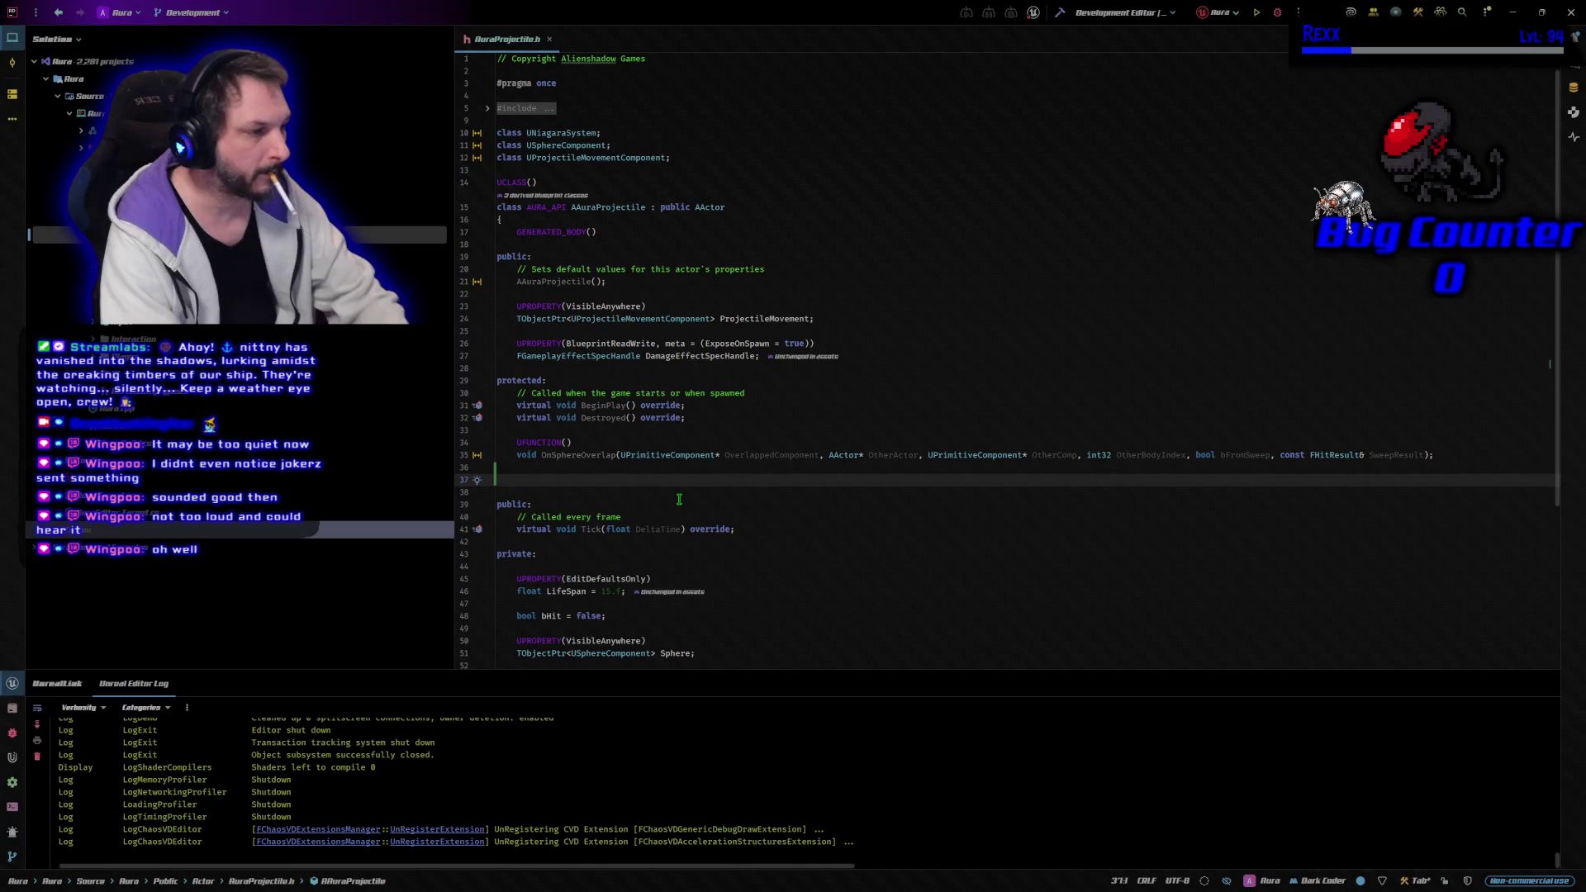
key("Tab")
type("U")
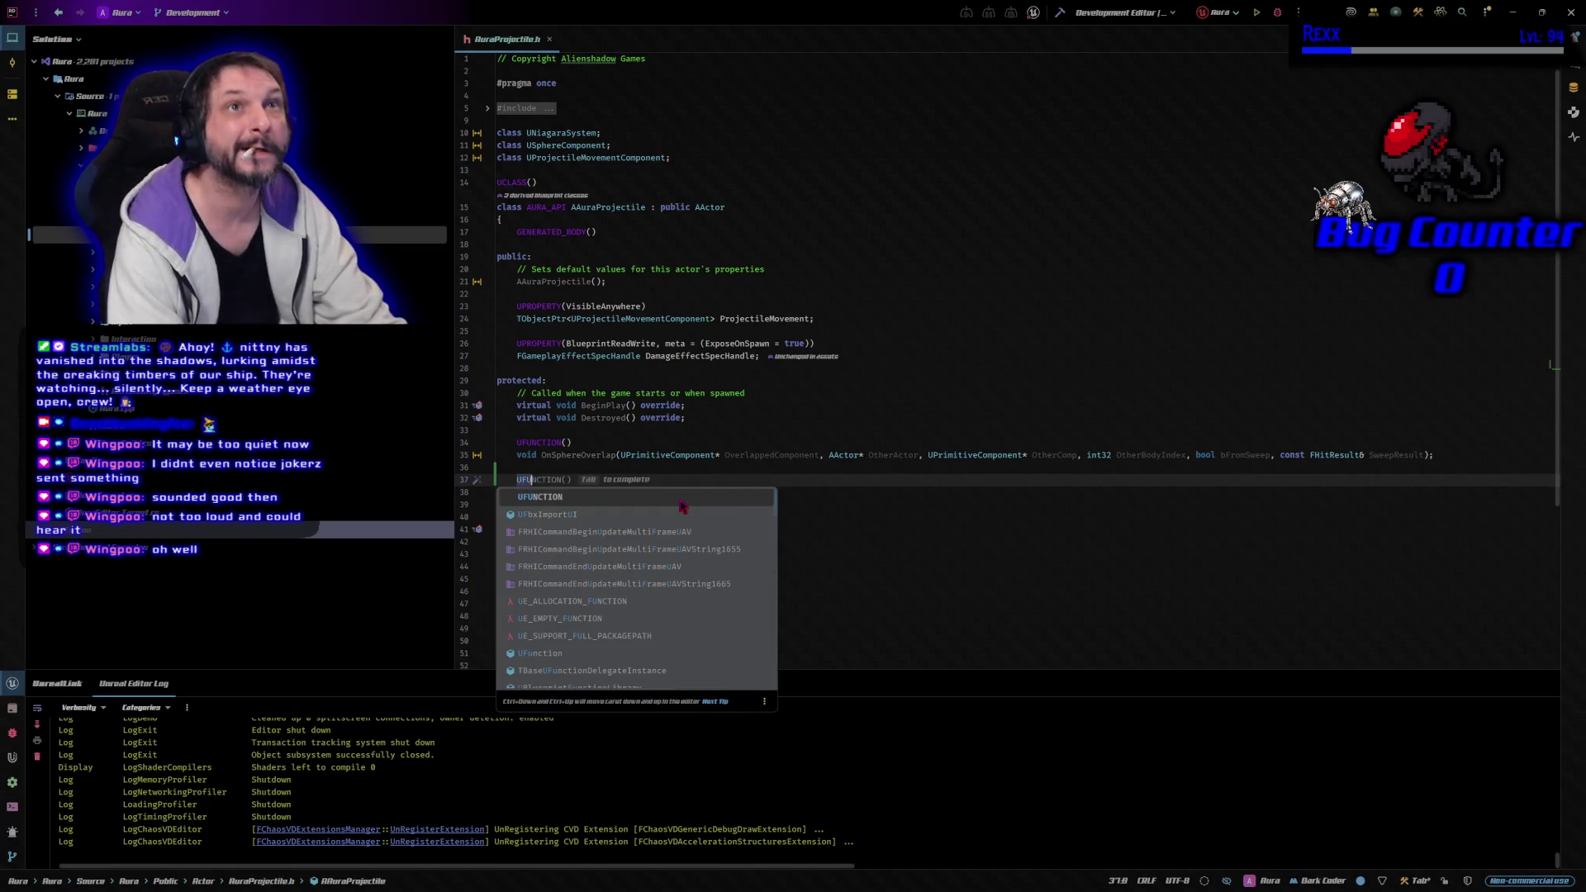
type("P")
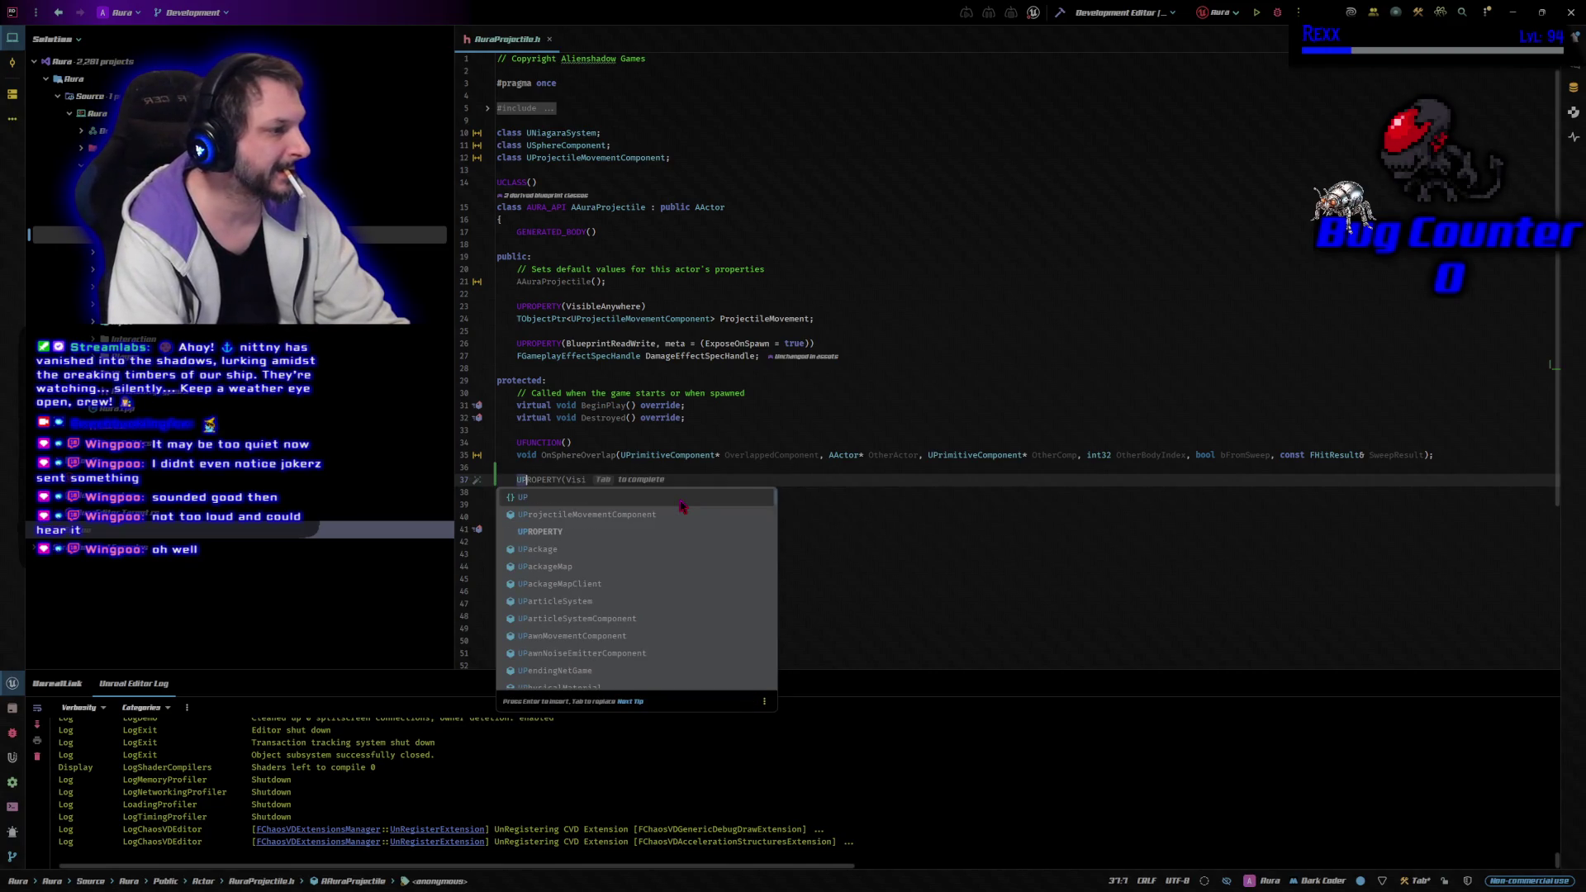
key("ctrl+Right")
type("(")
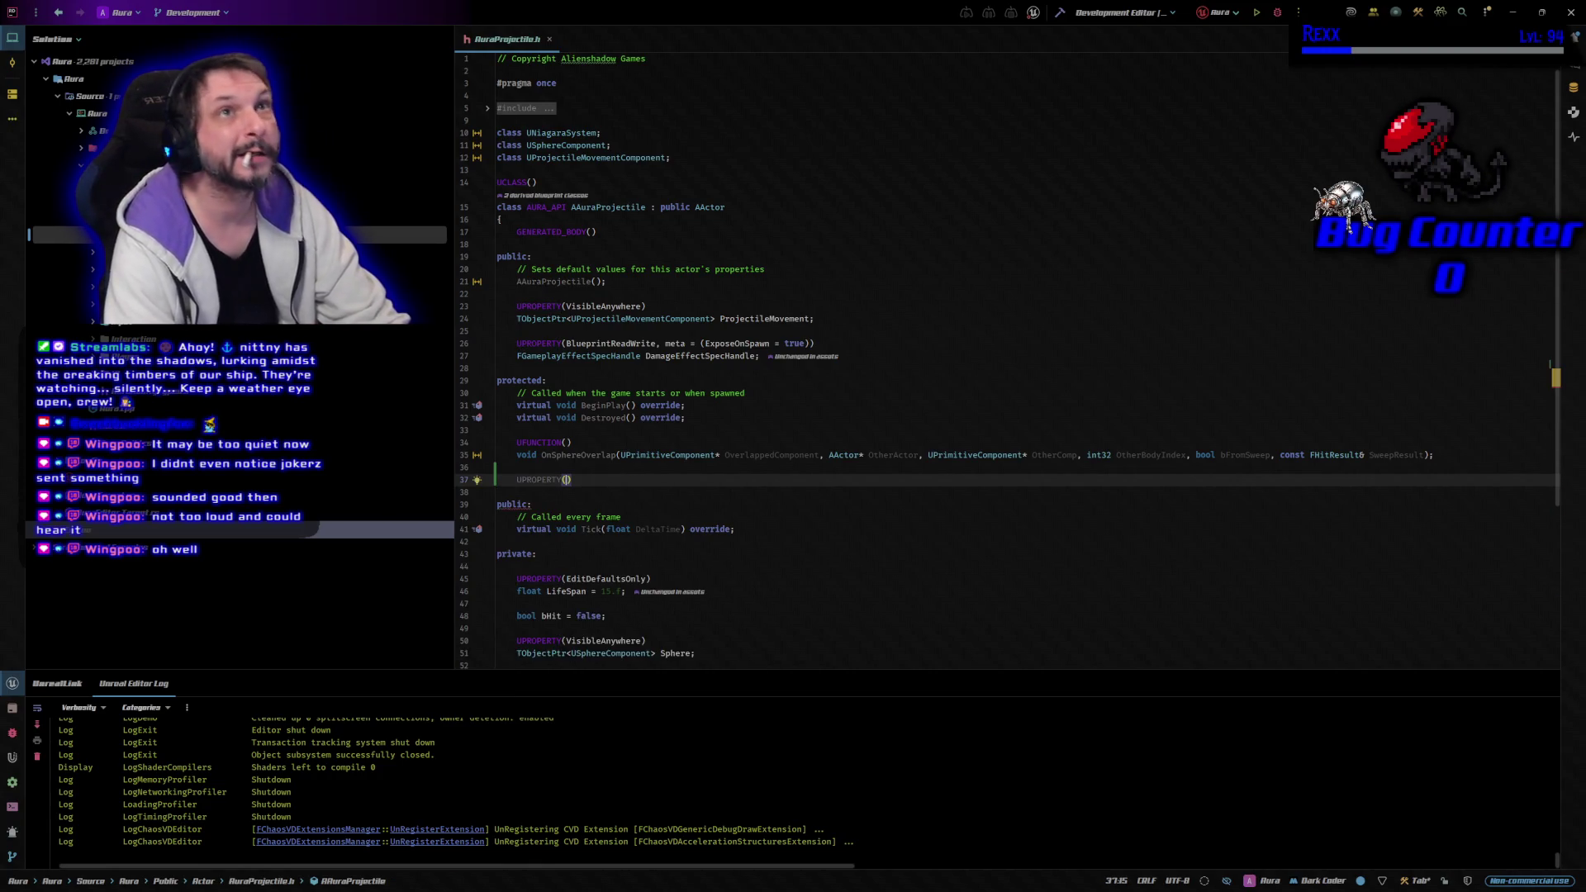
type("Visi")
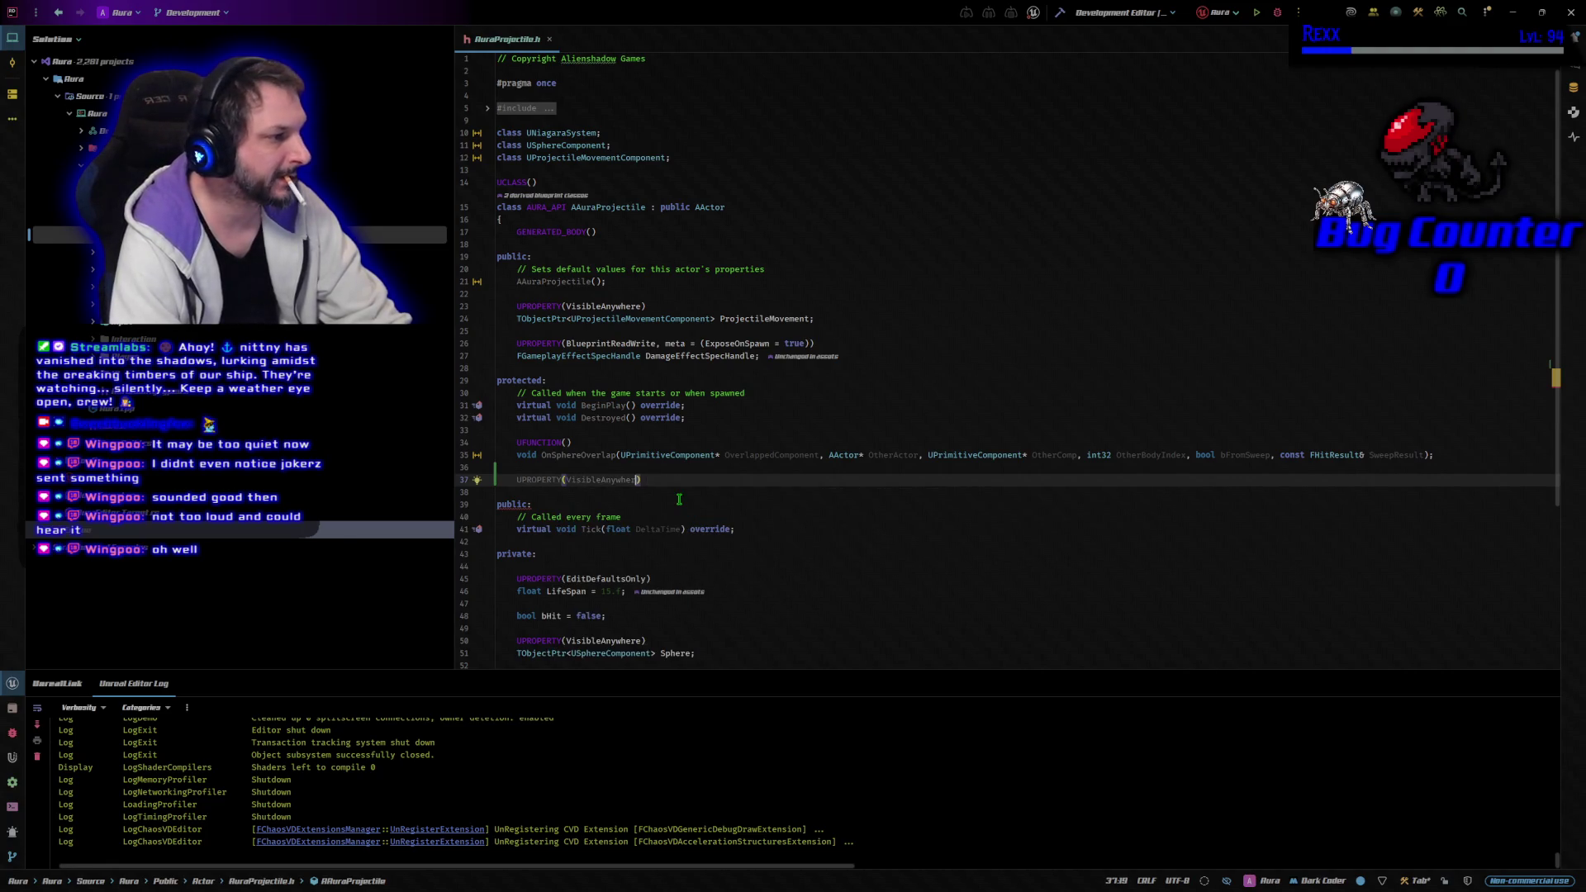
type("e,")
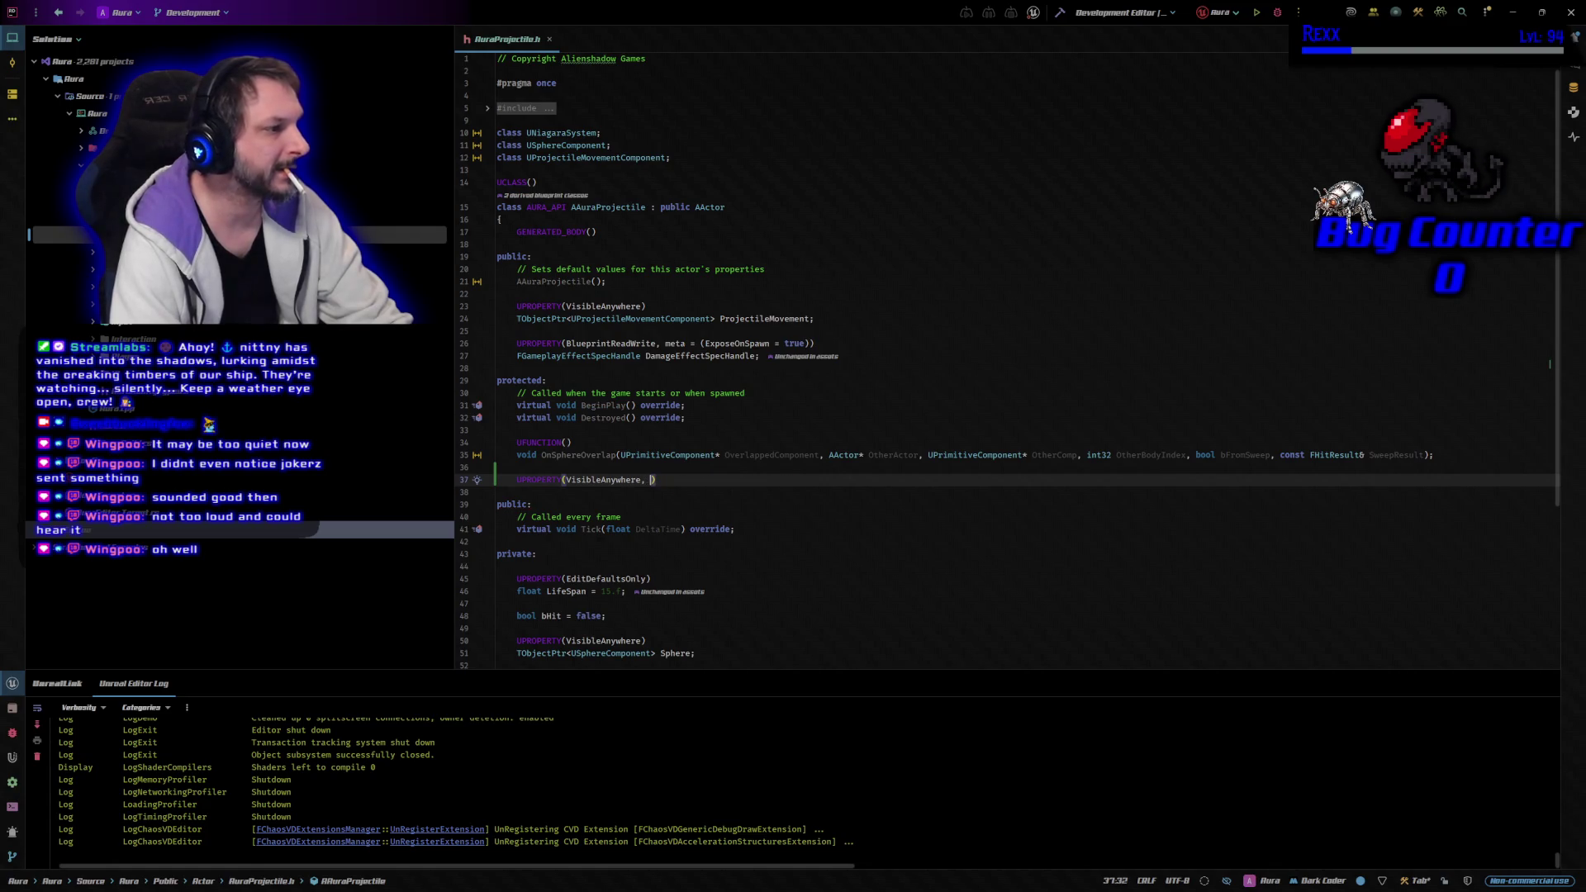
type(" B")
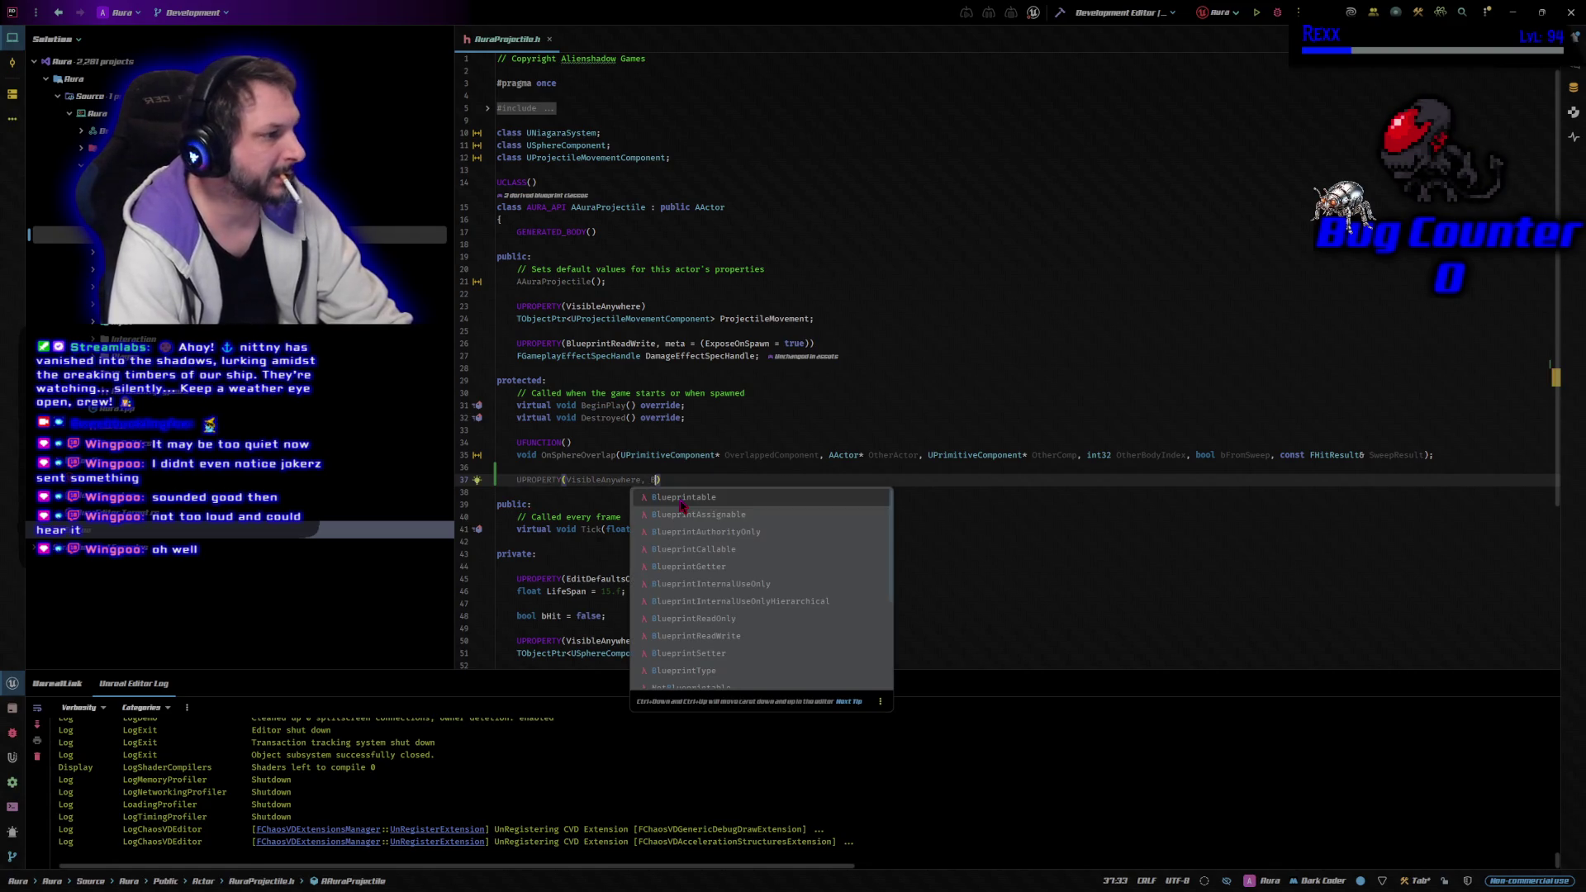
key("Down")
key("Down")
key("Down")
key("Down")
key("Down")
key("Down")
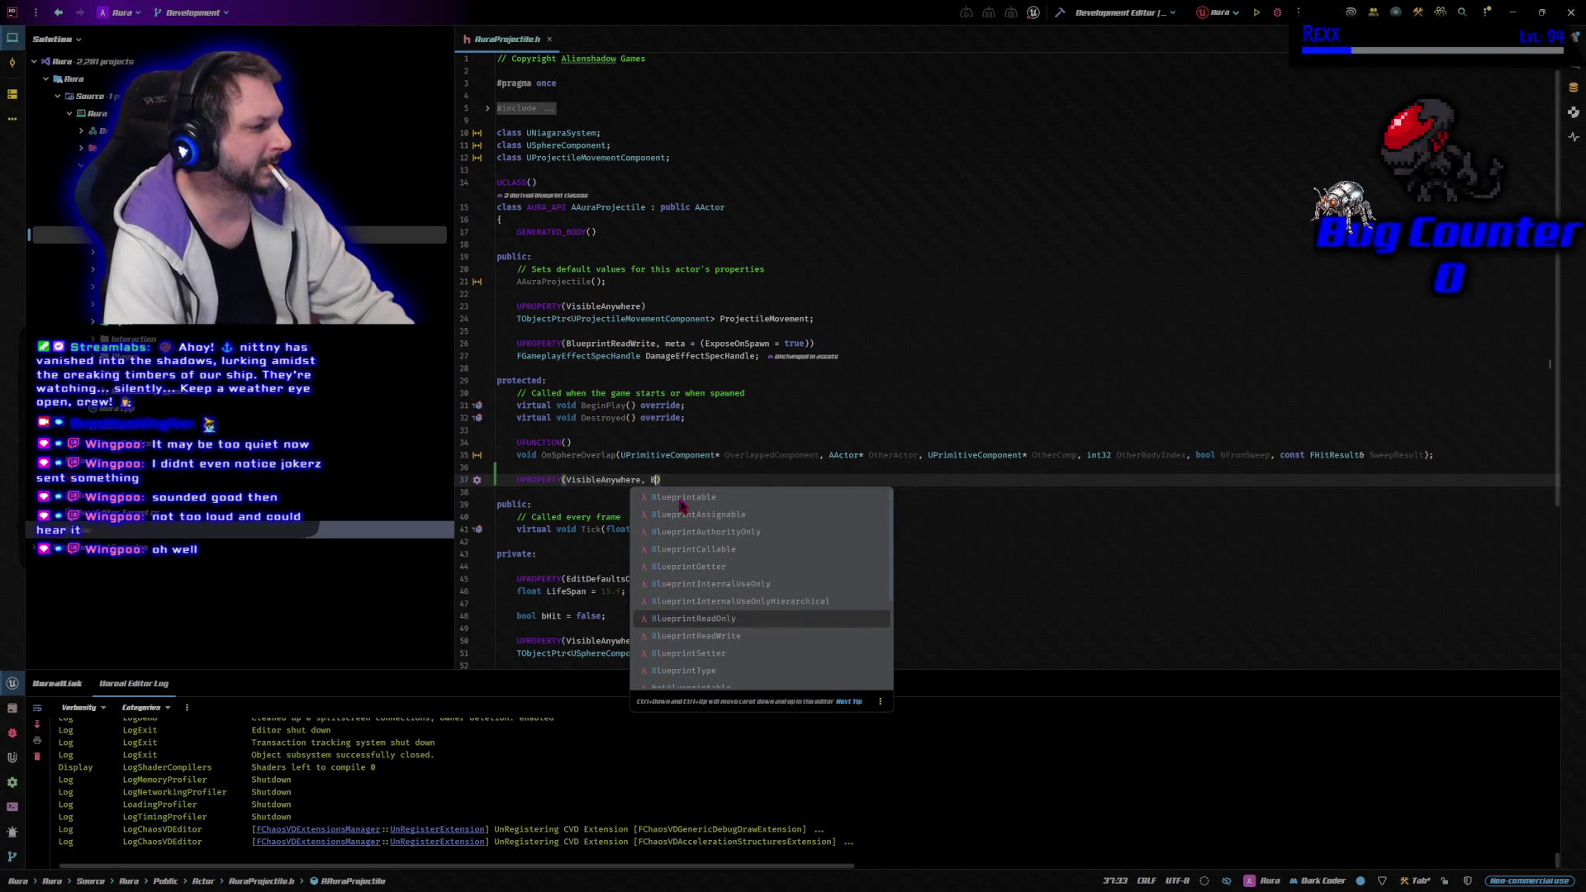
key("Return")
Declare TObjectPtr<USphereComponent> Sphere; under the new UPROPERTY macro
key("End")
key("Return")
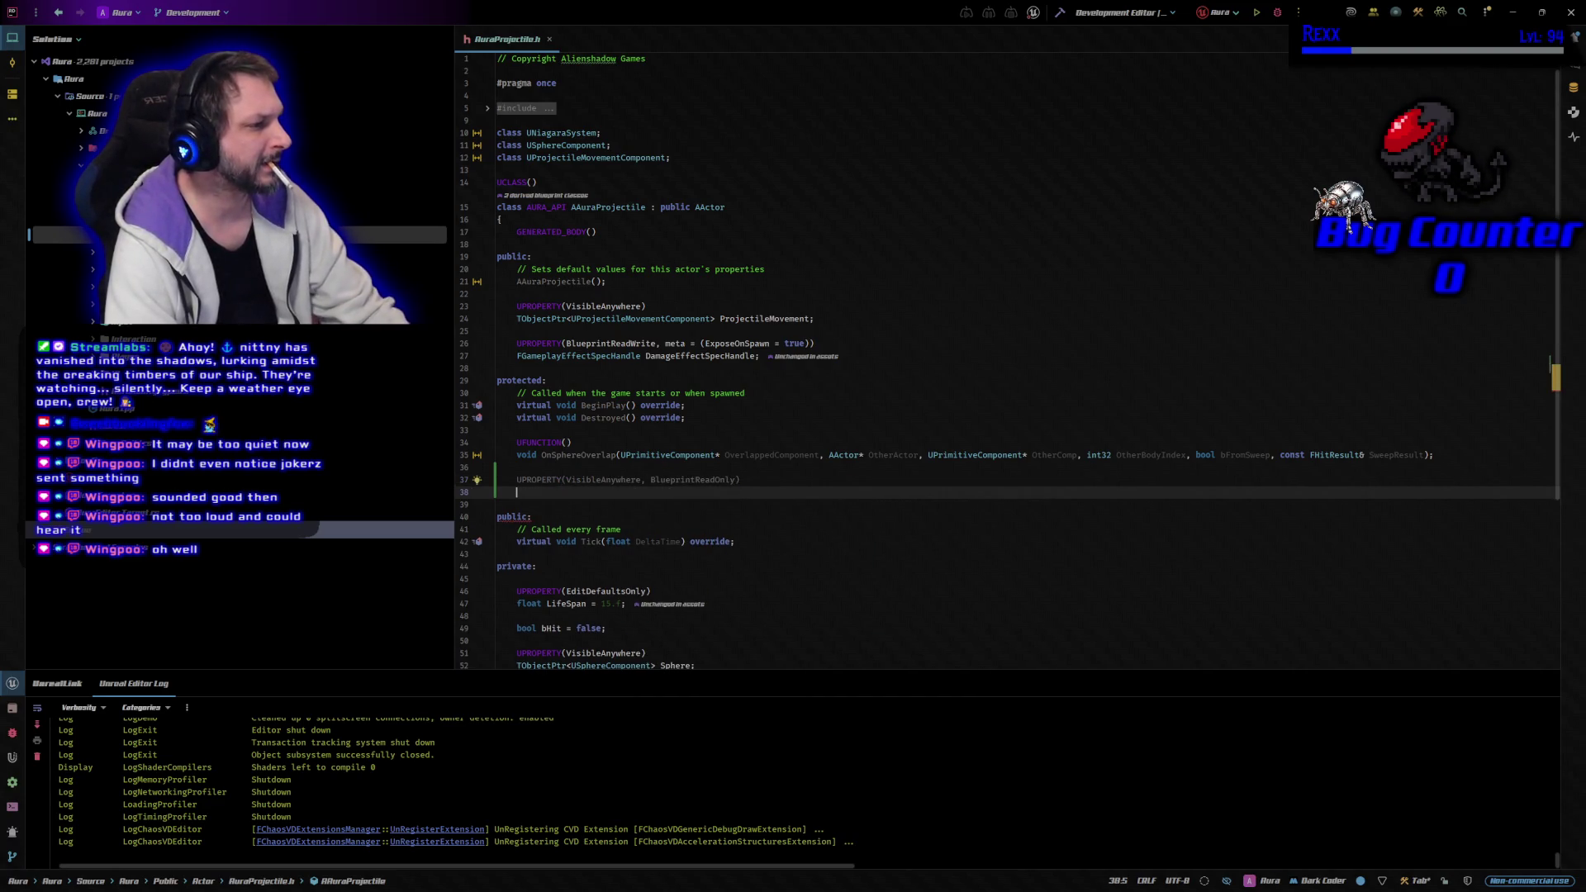
type("T")
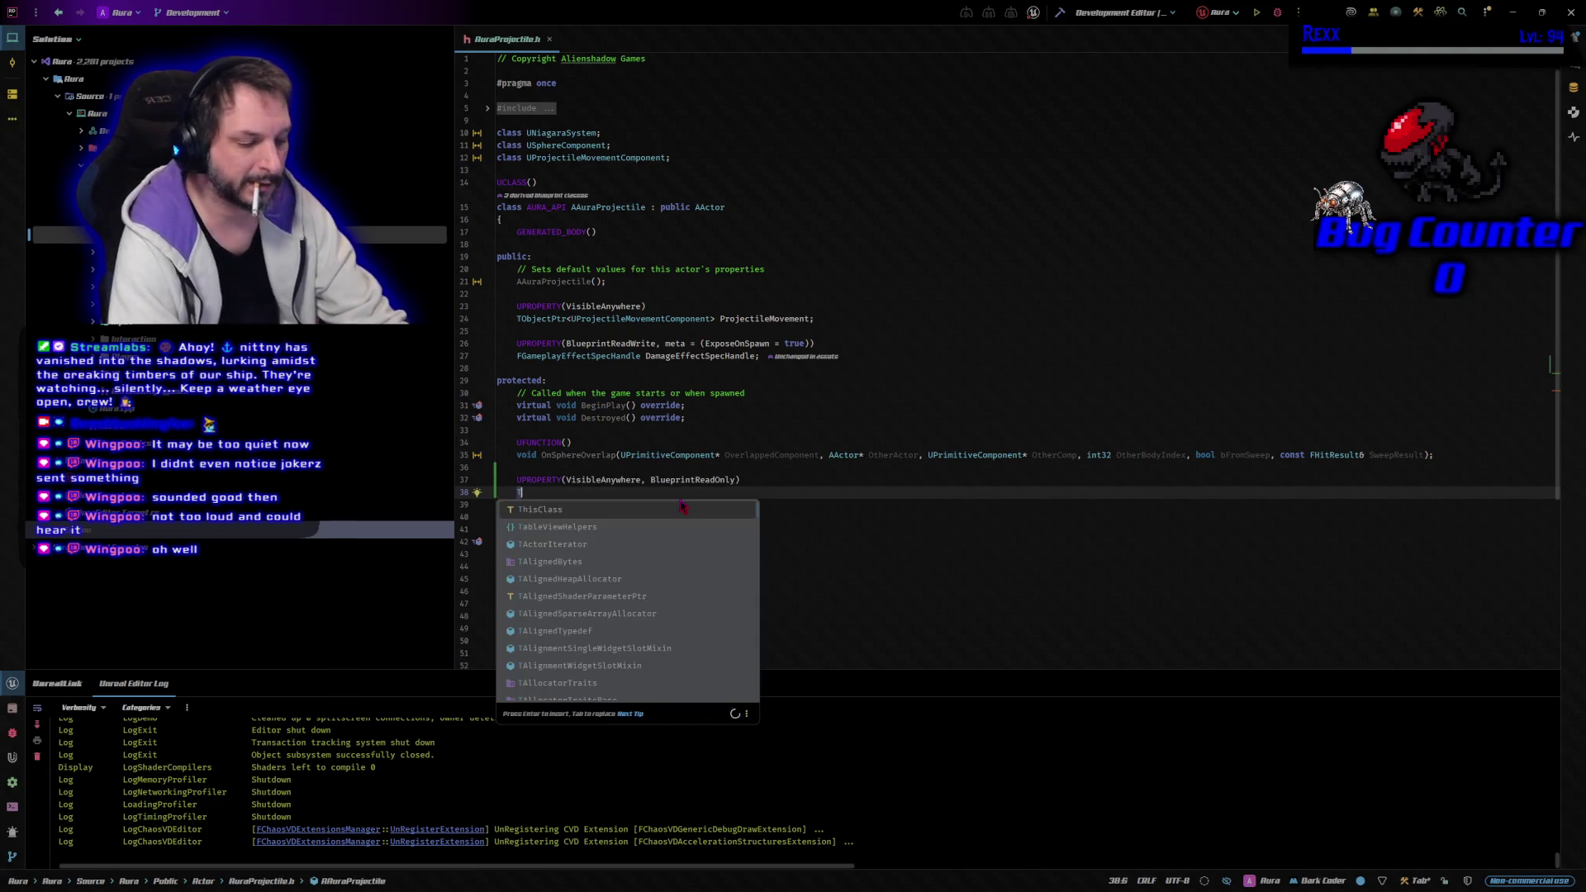
type("ObjectPtr")
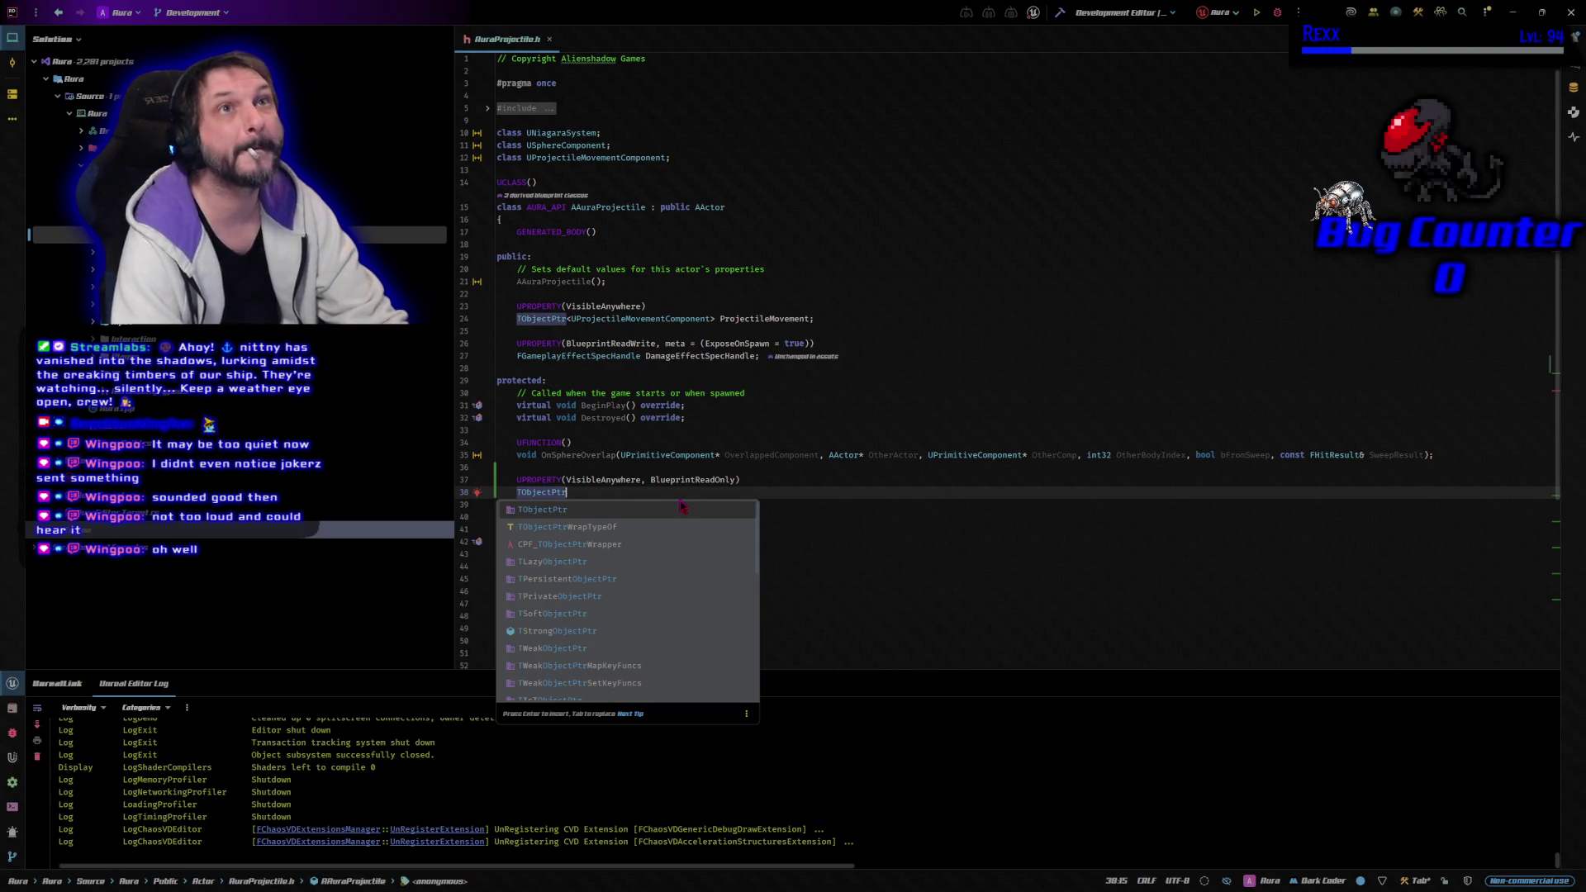
key("Return")
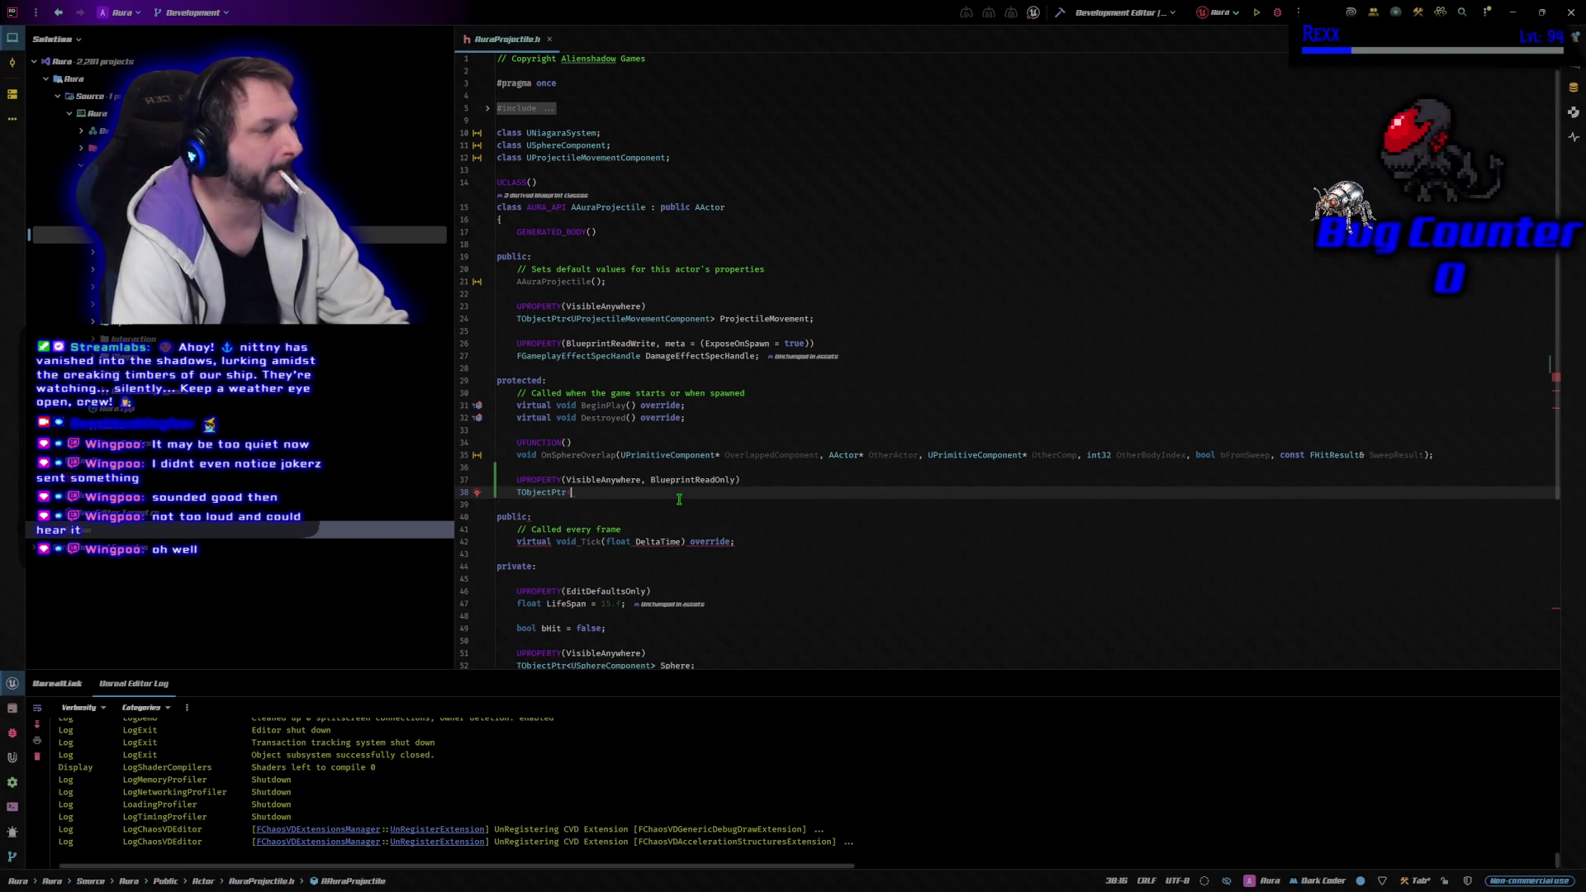
type("<USphere")
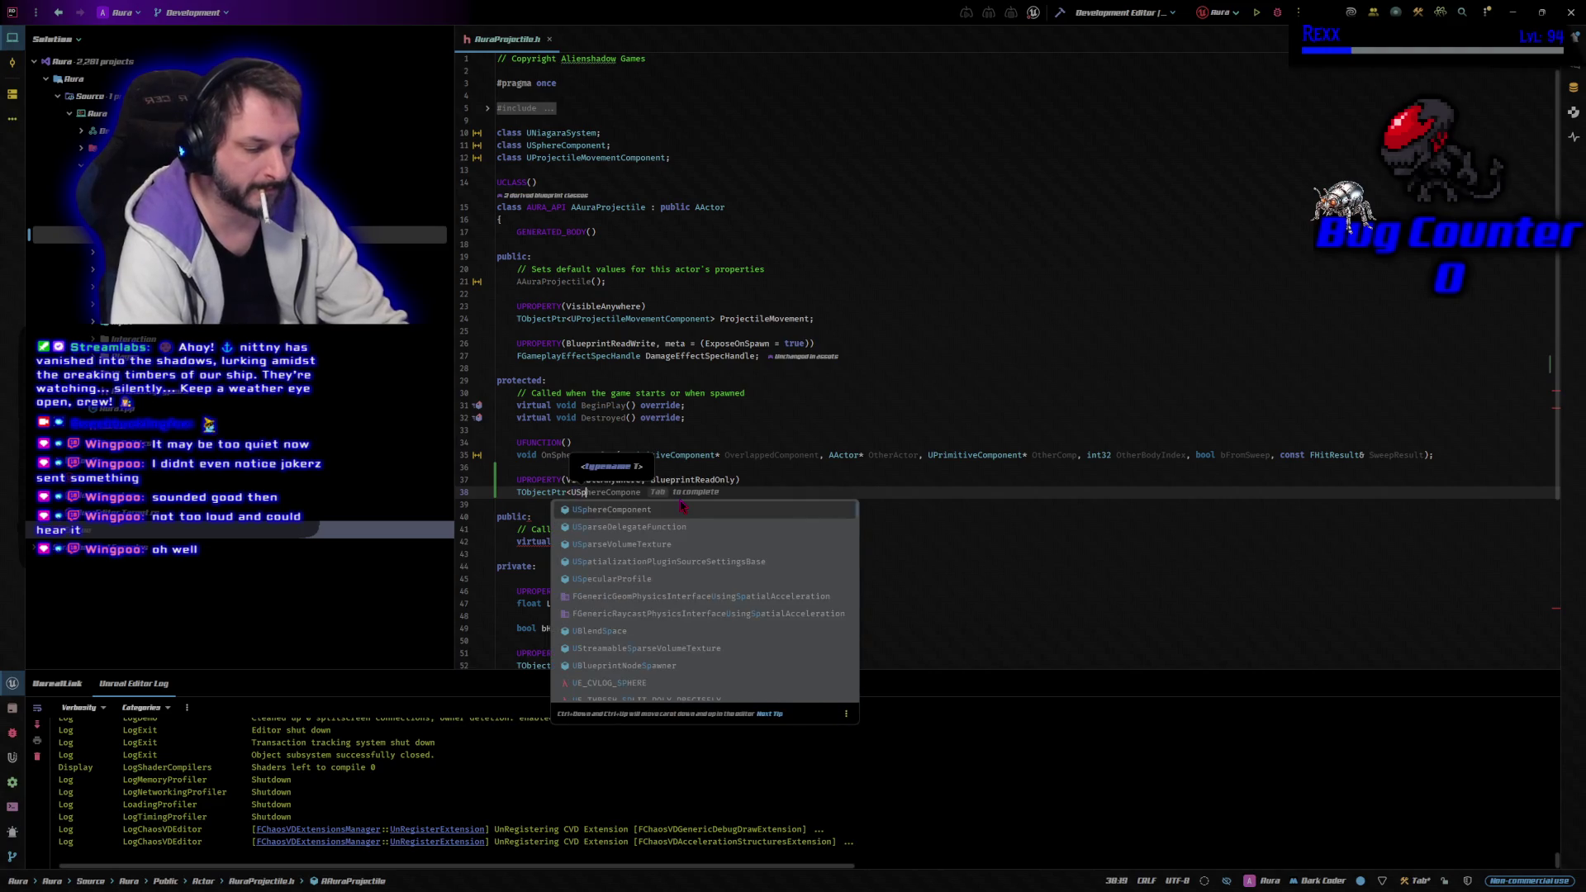
key("Tab")
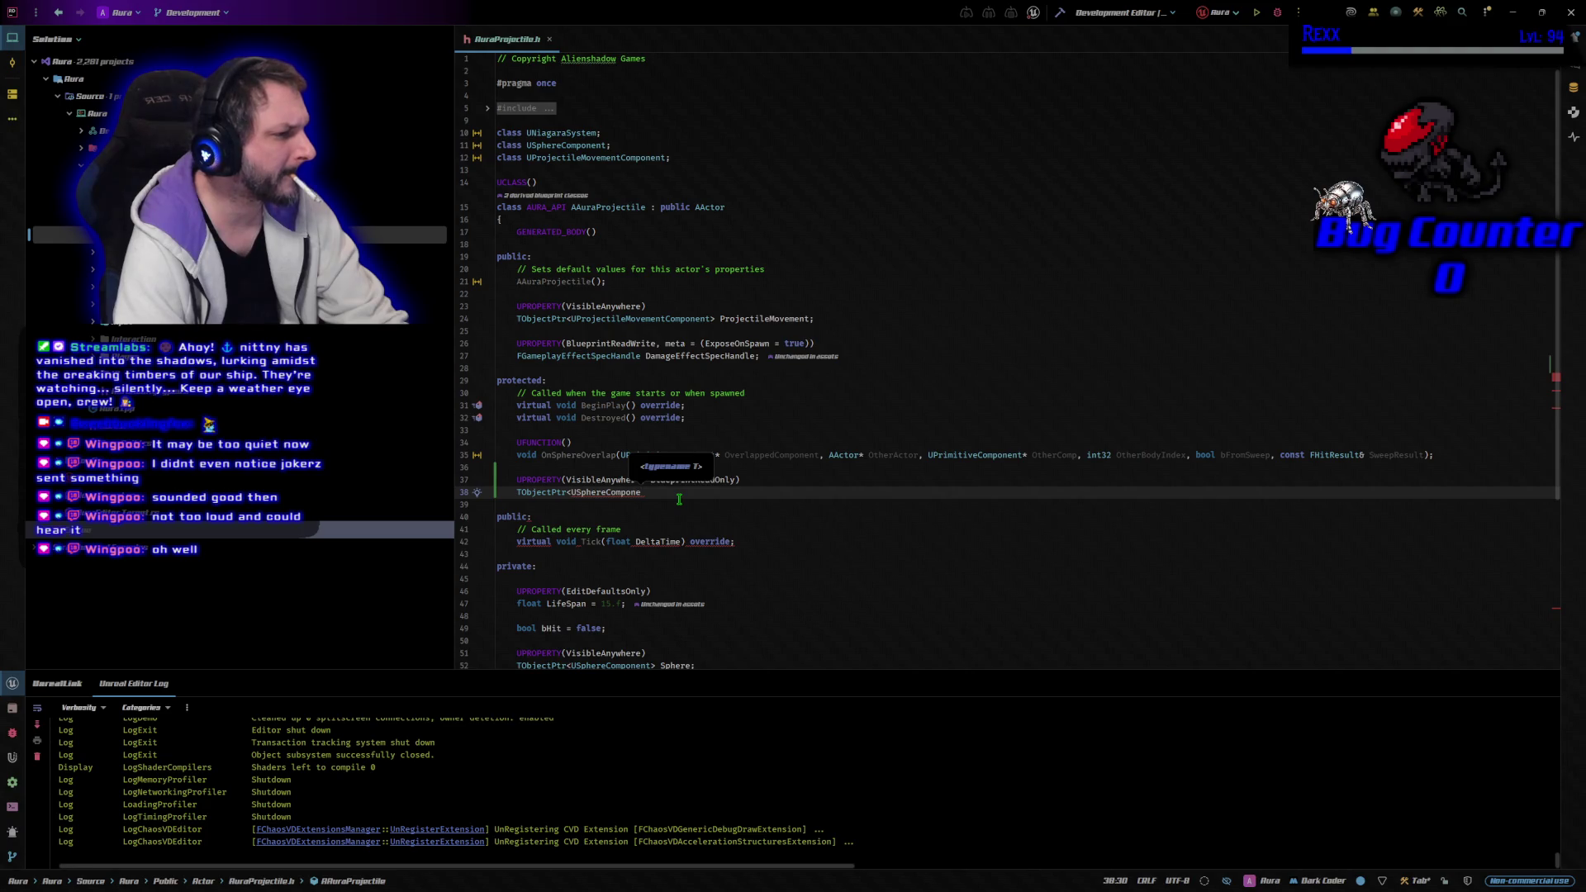
type("nt>")
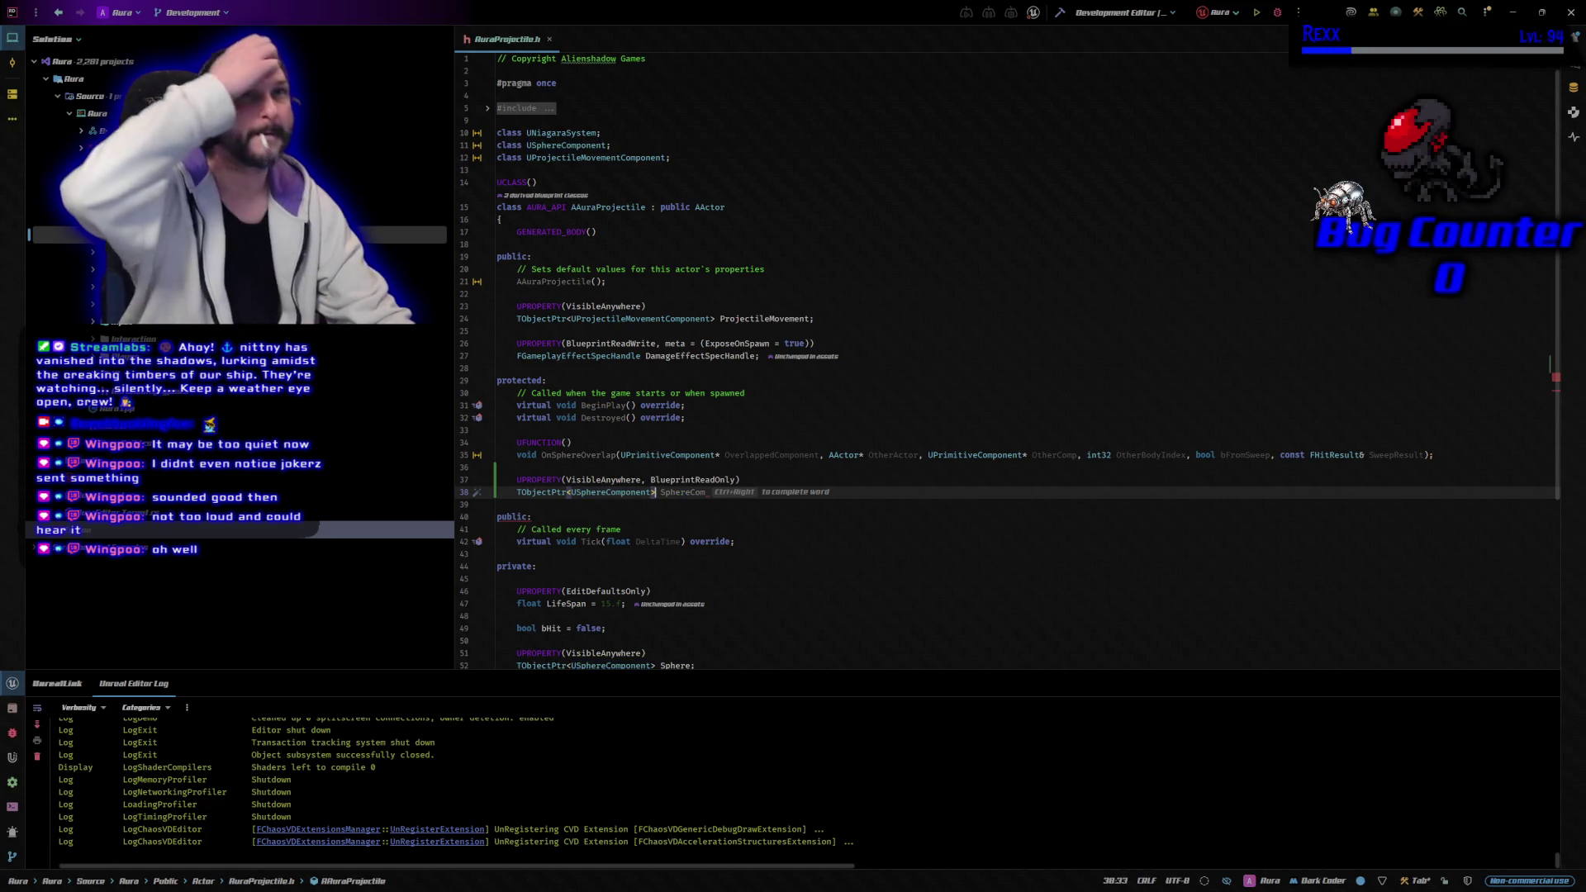
type("Sp")
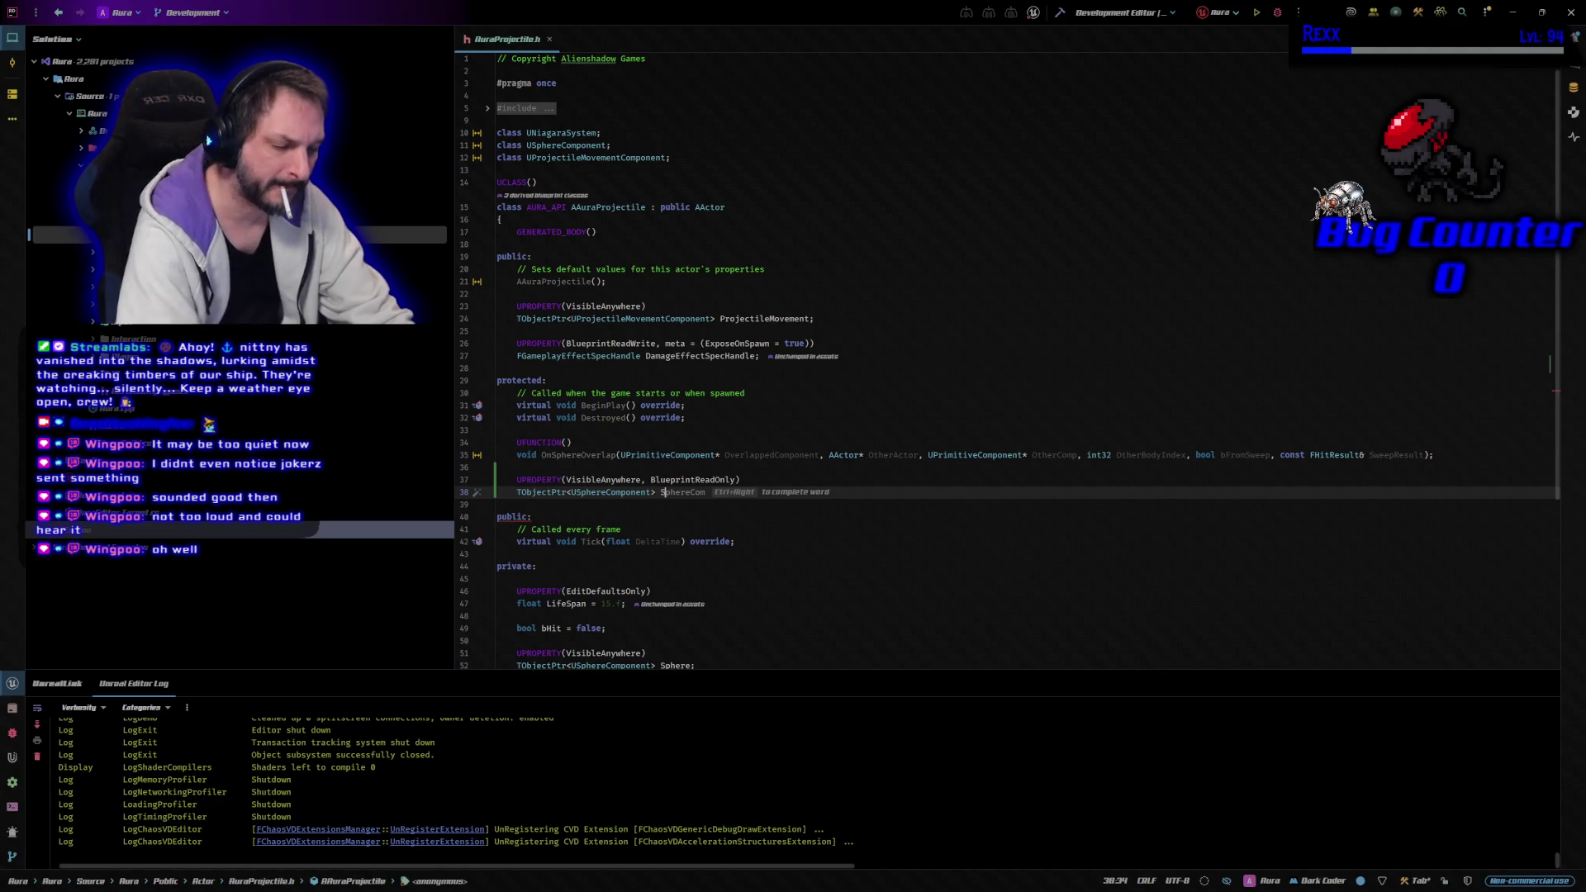
type("here;")
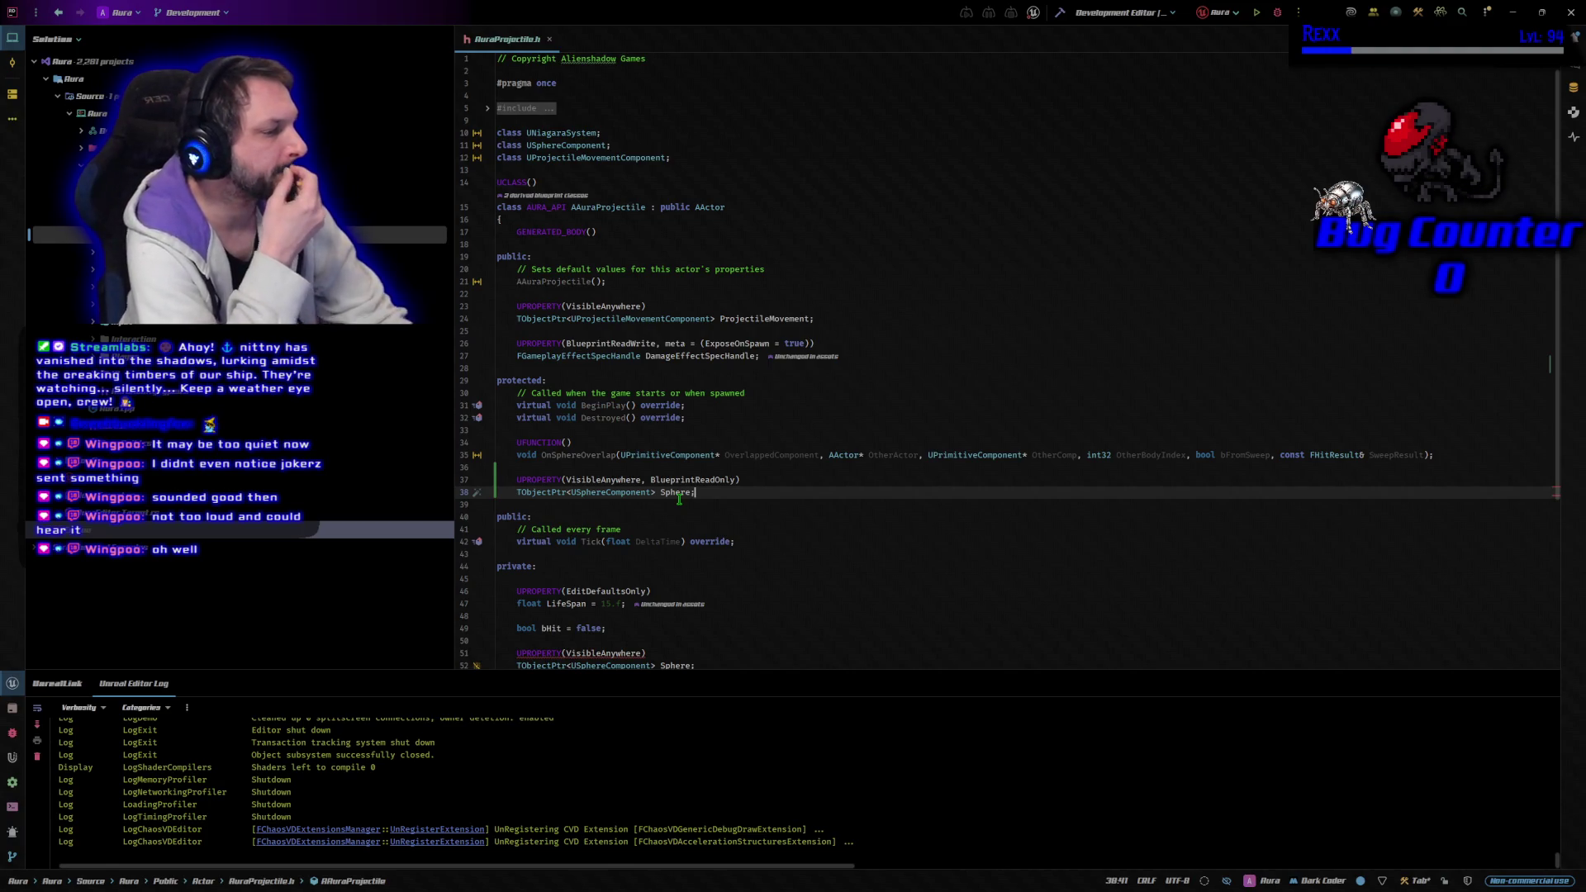
scroll(775, 510, "down", 1)
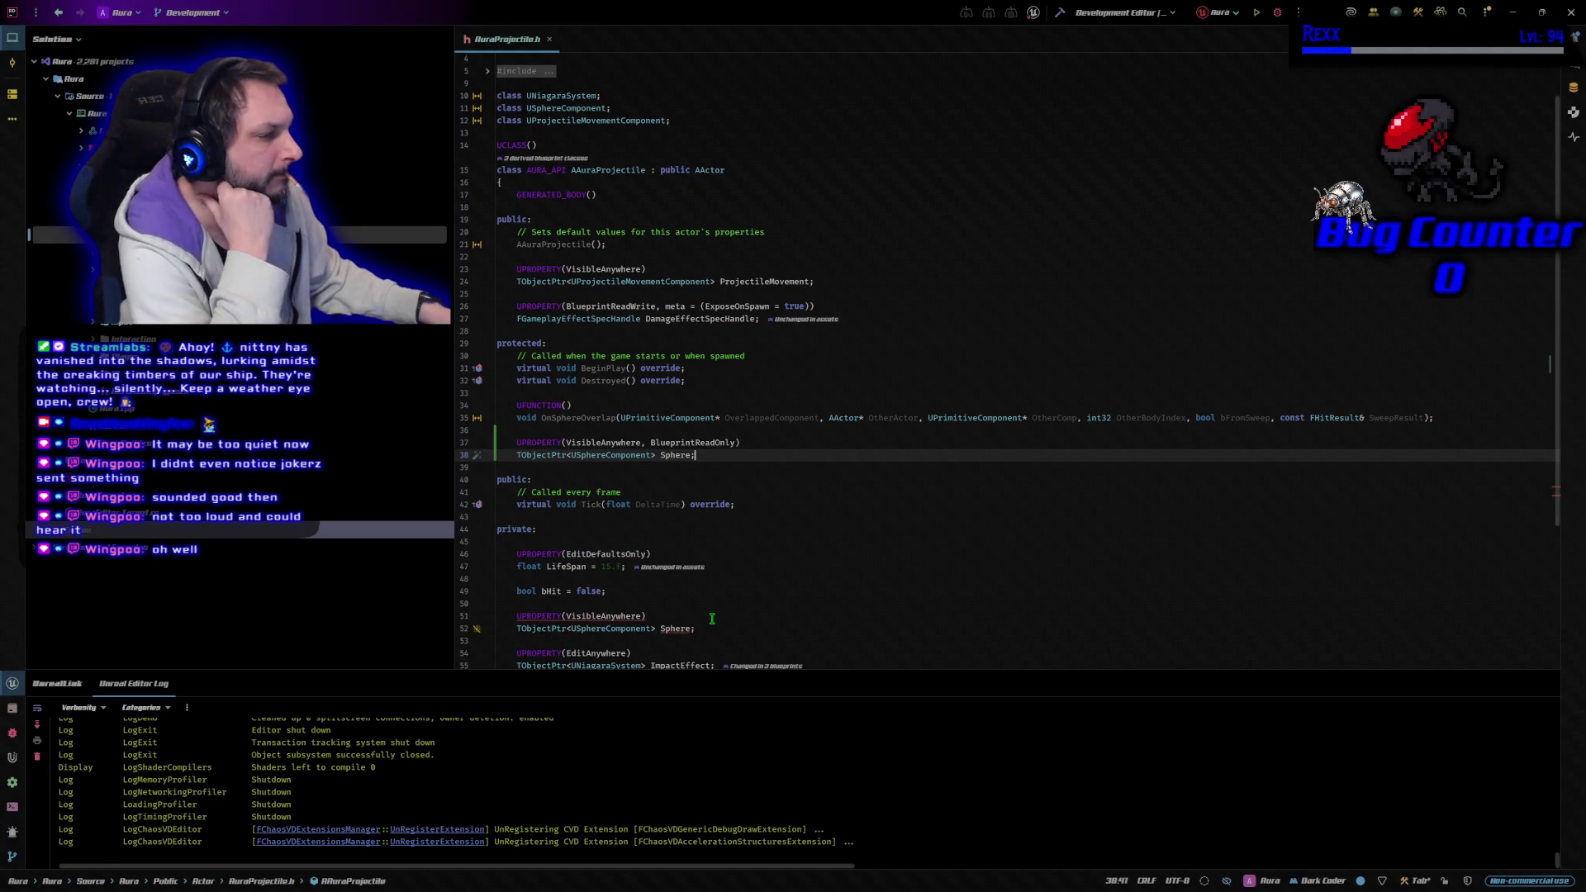
Delete the old private Sphere declaration and rebuild the project with Ctrl+Shift+B
left_click_drag(703, 630, 516, 616)
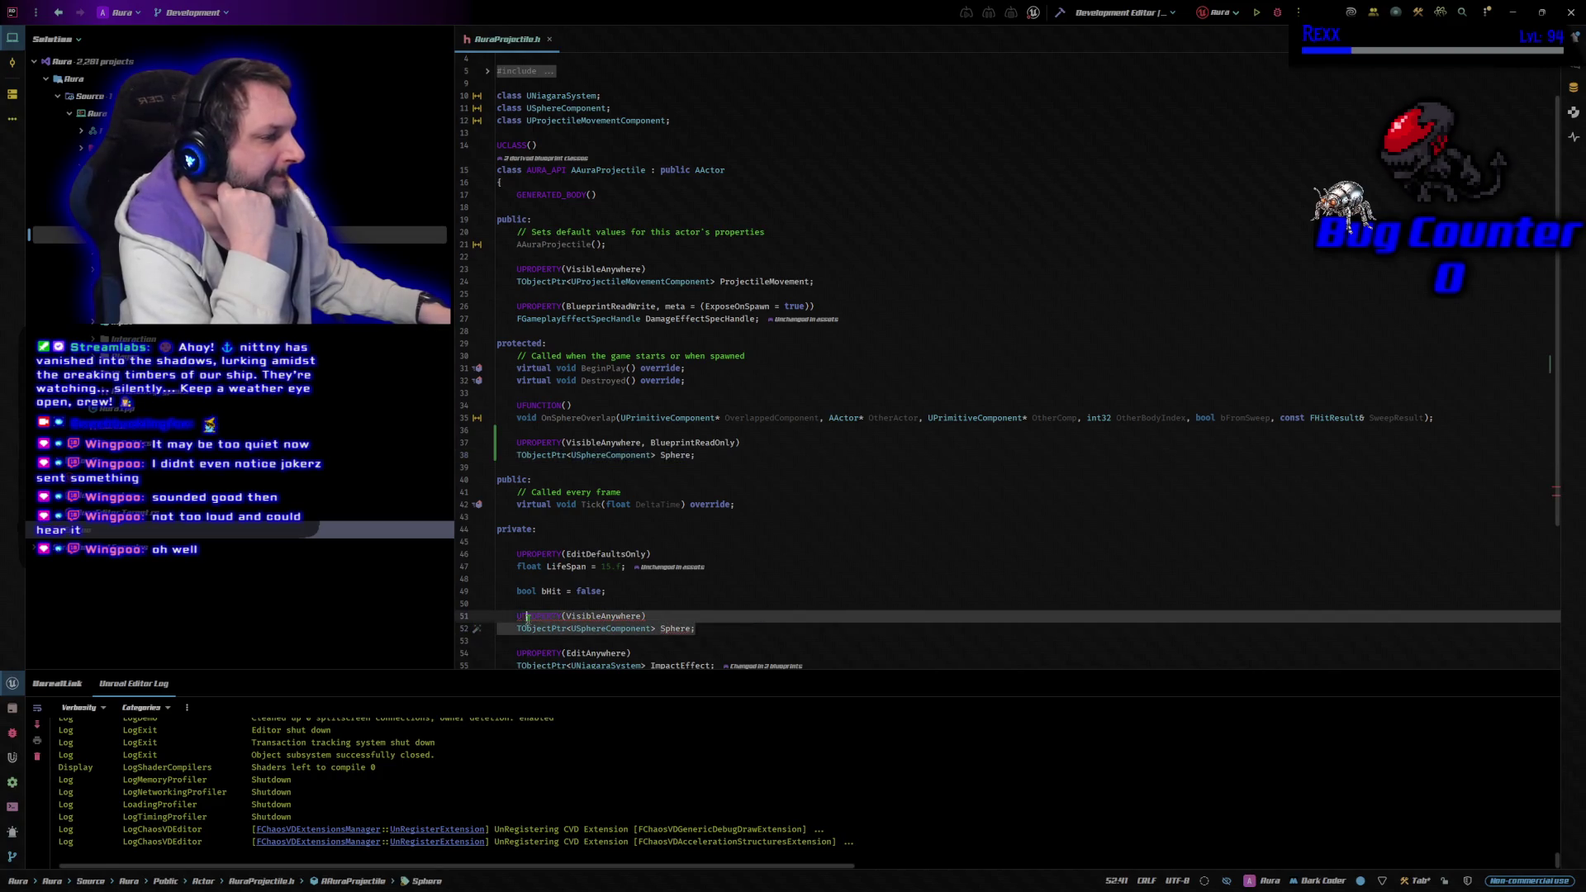
key("BackSpace")
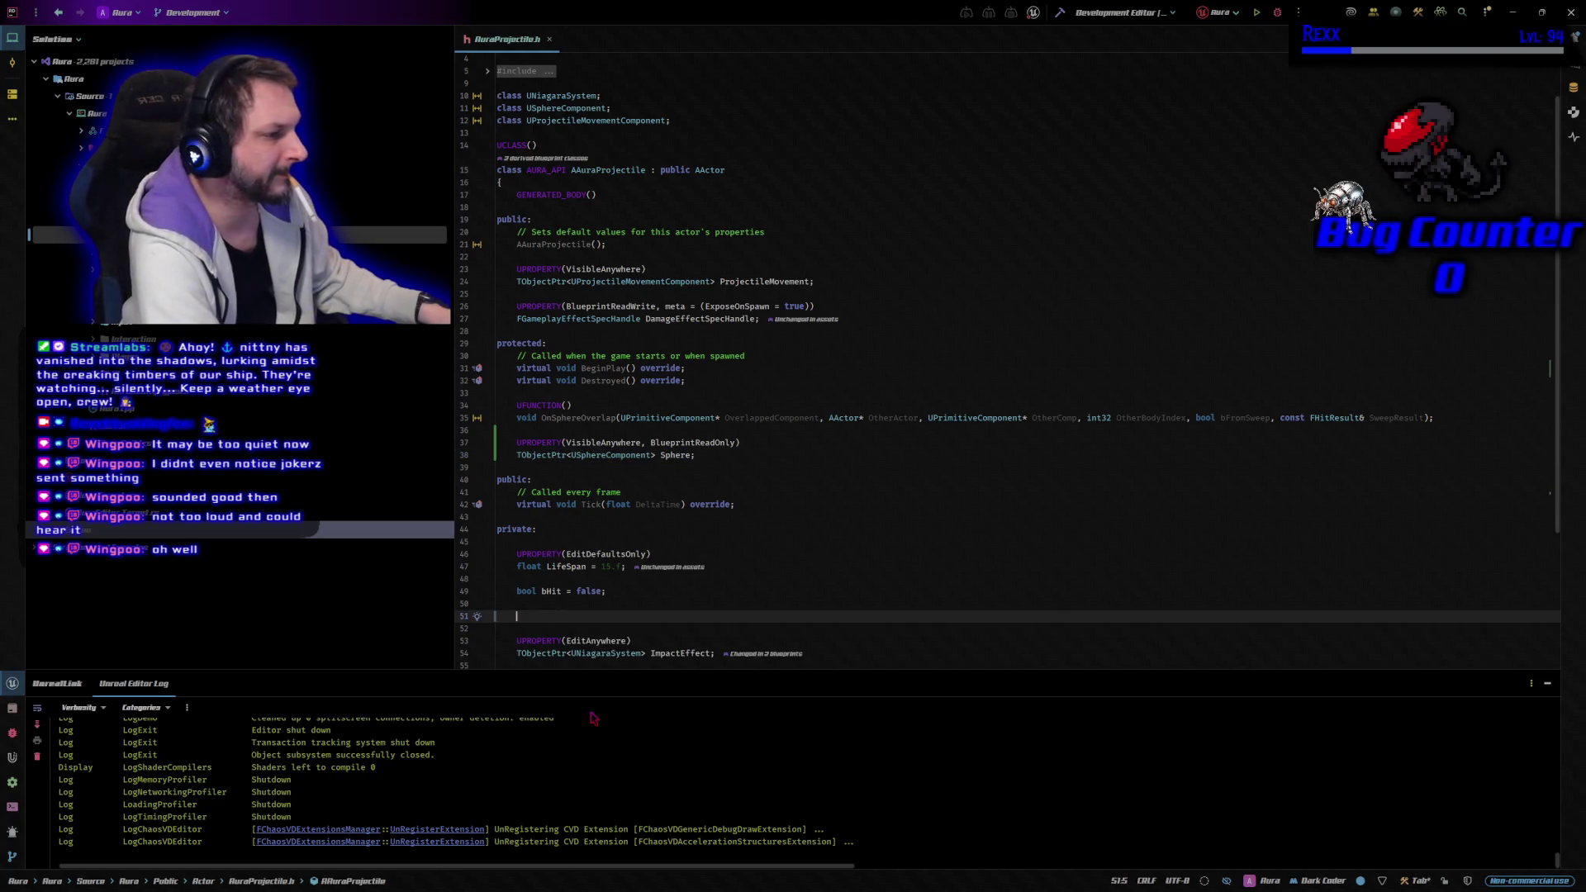
key("BackSpace")
key("BackSpace")
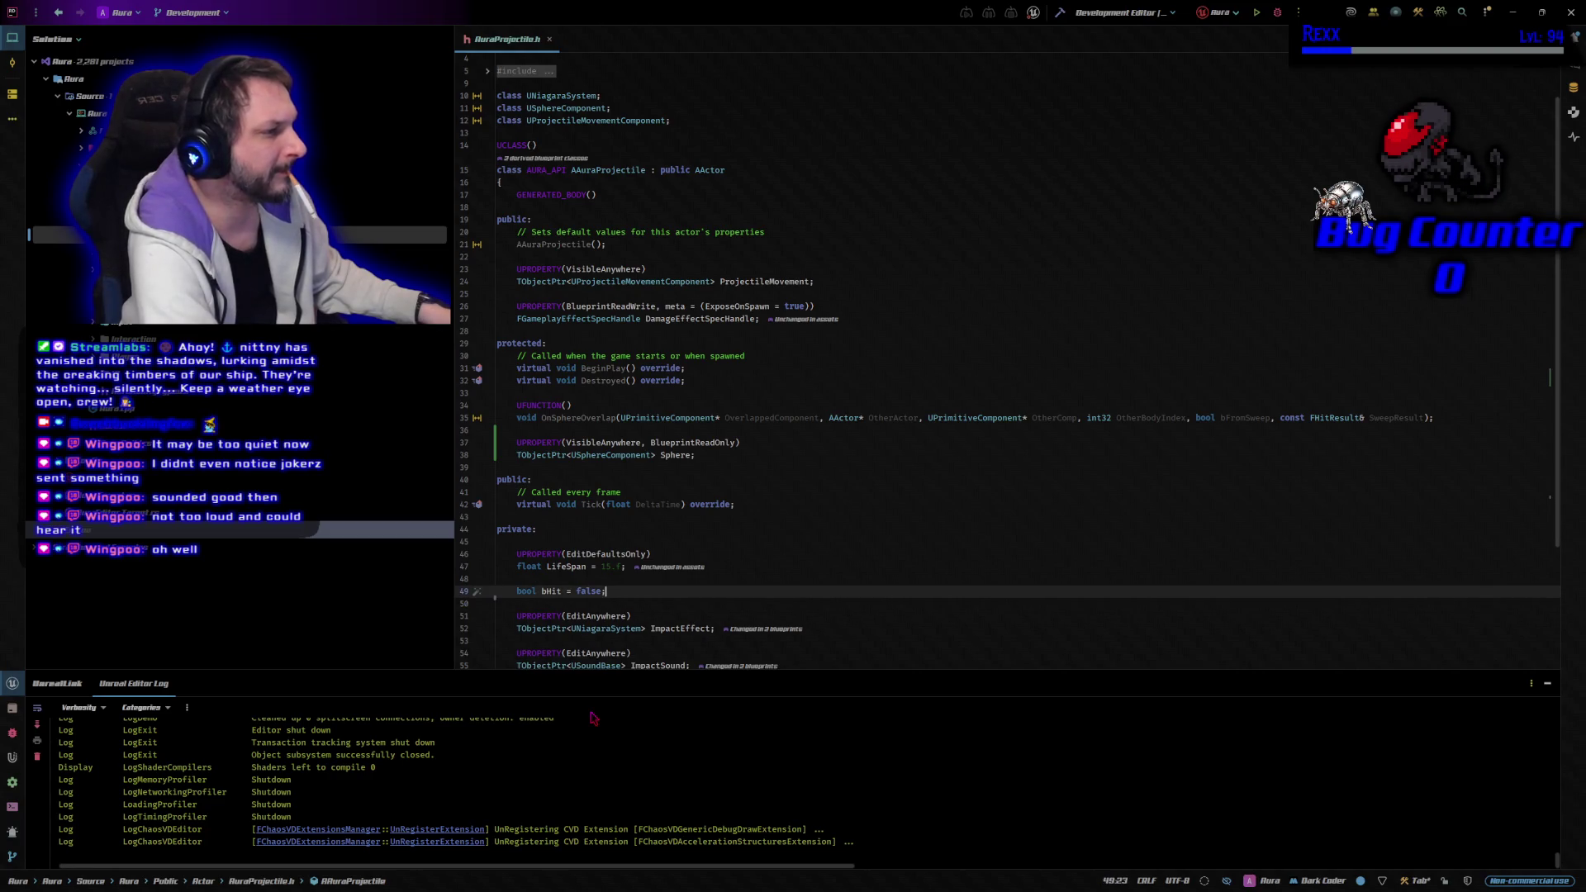
left_click(1058, 15)
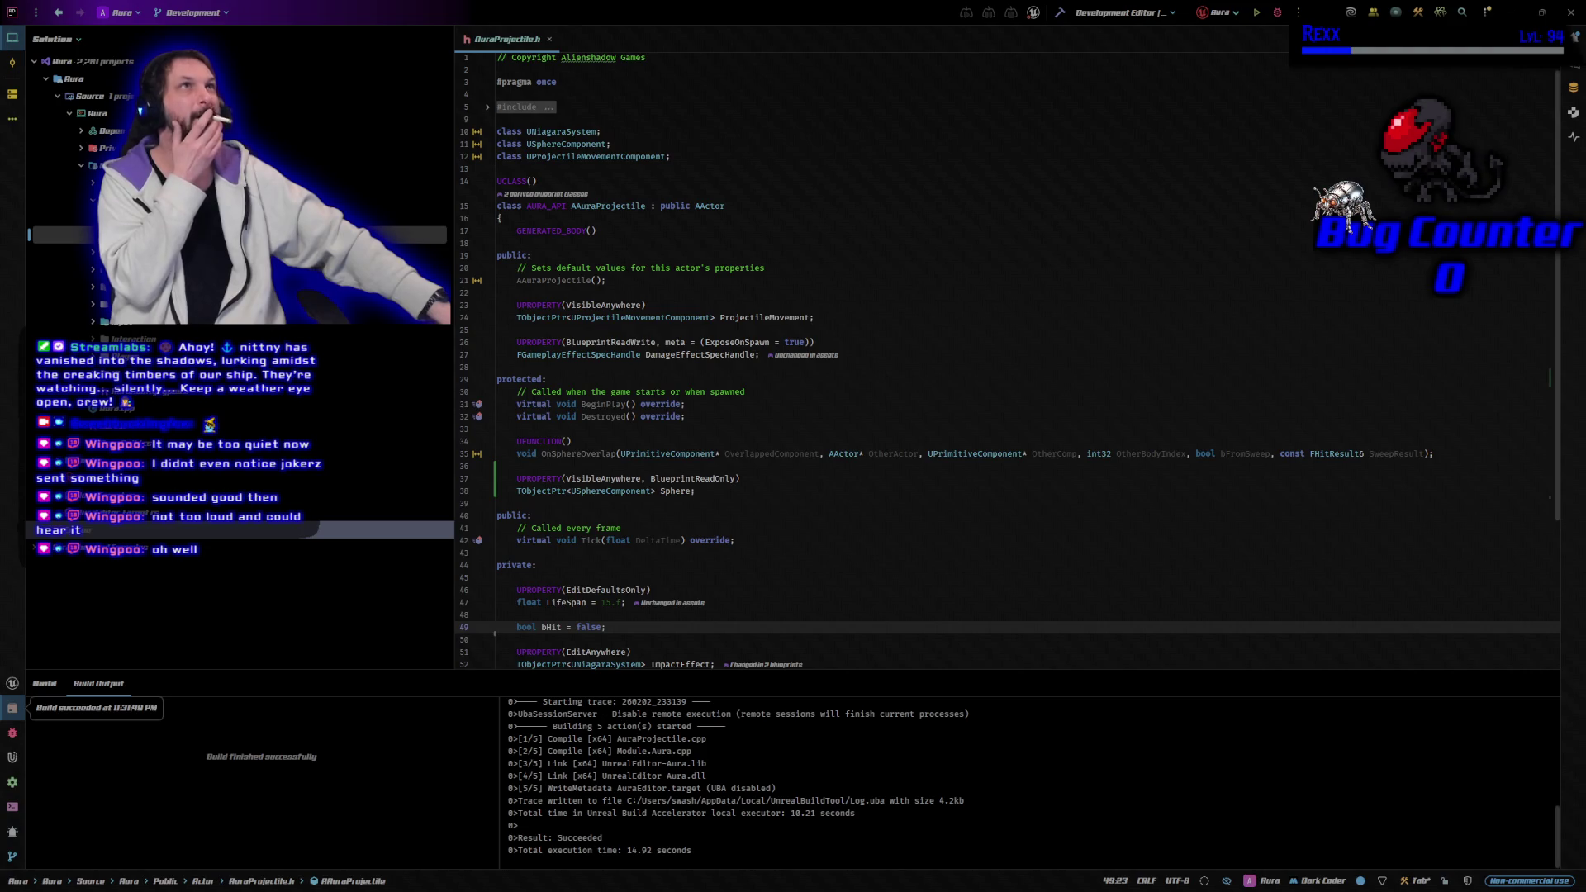
key("ctrl+shift+b")
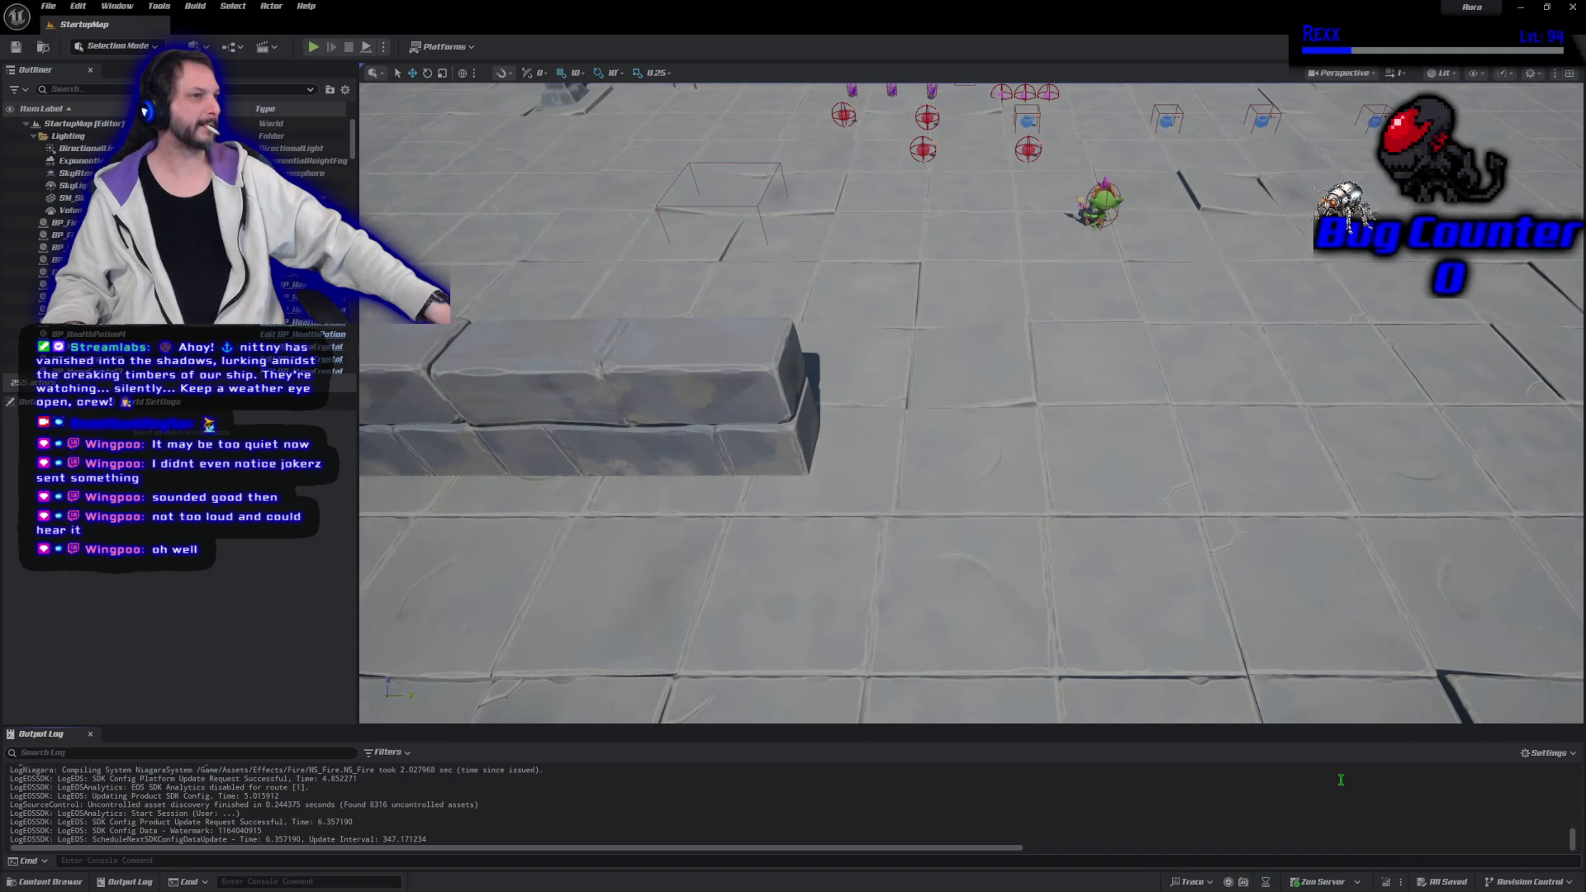
Duplicate BT_Enemy_BehaviorTree as BT_Enemy_BehaviorTree_Elementalist and open the copy
left_click(71, 882)
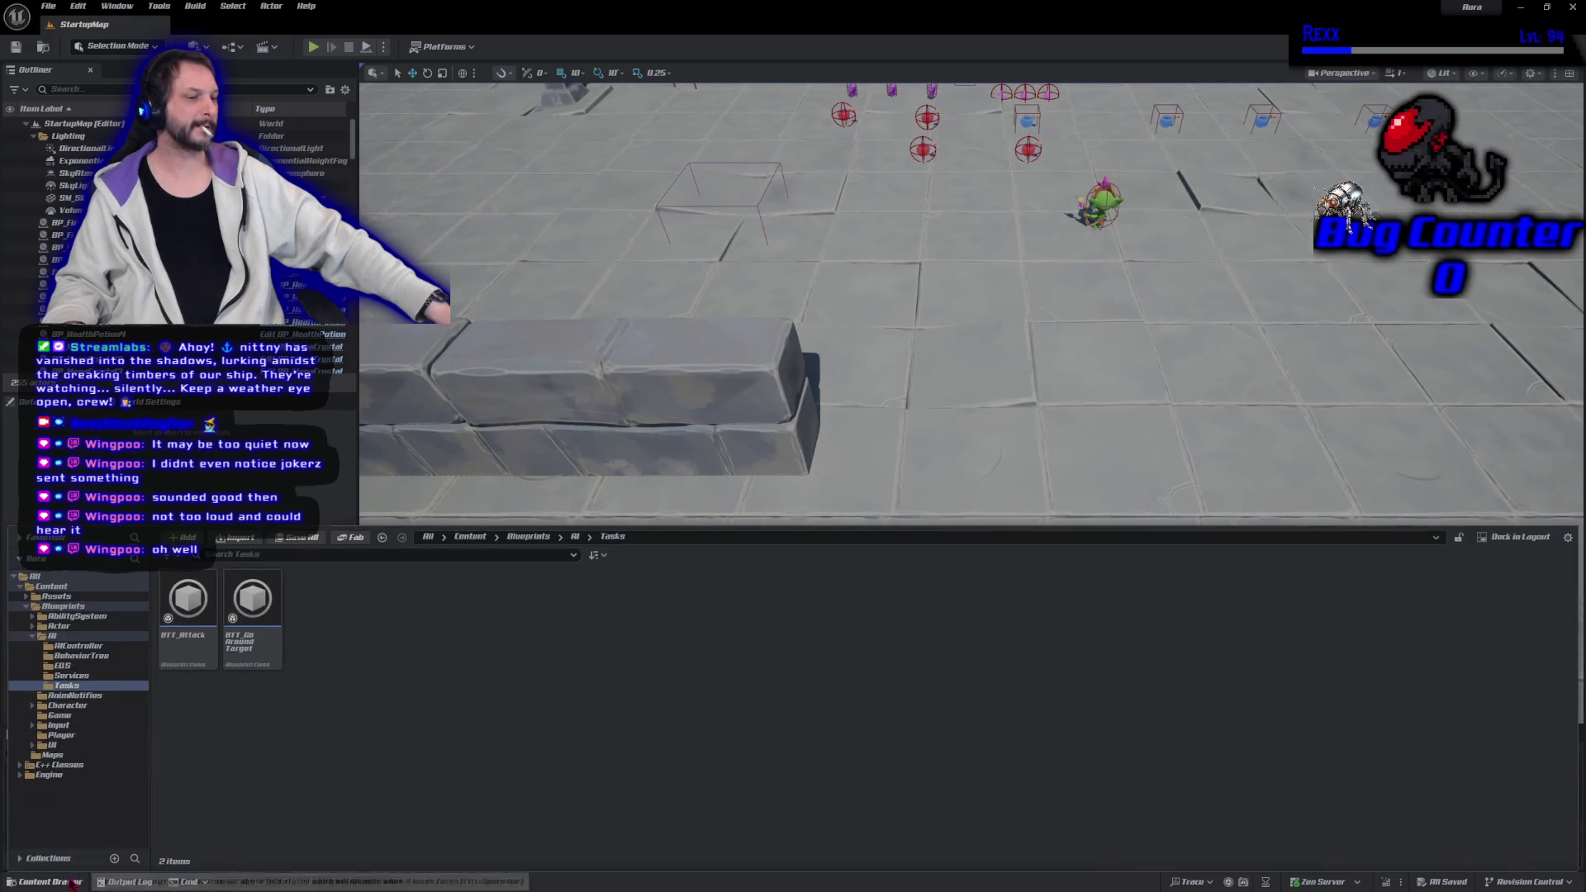
left_click(76, 656)
right_click(269, 652)
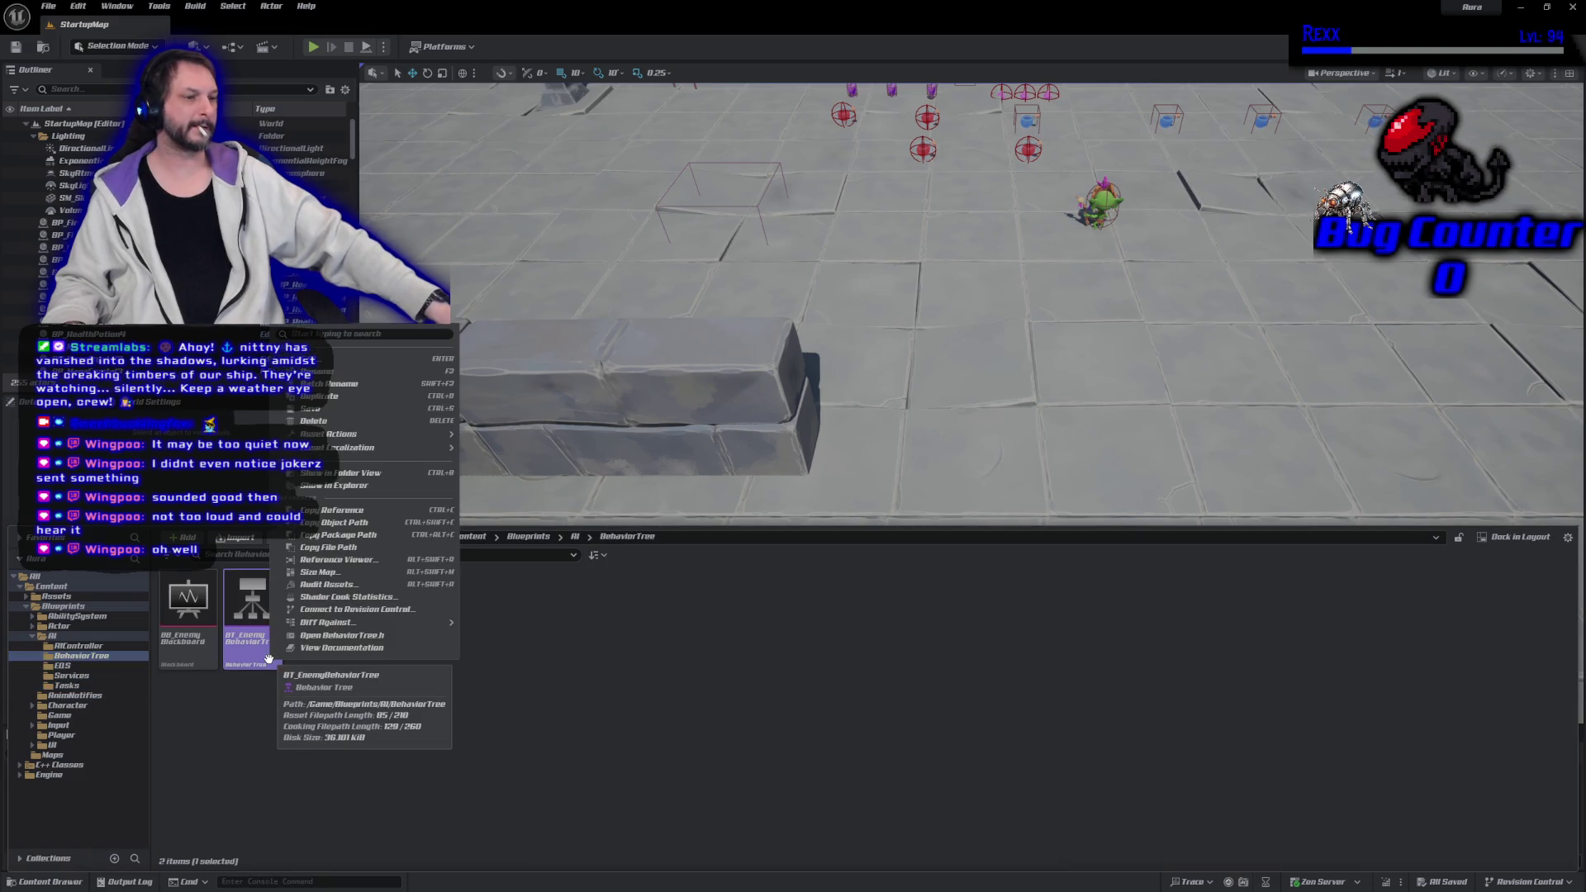
left_click(359, 397)
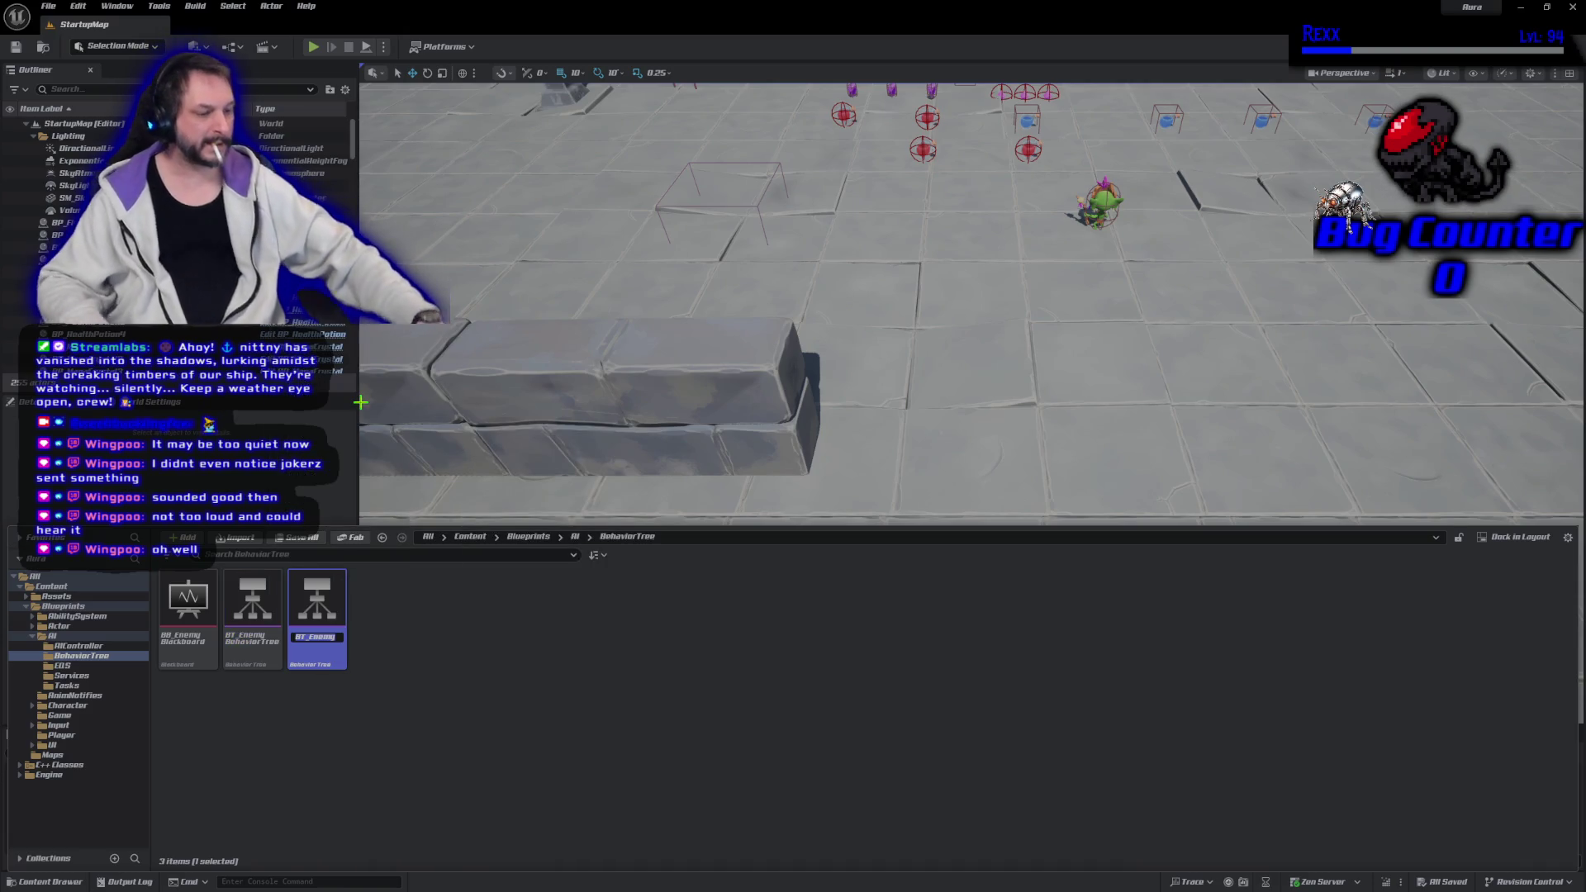
key("BackSpace")
type("_Elementalis")
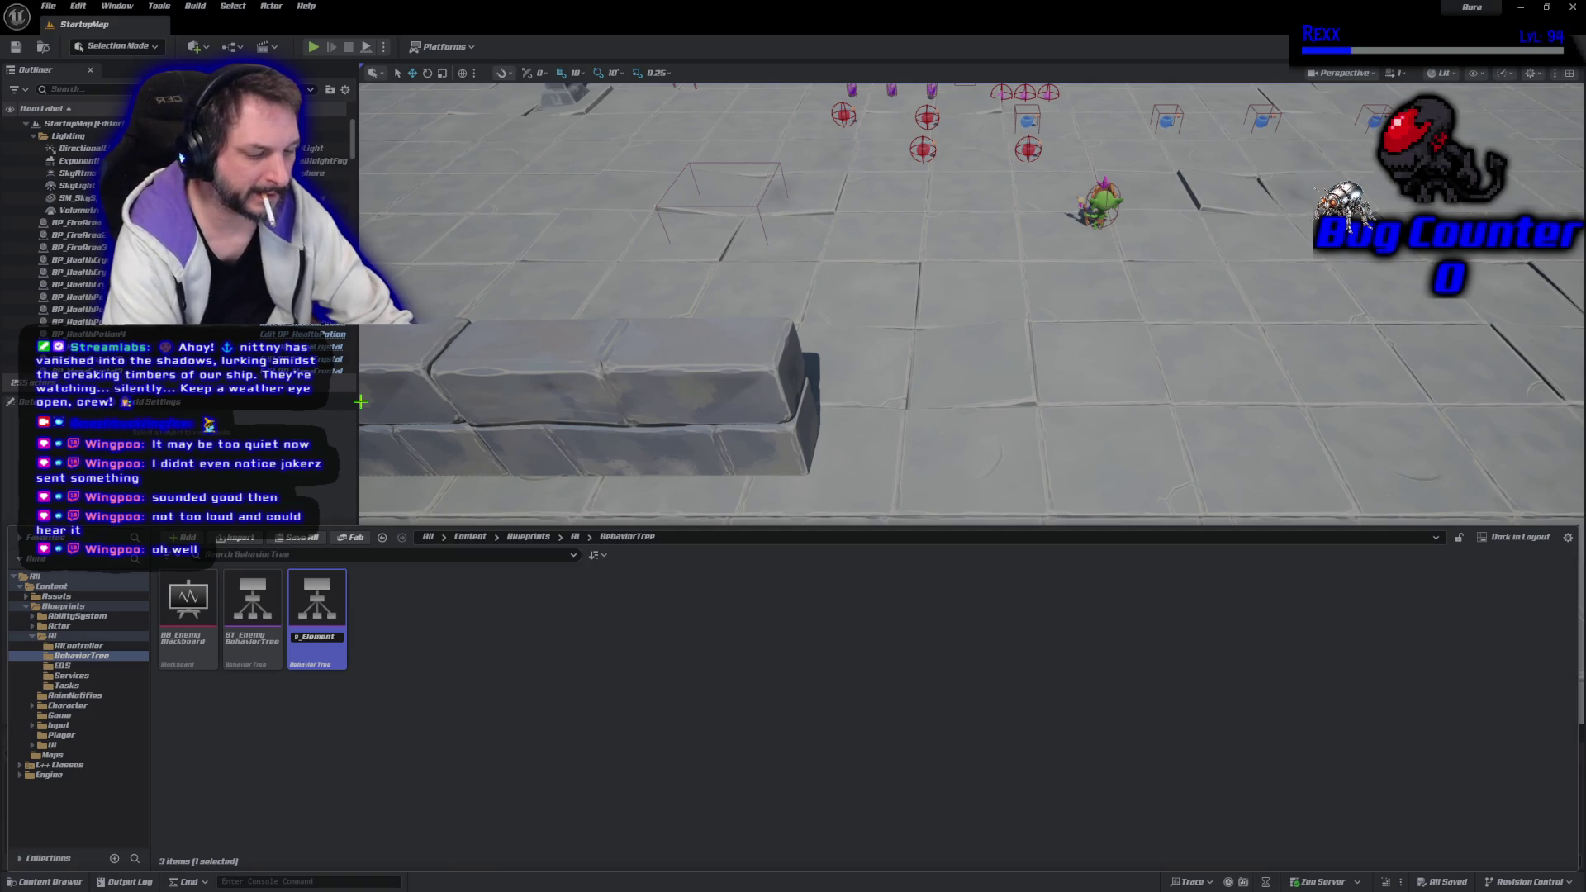
type("talist")
key("Return")
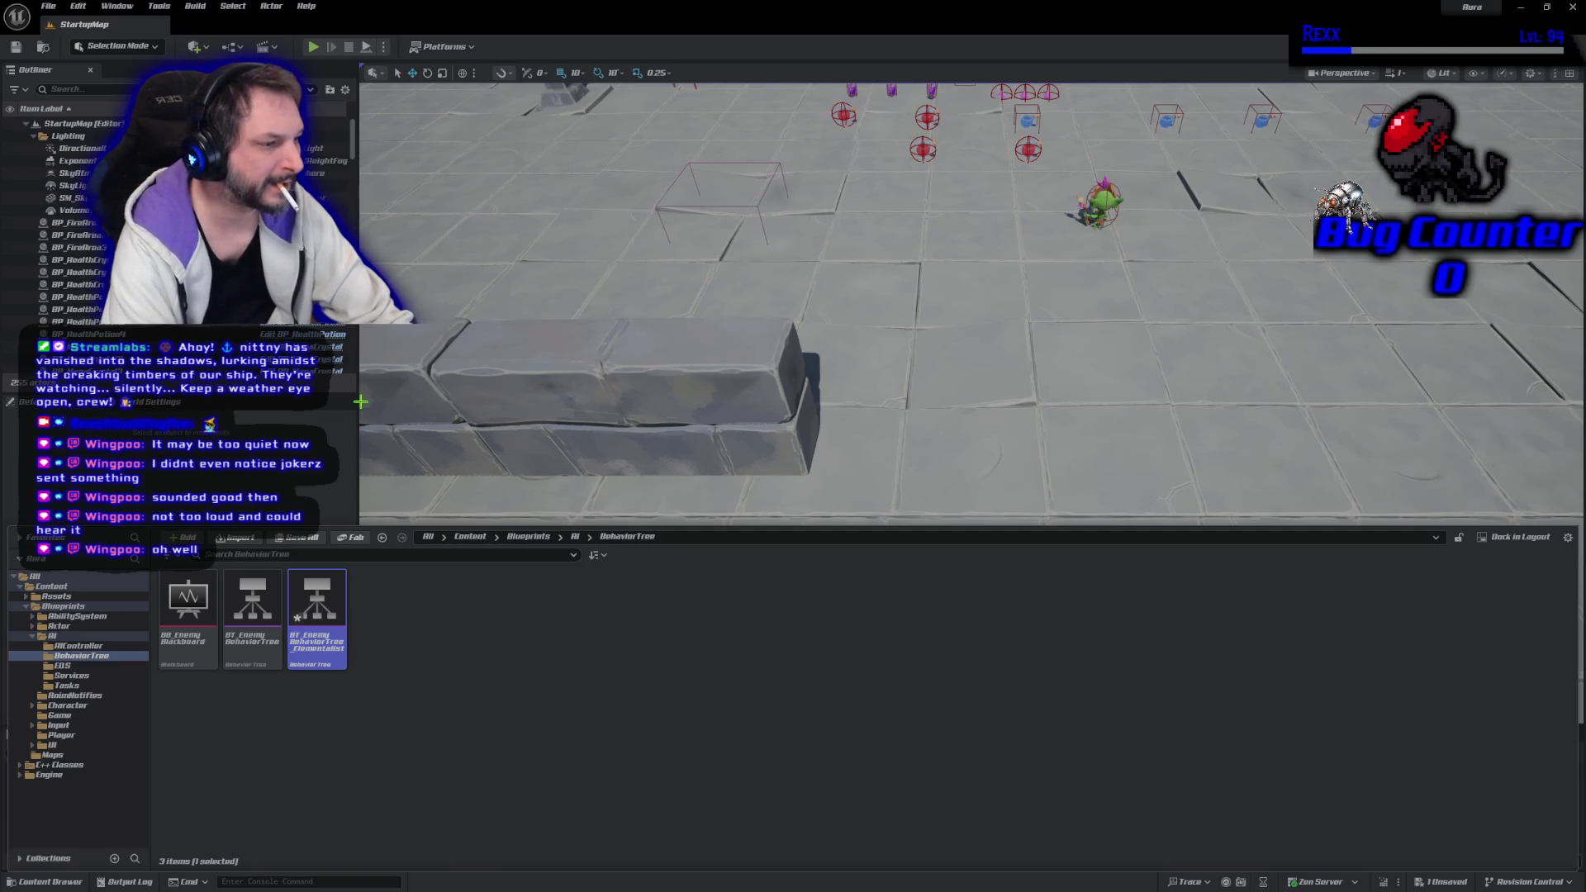
key("Return")
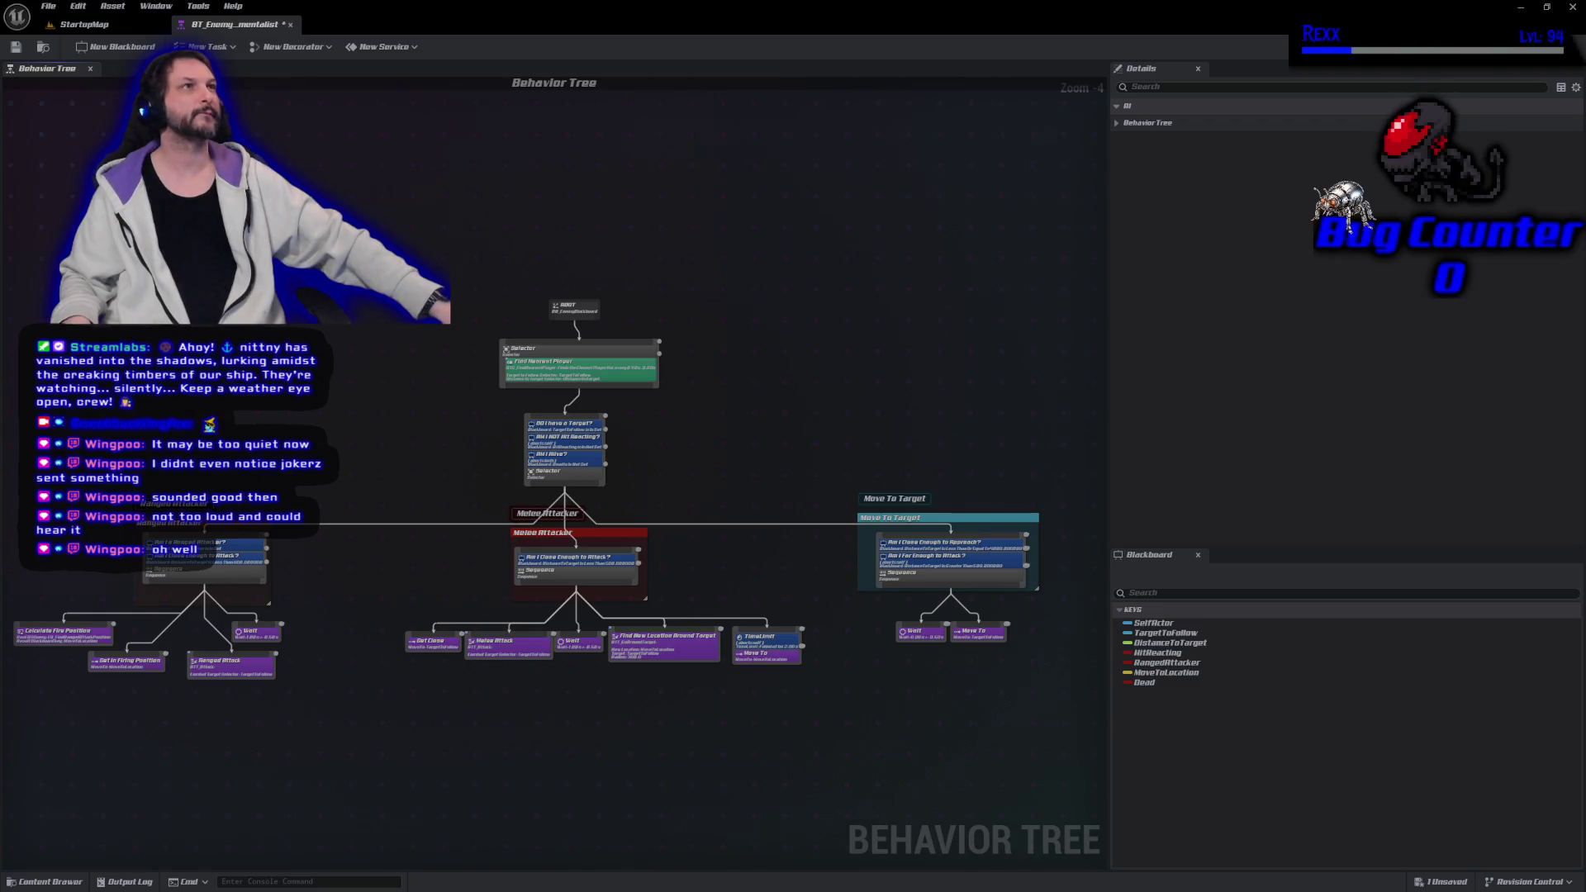
Browse to Character > Shaman in the Content Drawer and select BP_Shaman
left_click(45, 881)
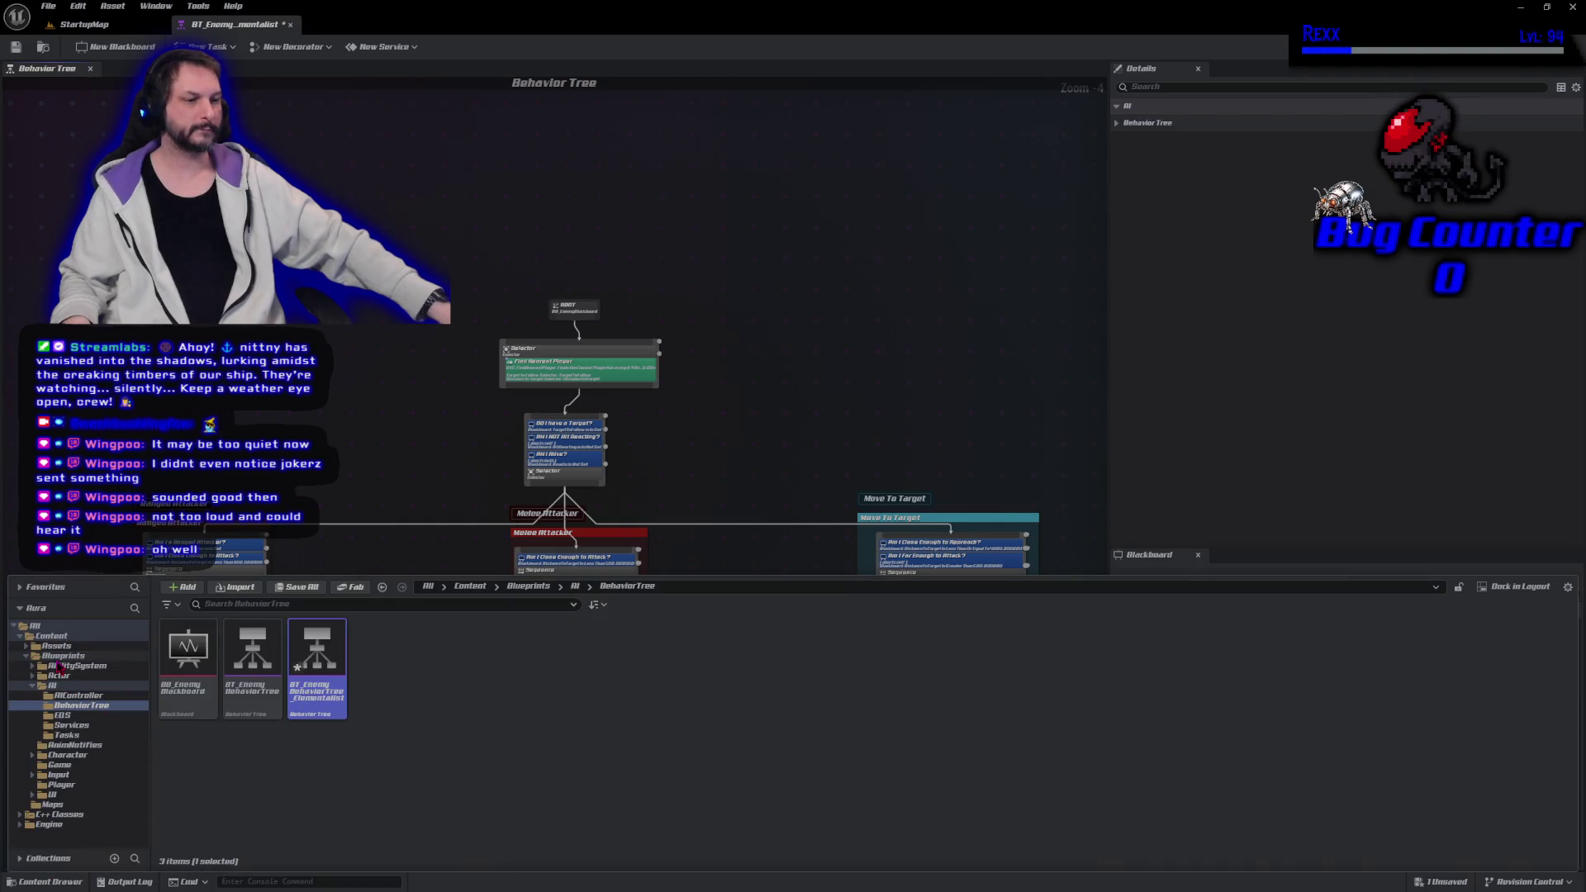
left_click(89, 757)
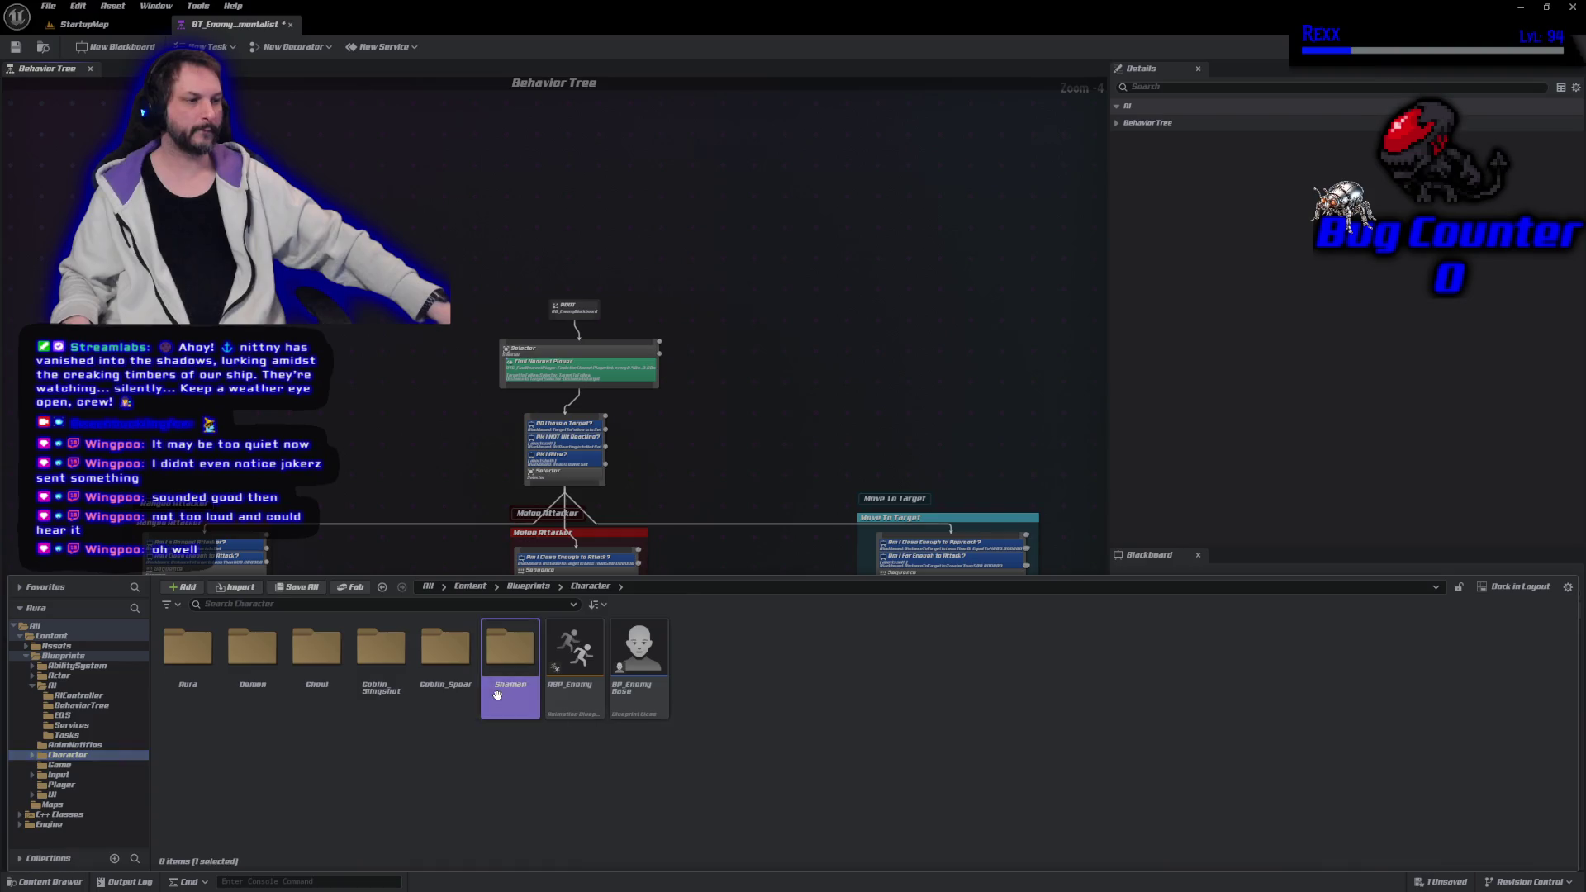
double_click(510, 653)
left_click(244, 689)
double_click(244, 689)
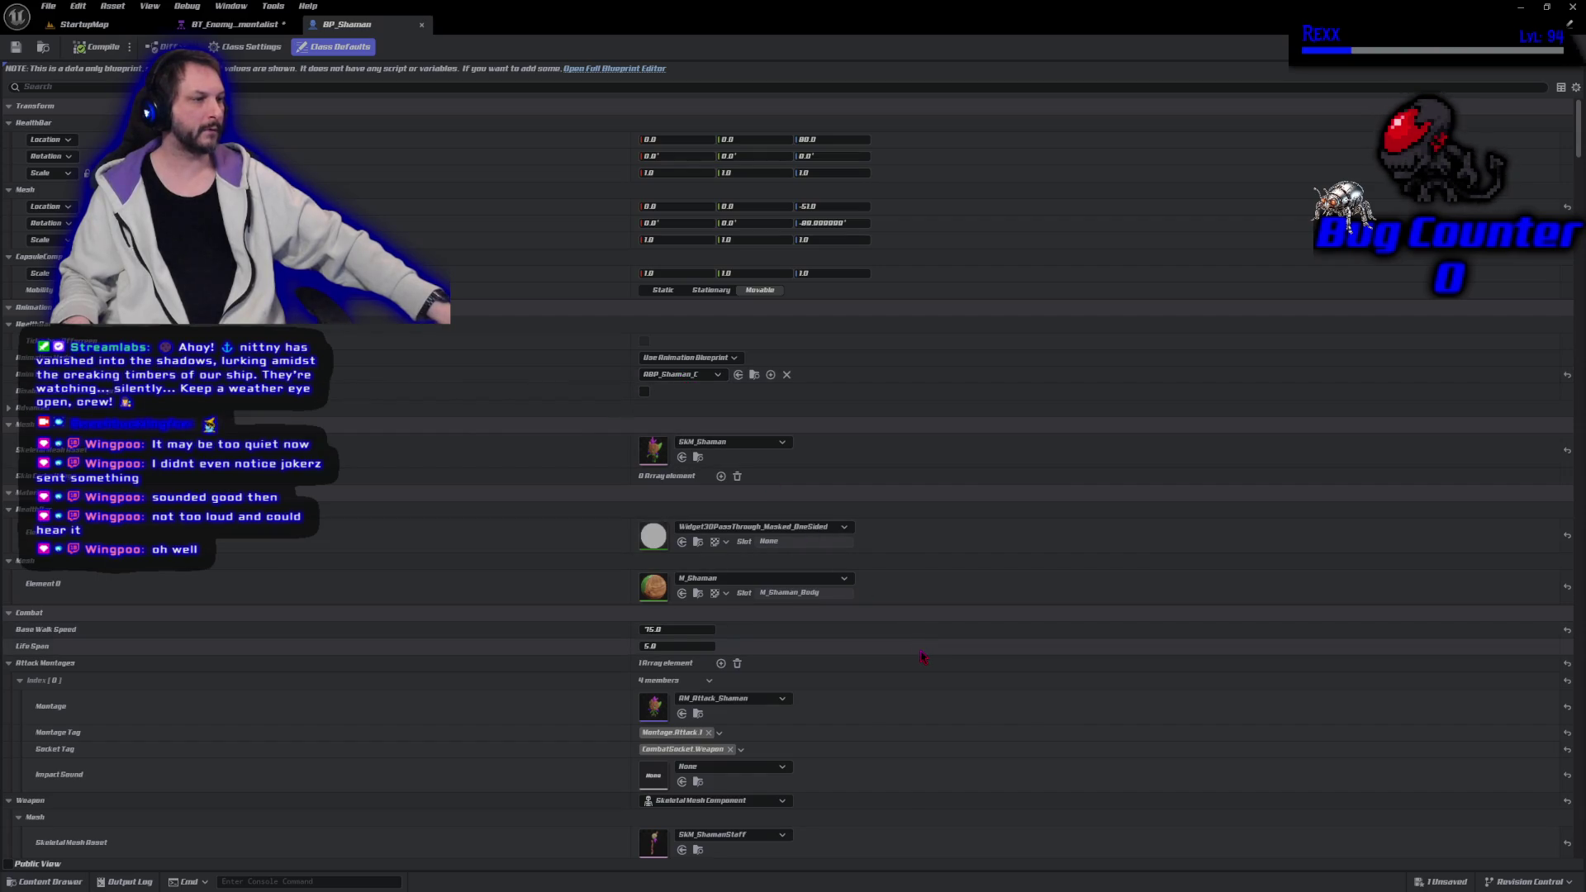
scroll(923, 657, "down", 3)
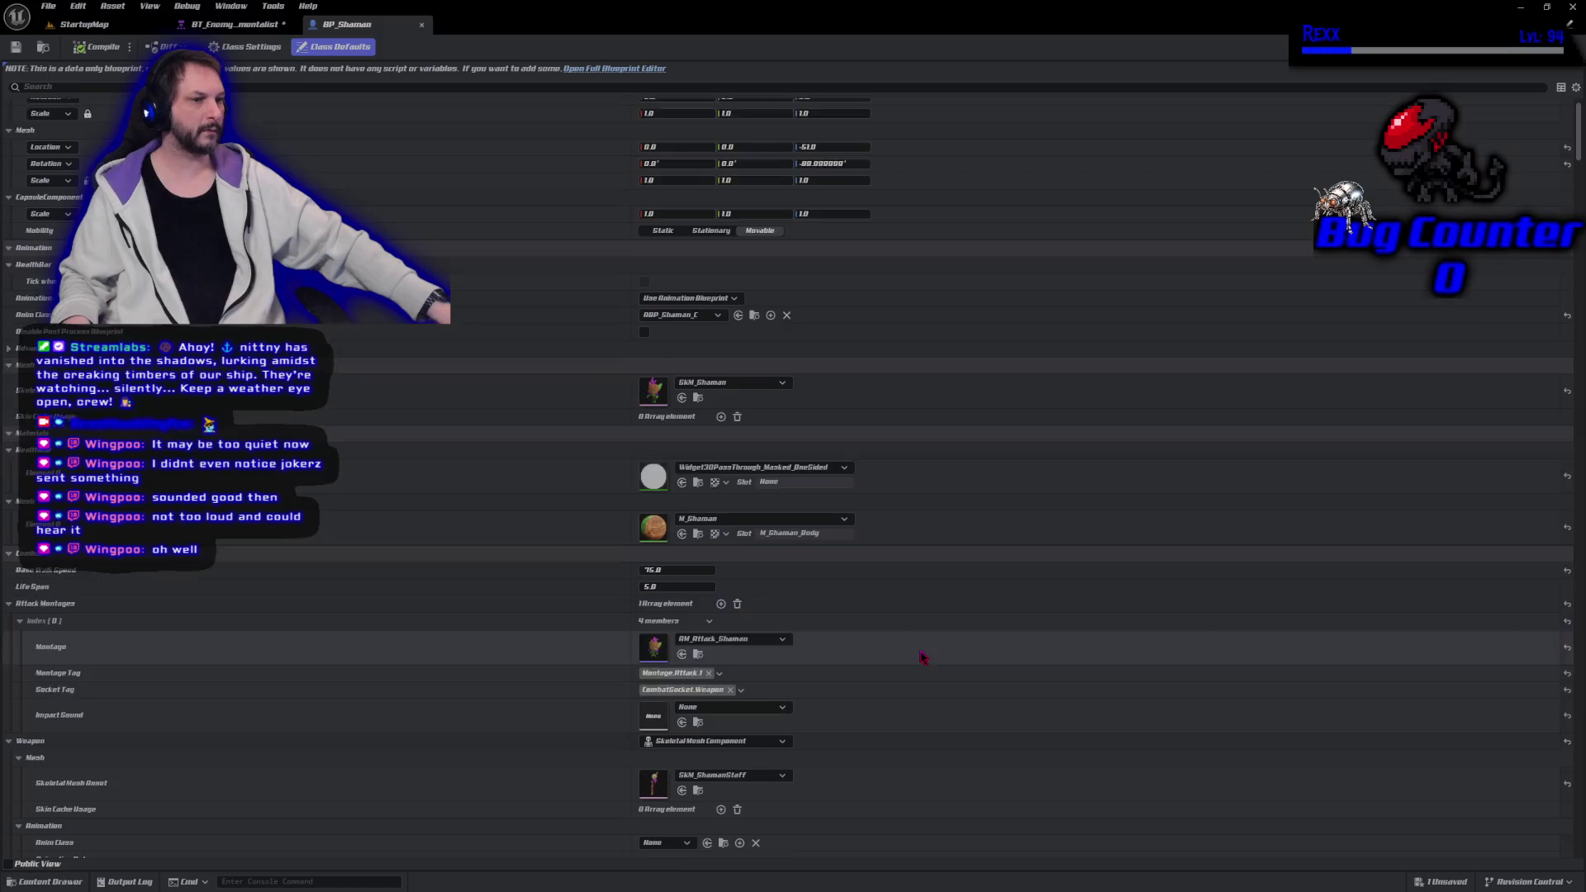
scroll(923, 657, "down", 1)
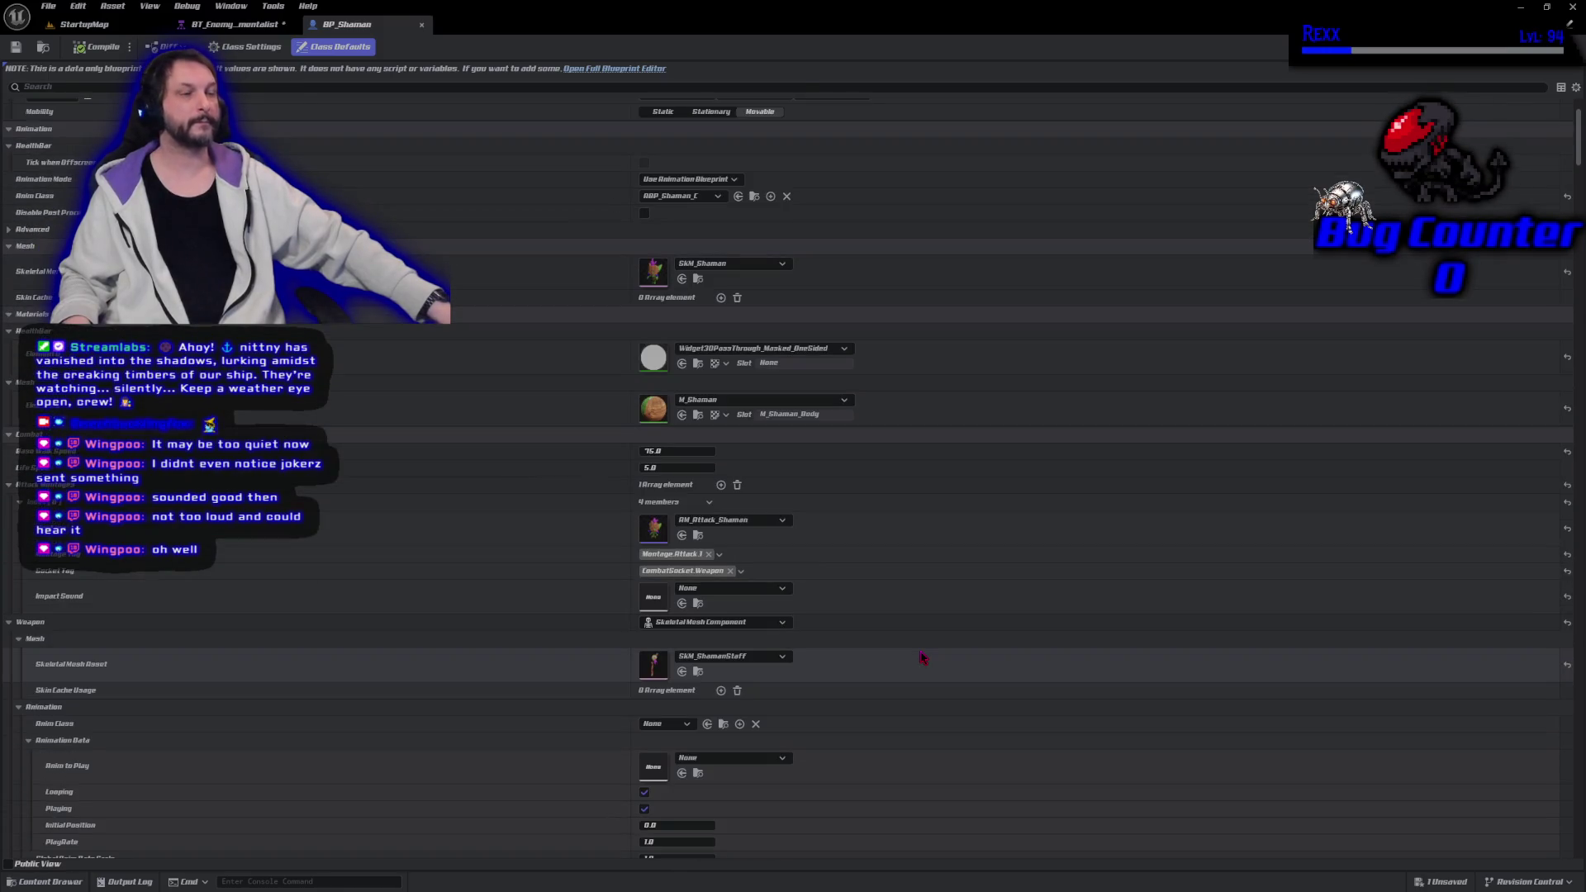
scroll(923, 657, "down", 3)
scroll(923, 657, "down", 2)
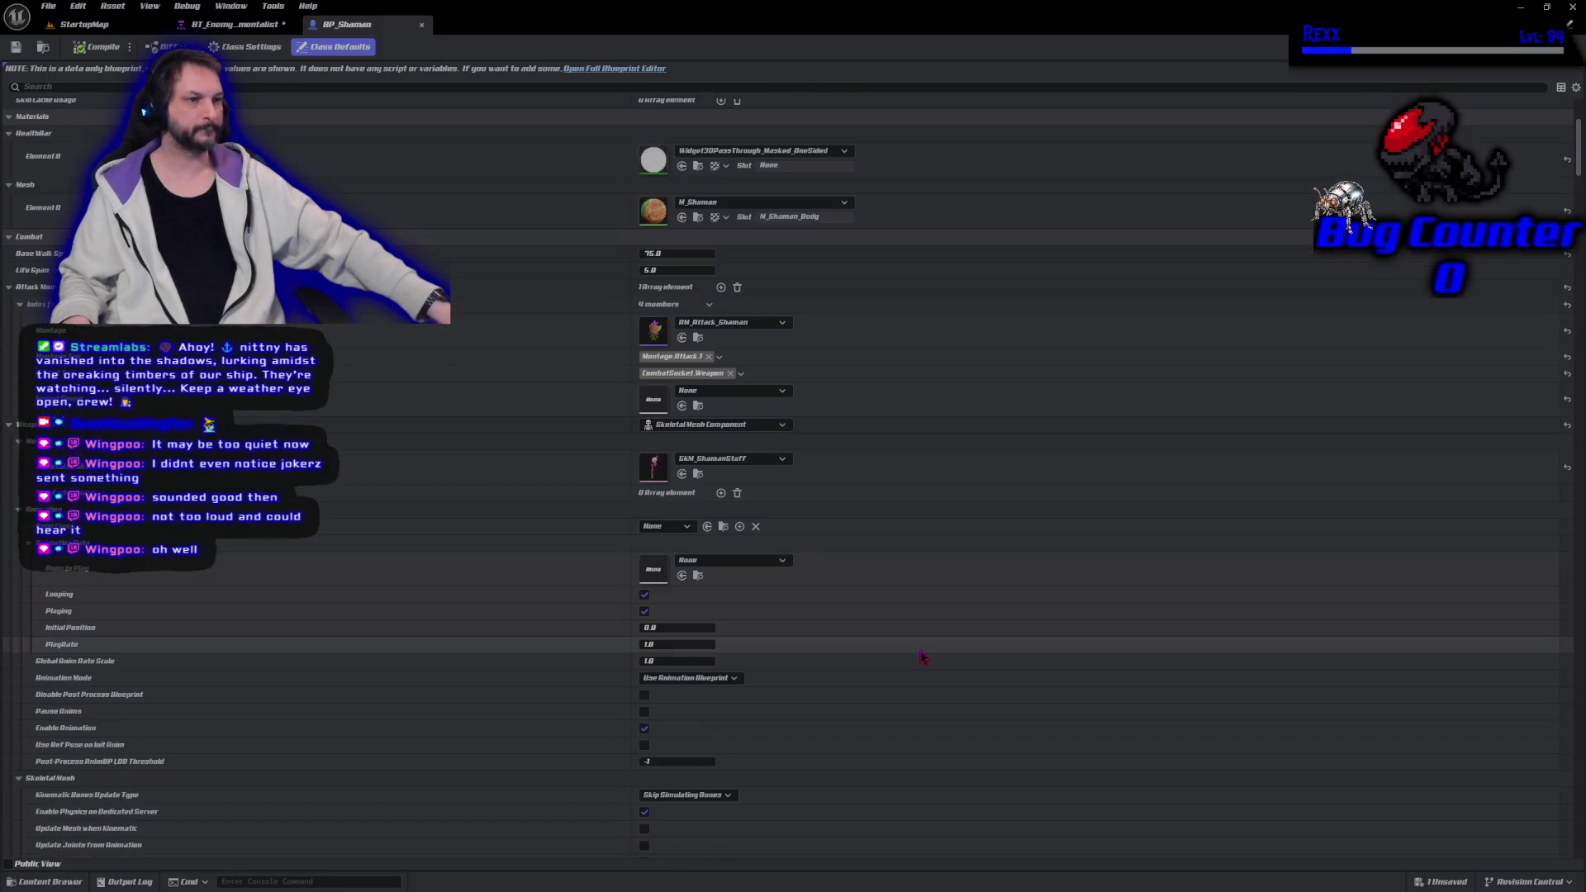
scroll(917, 665, "down", 6)
scroll(908, 675, "down", 14)
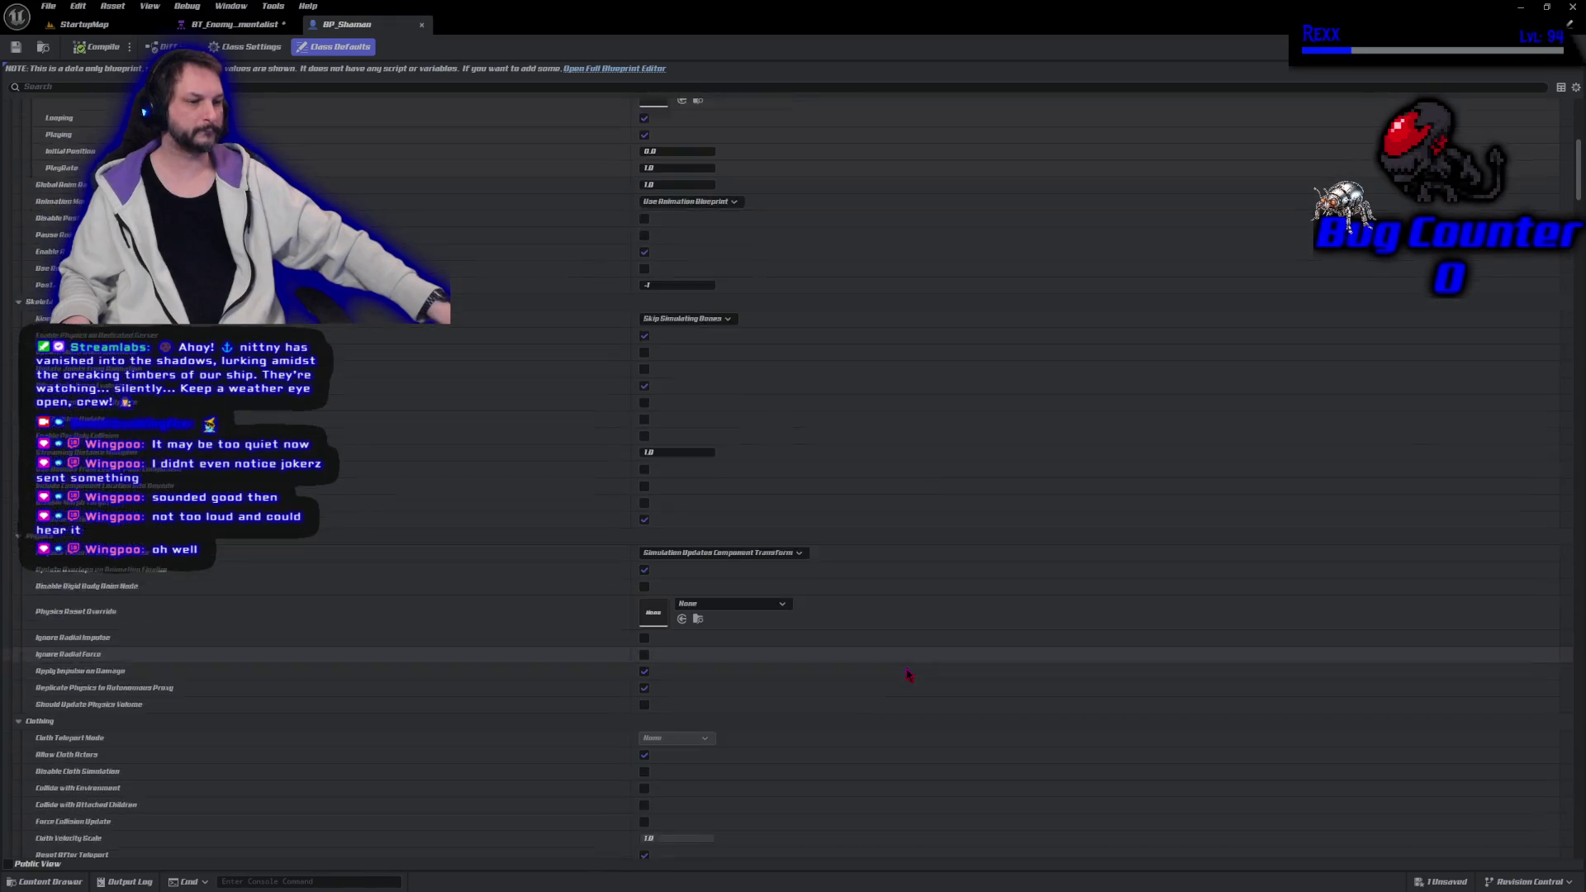
scroll(908, 675, "down", 5)
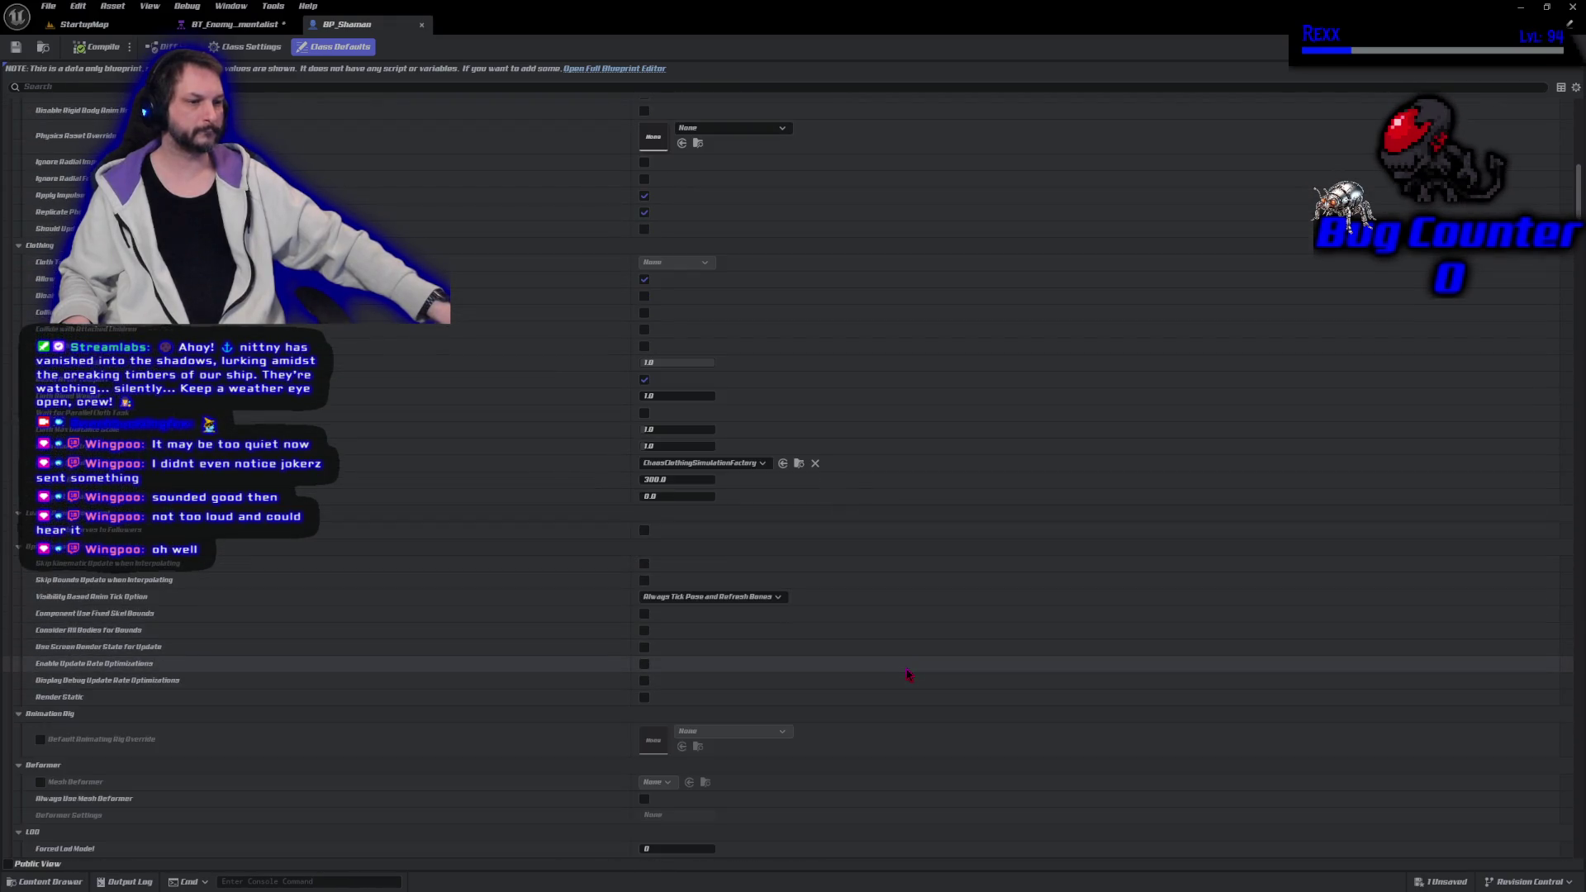
scroll(908, 675, "down", 6)
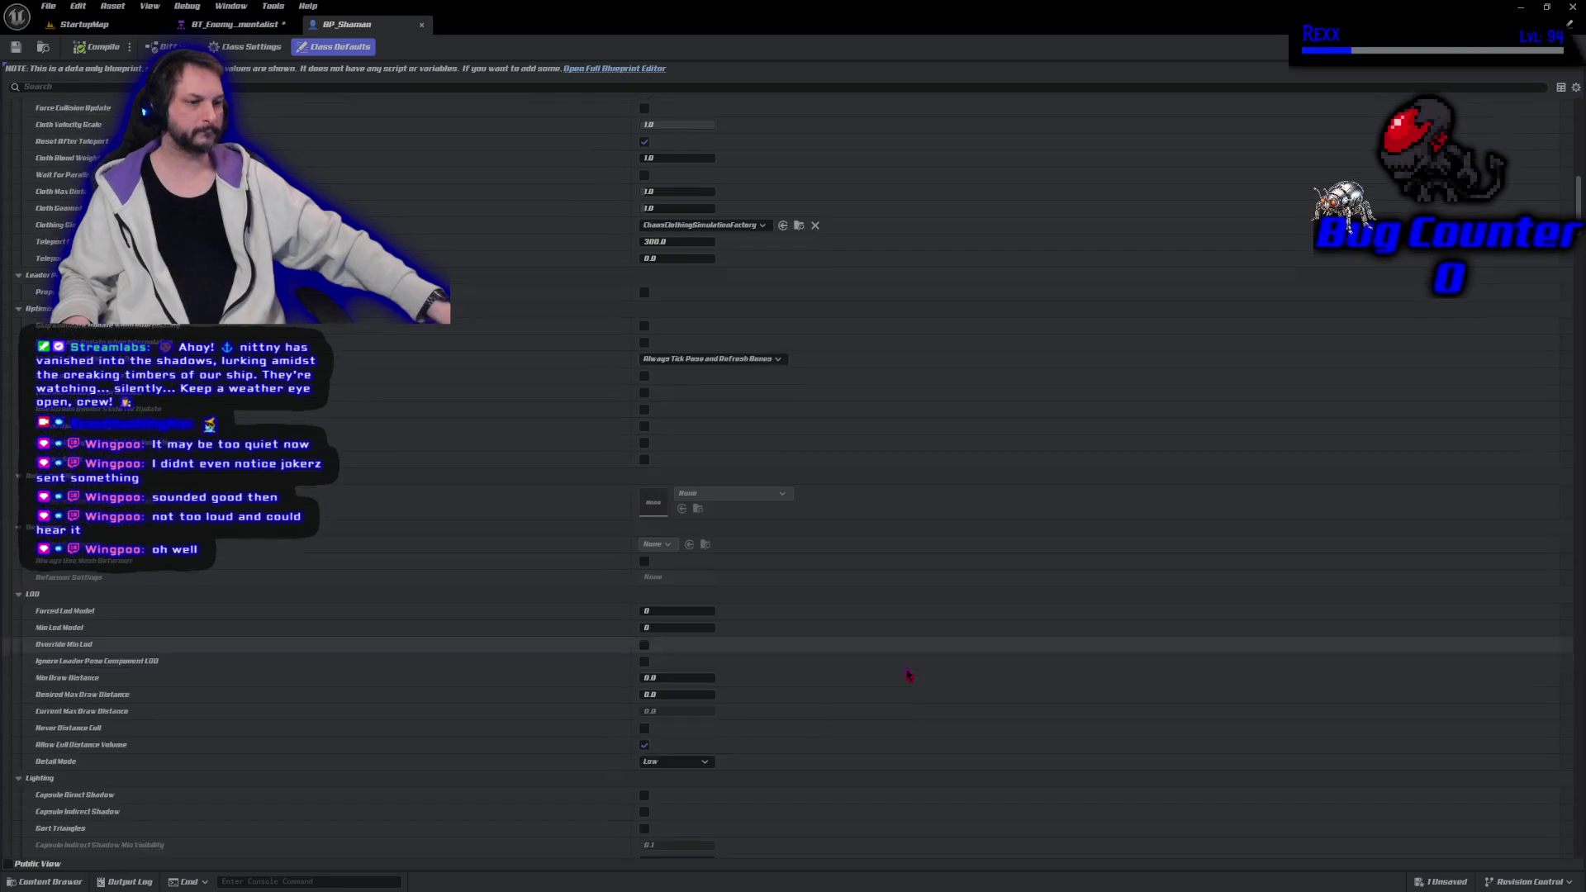
scroll(908, 675, "down", 7)
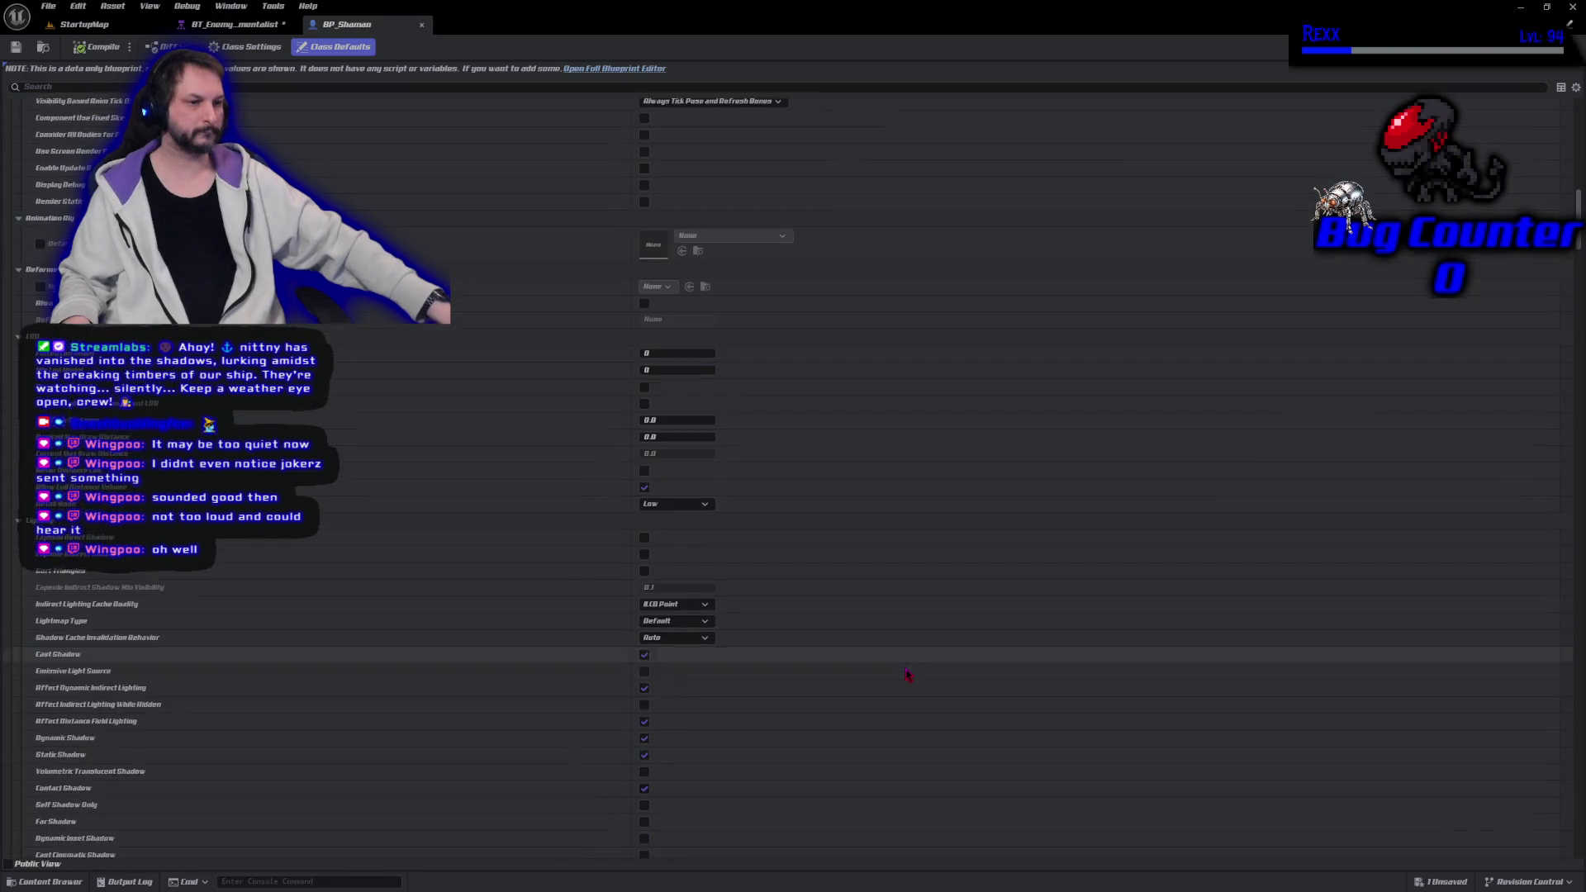
scroll(889, 677, "down", 16)
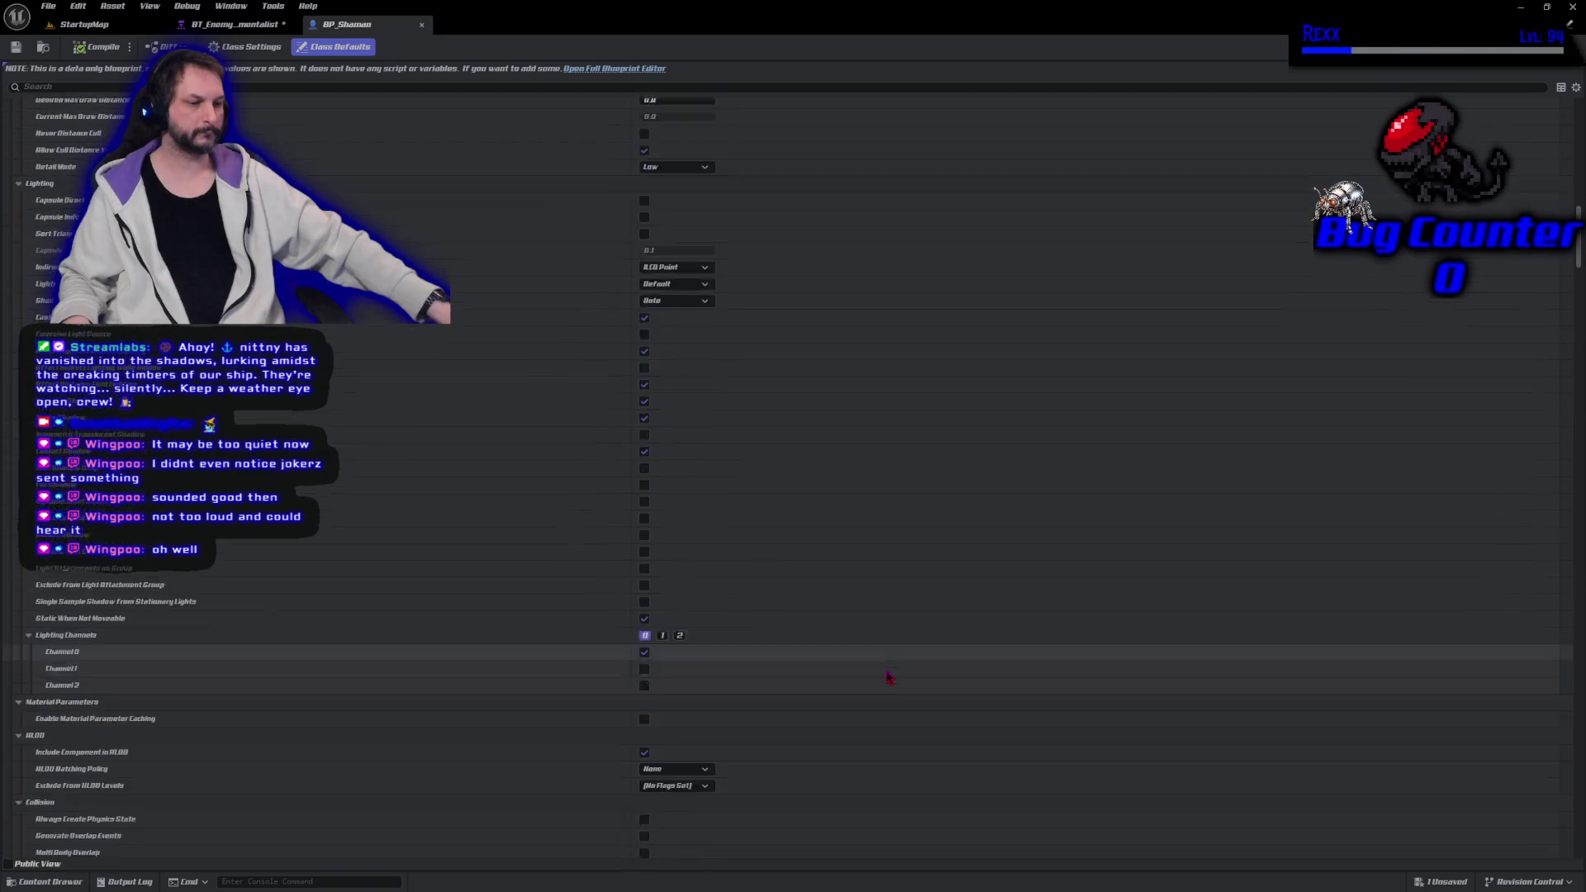
scroll(888, 677, "down", 5)
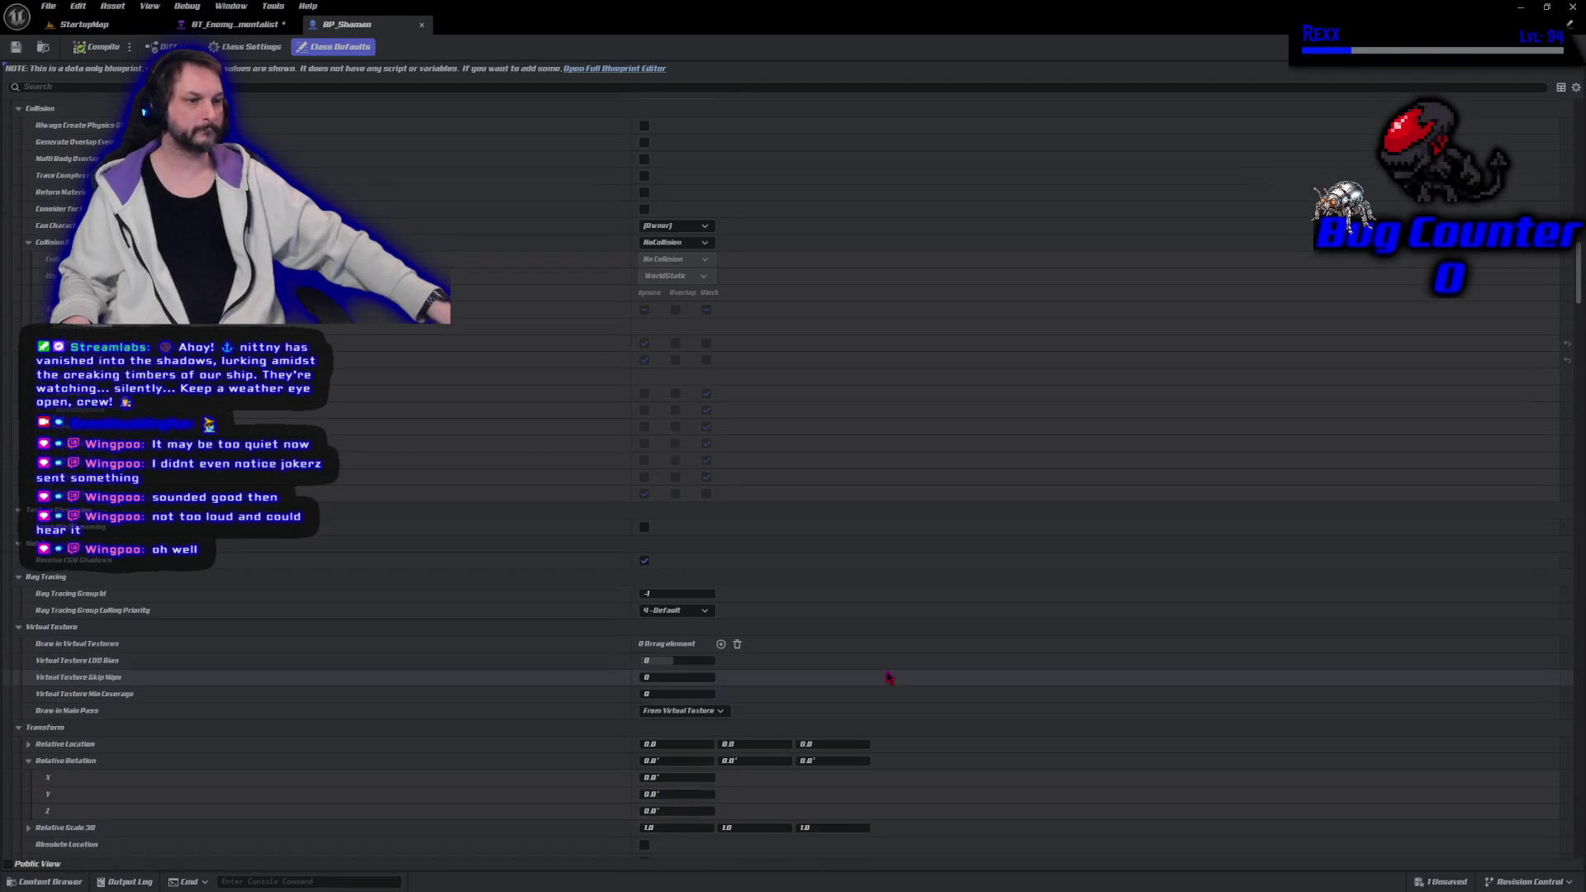
scroll(888, 677, "down", 20)
scroll(889, 677, "down", 2)
scroll(888, 677, "down", 7)
scroll(888, 677, "down", 19)
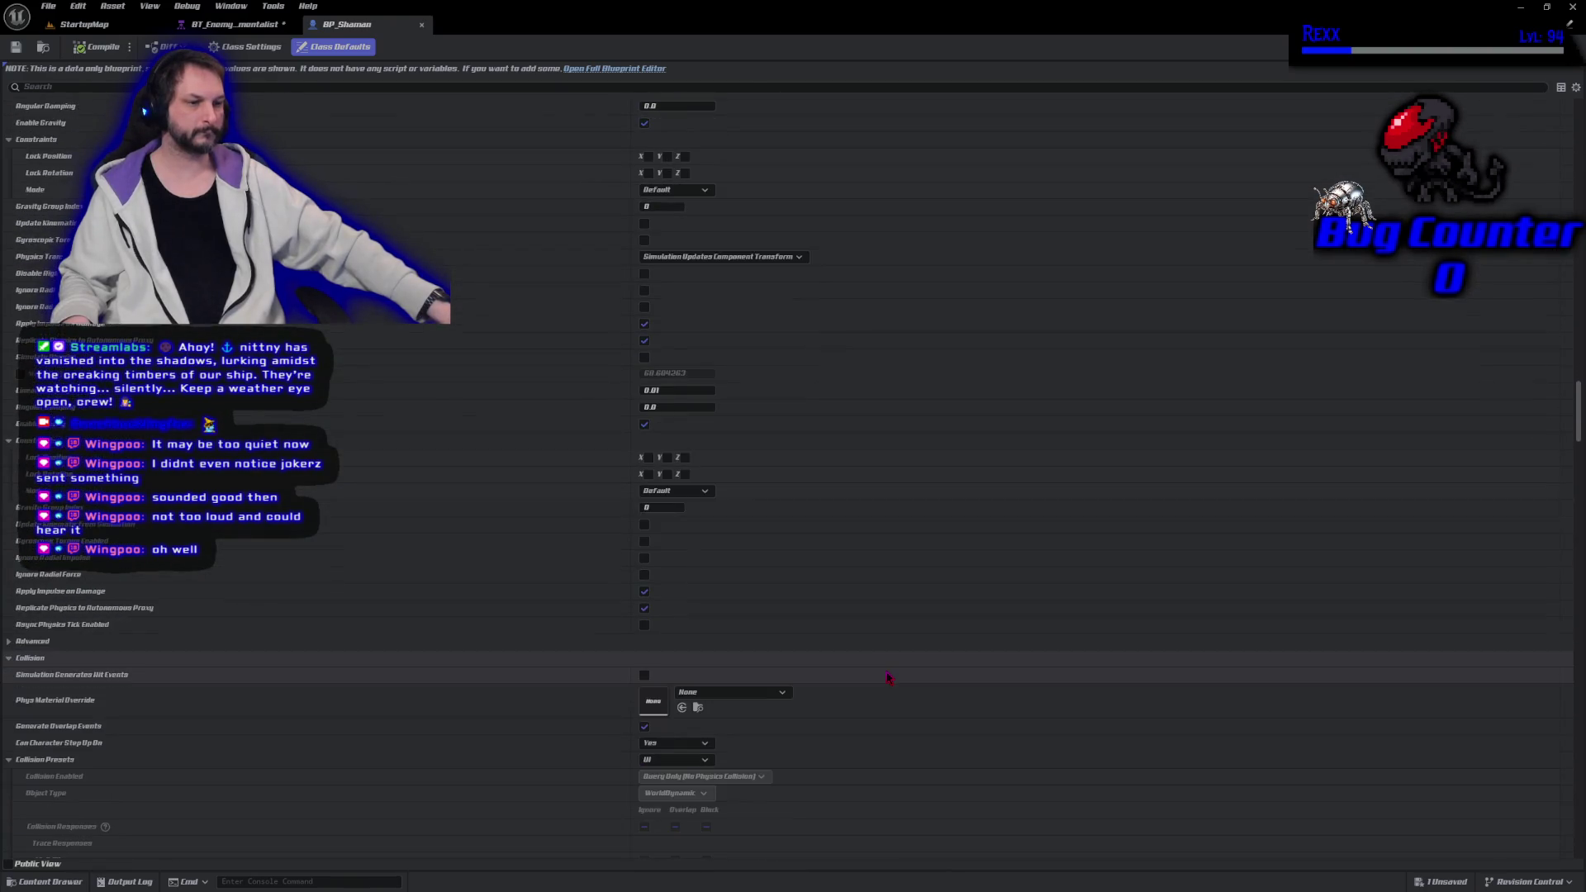
scroll(888, 677, "down", 12)
scroll(888, 678, "down", 13)
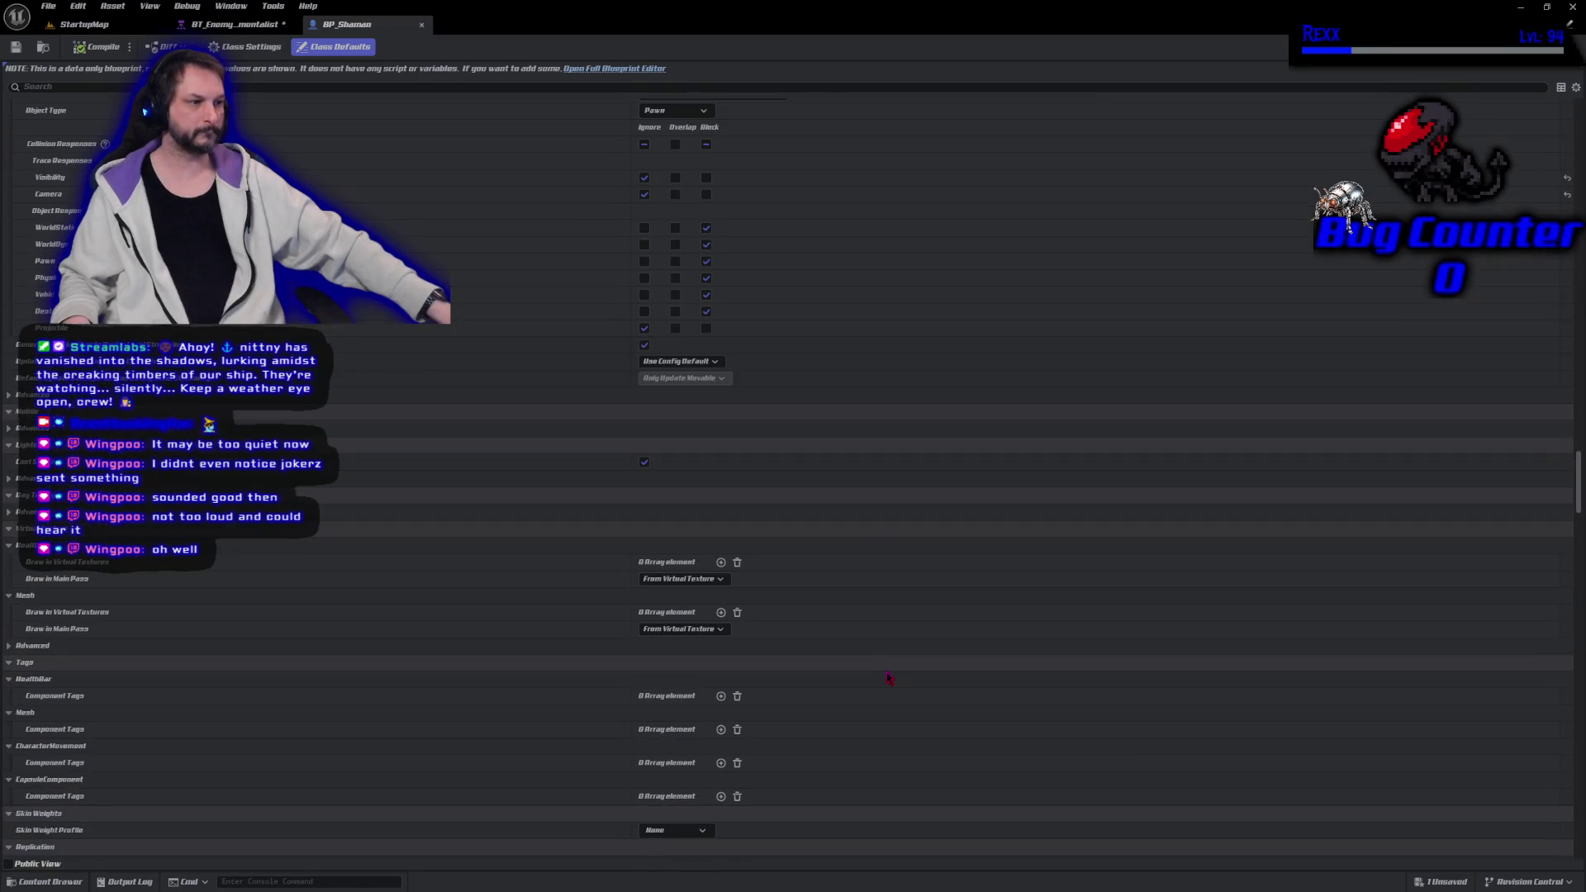
scroll(889, 677, "down", 3)
scroll(888, 677, "down", 20)
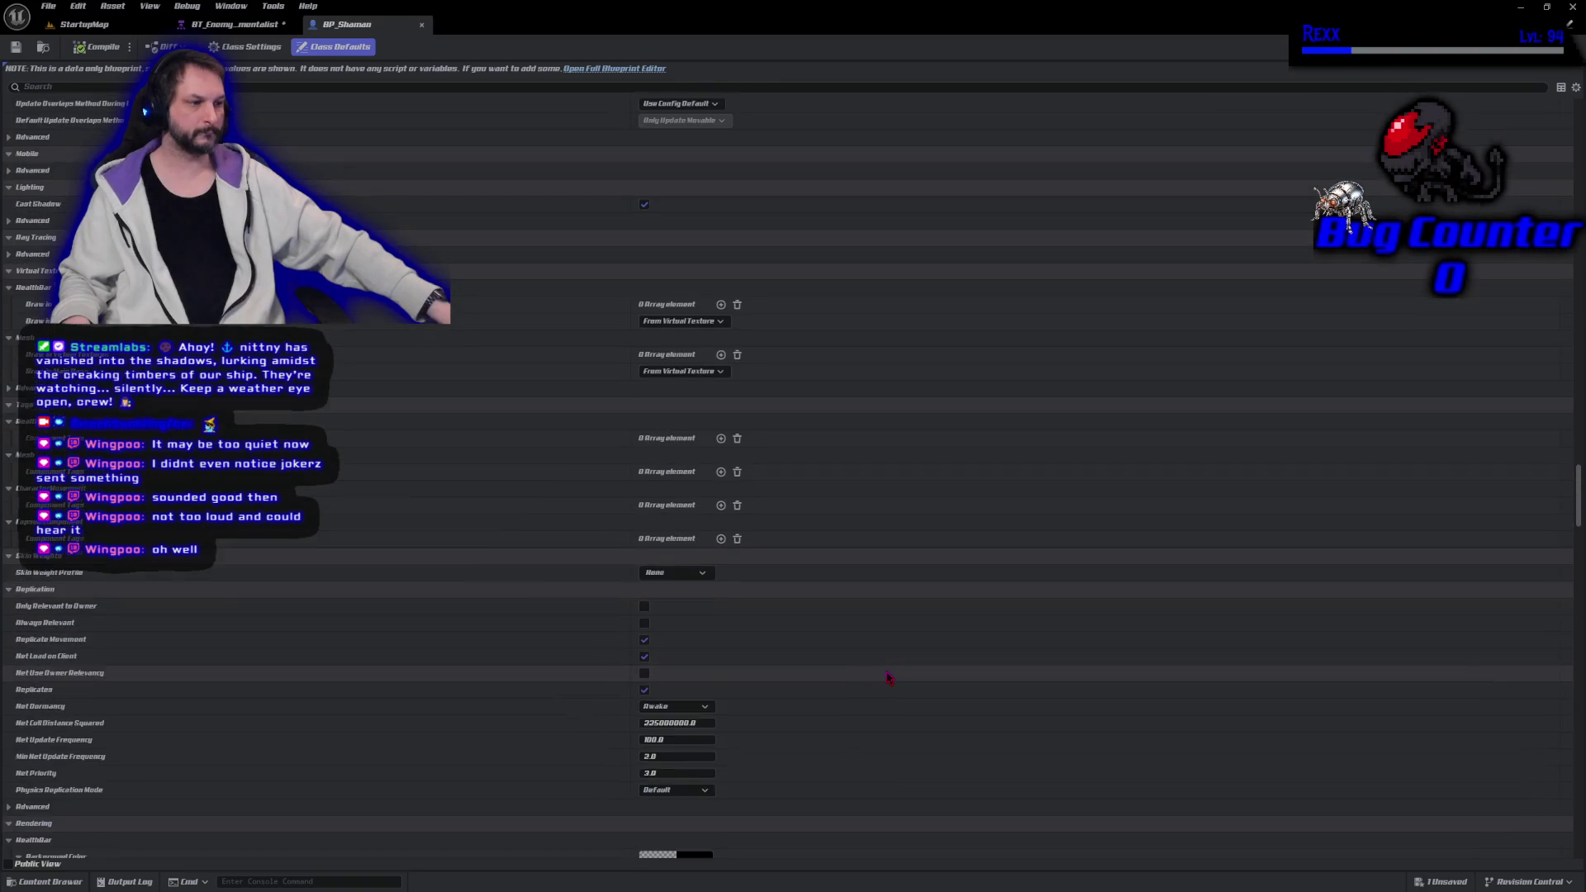
scroll(888, 678, "down", 12)
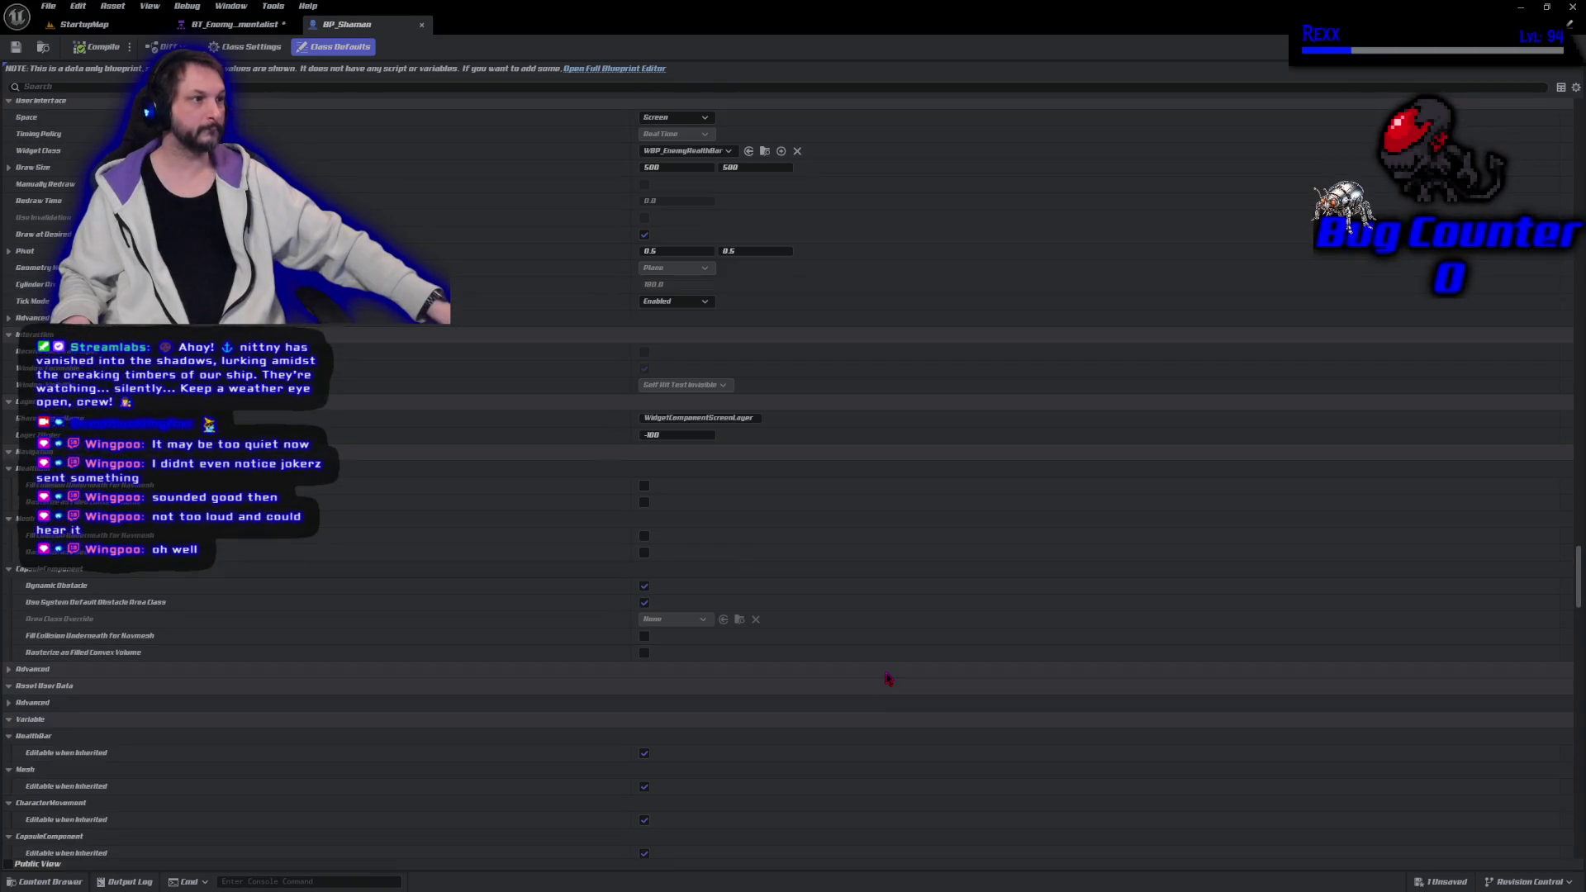
scroll(888, 678, "down", 8)
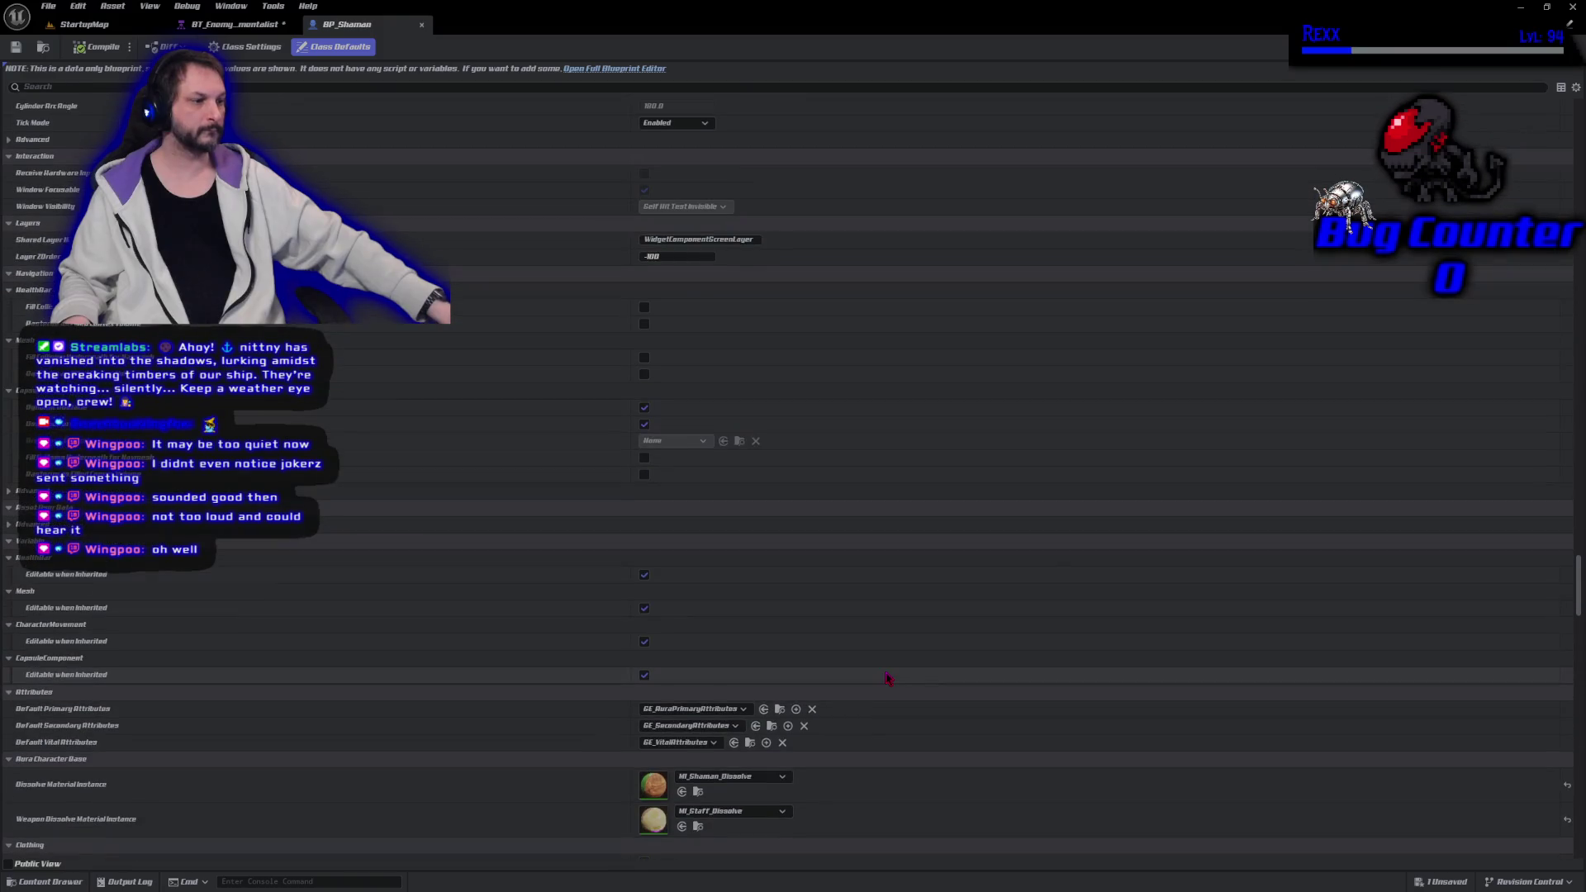
scroll(888, 678, "down", 20)
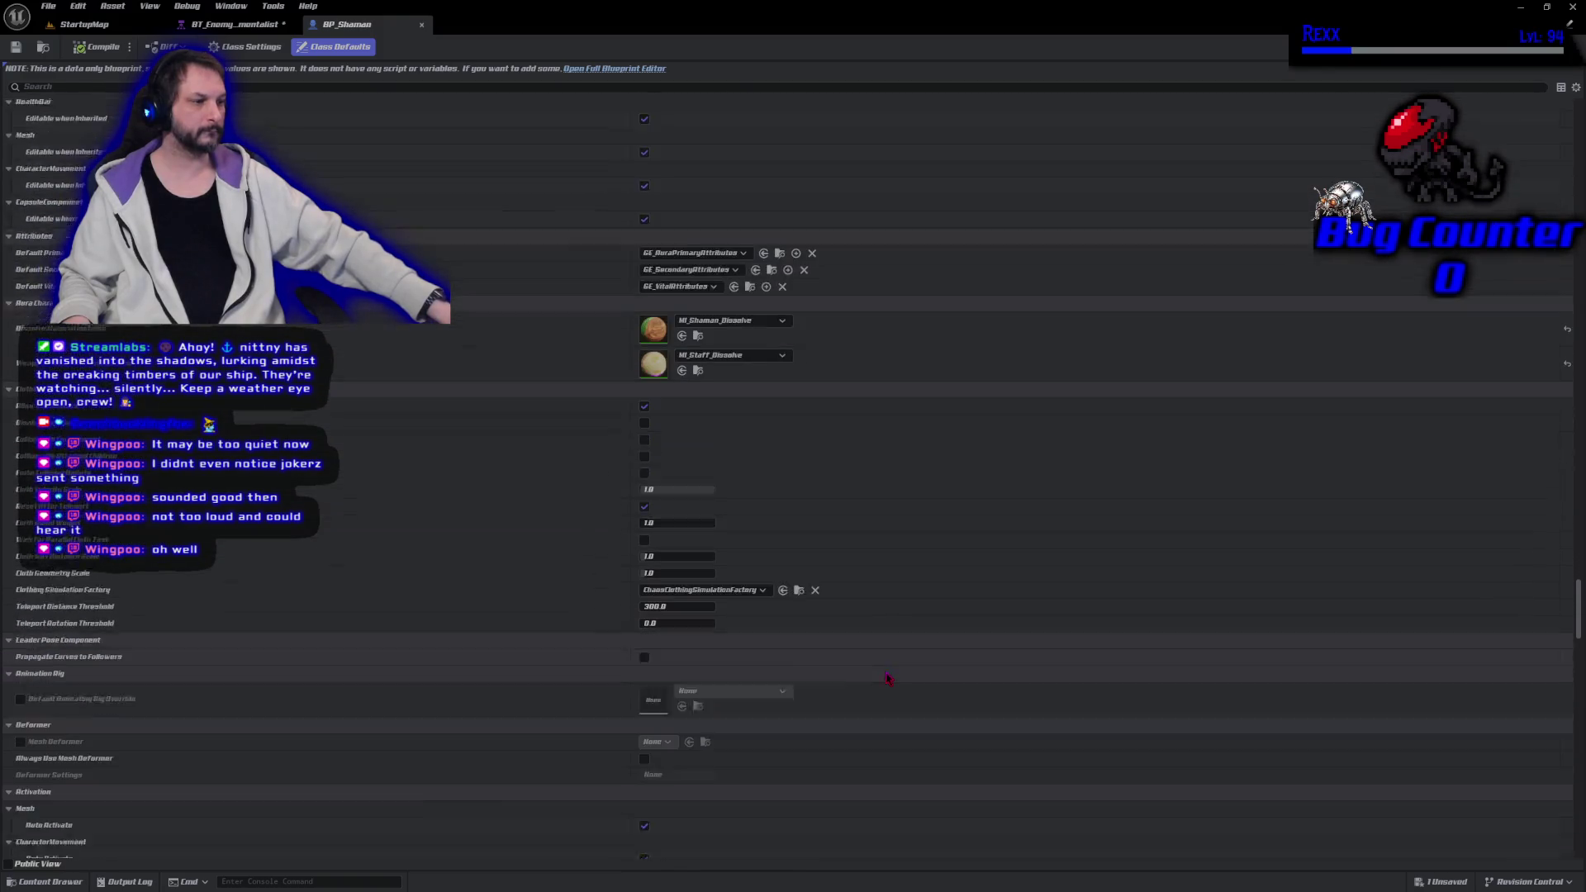
scroll(888, 678, "down", 1)
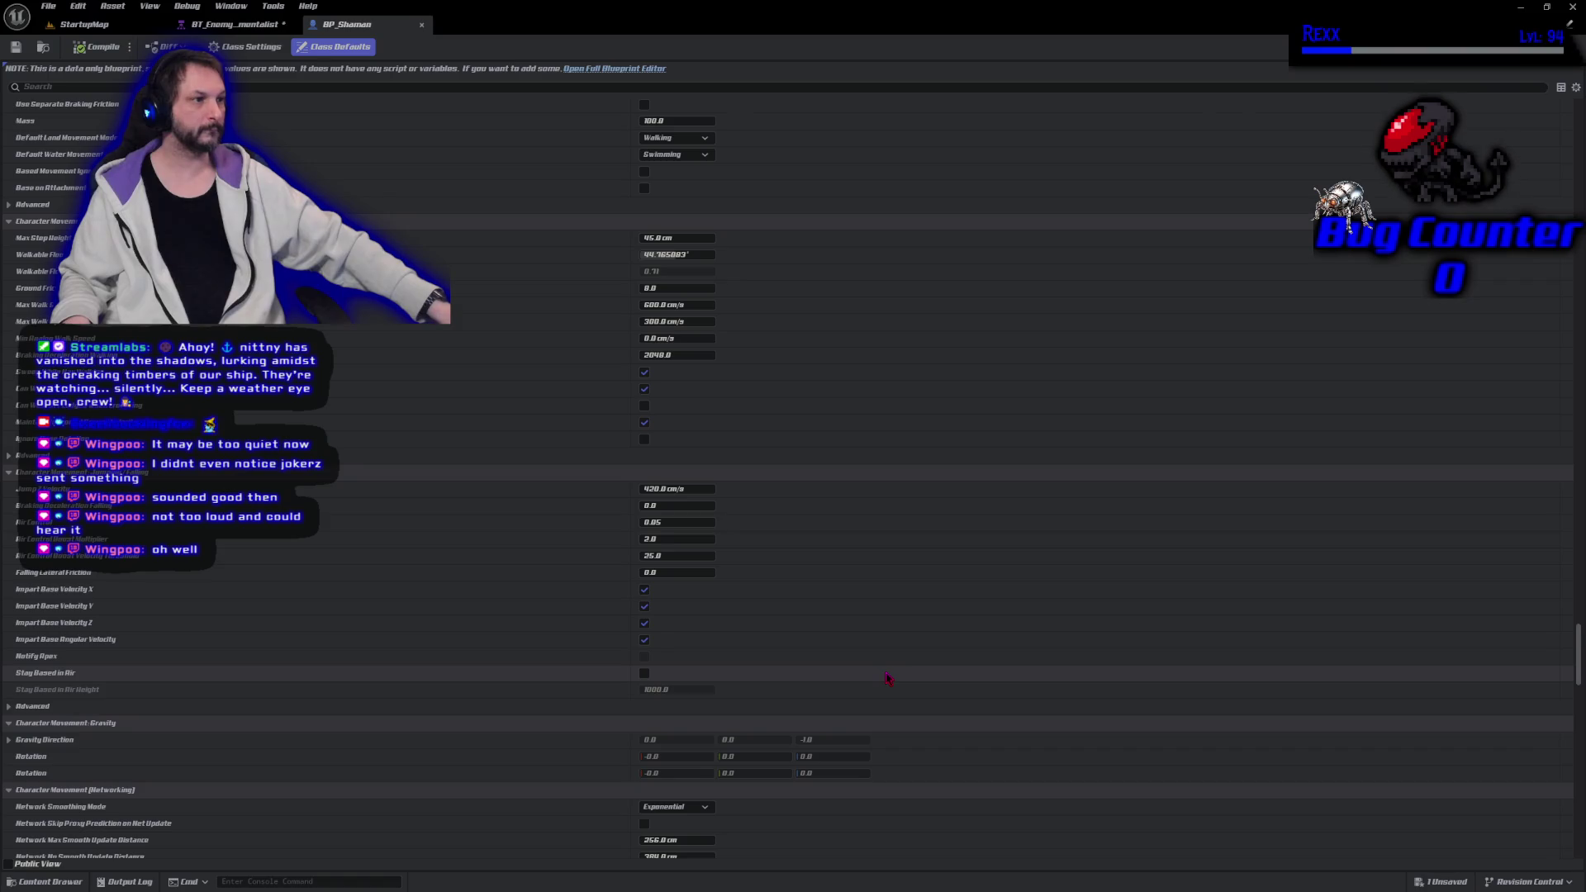
scroll(888, 677, "down", 16)
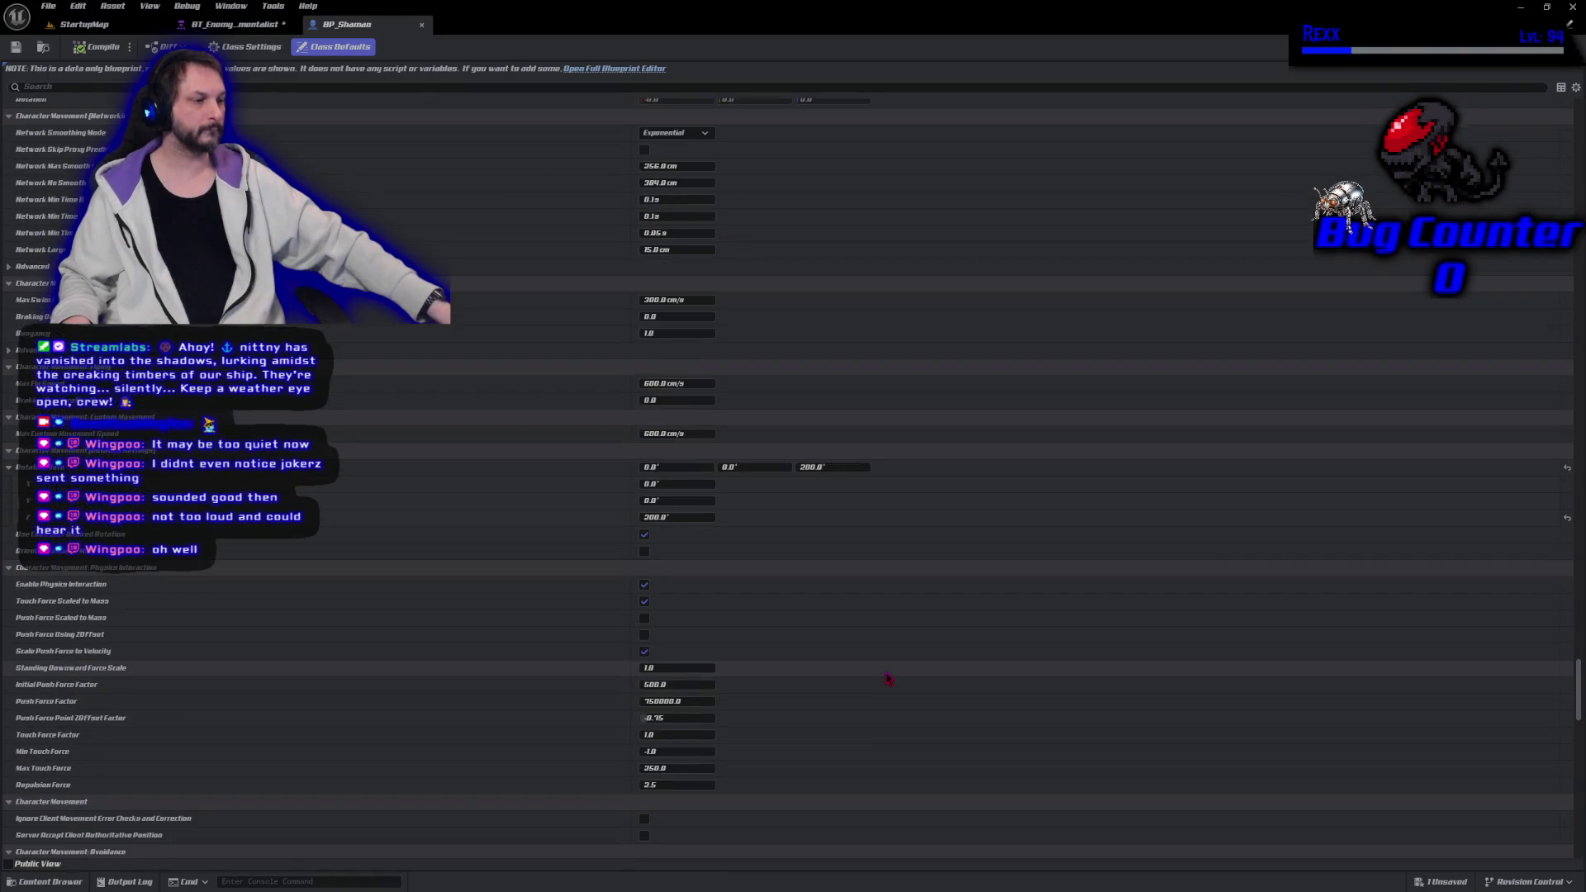
scroll(888, 678, "down", 20)
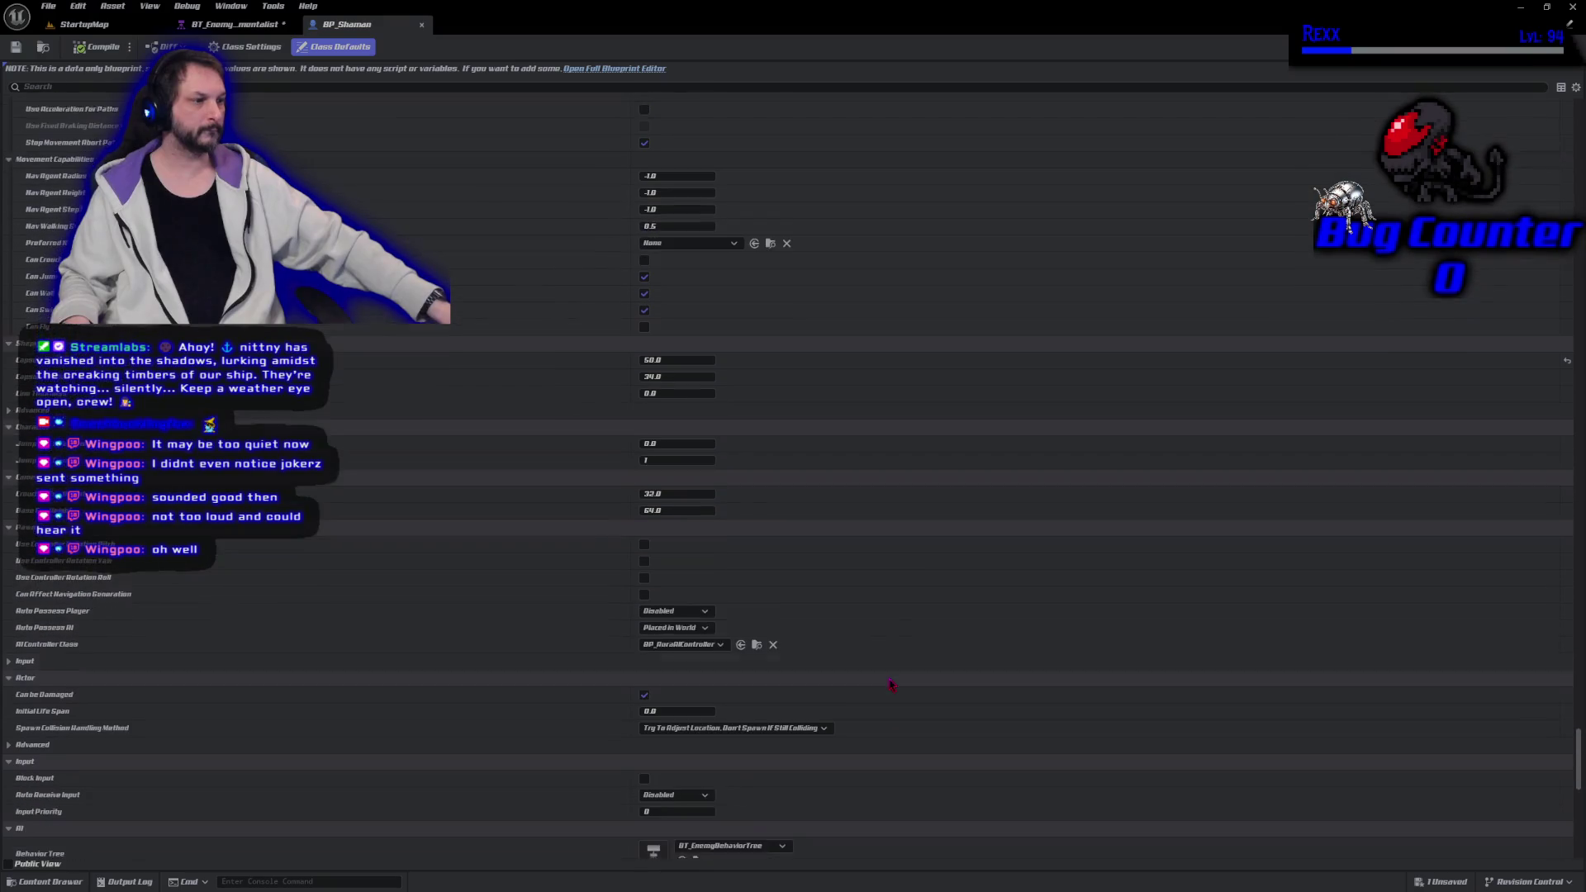
scroll(891, 682, "down", 1)
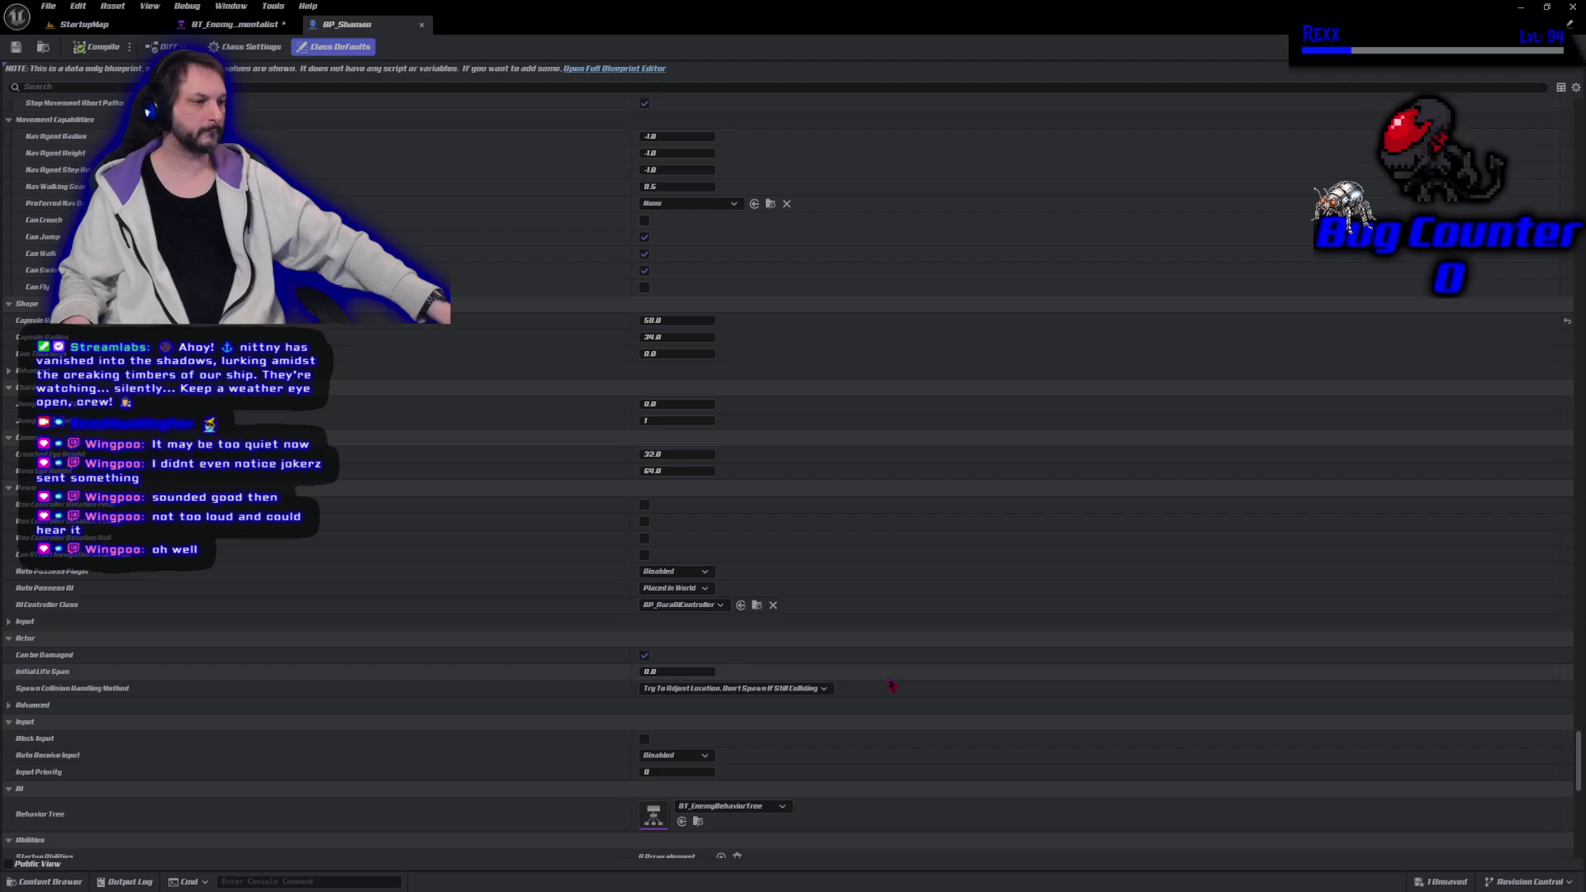
scroll(890, 684, "down", 7)
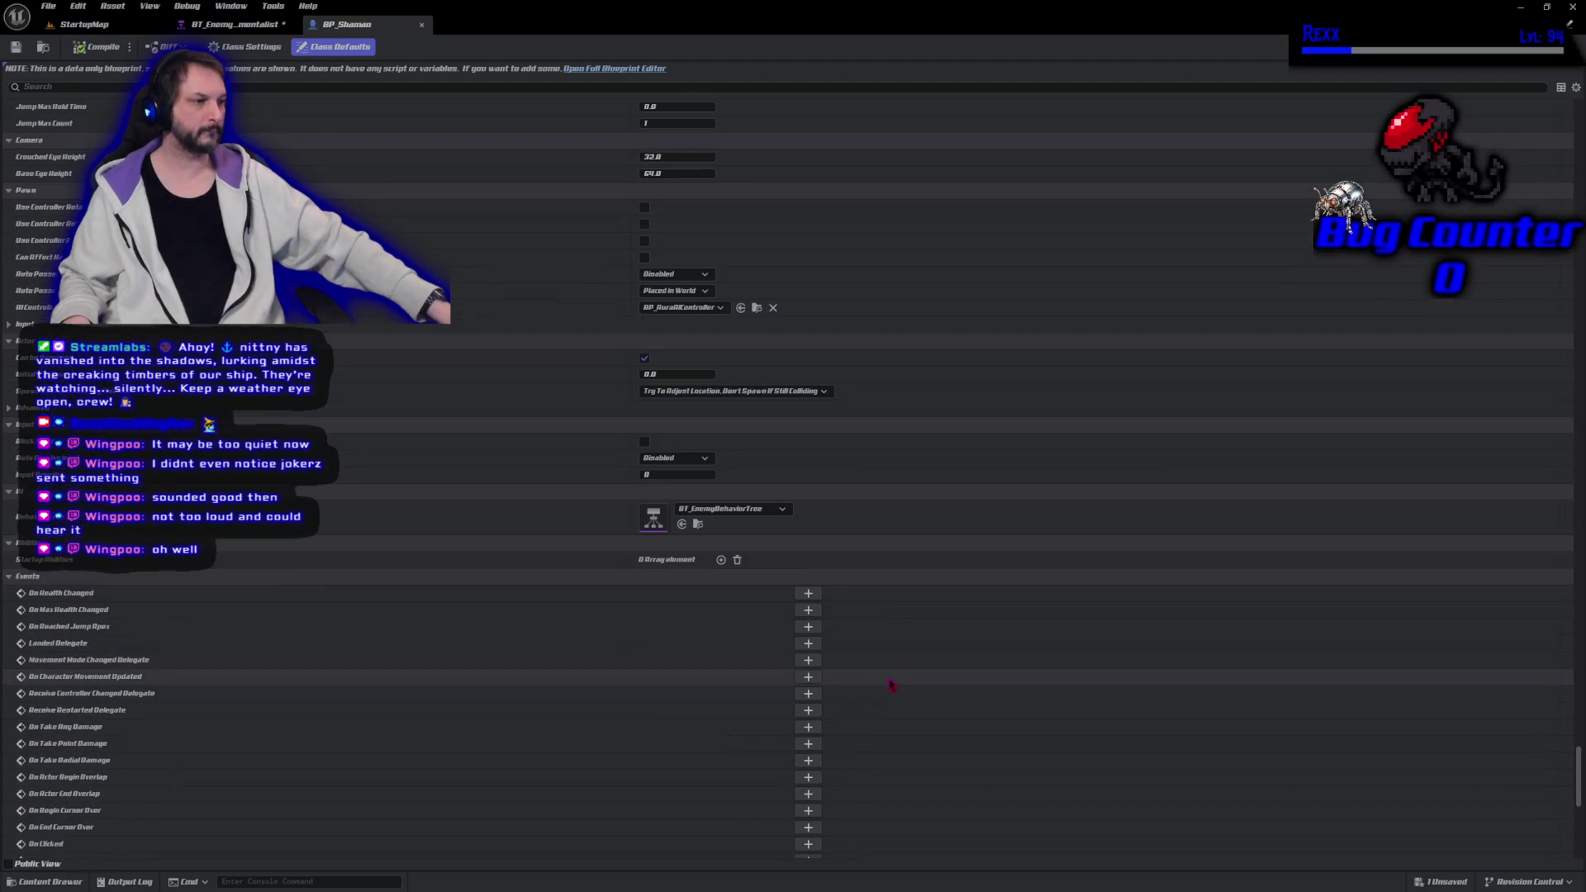
Set BP_Shaman's Behavior Tree to BT_EnemyBehaviorTree_Elementalist and save the blueprint
left_click(754, 511)
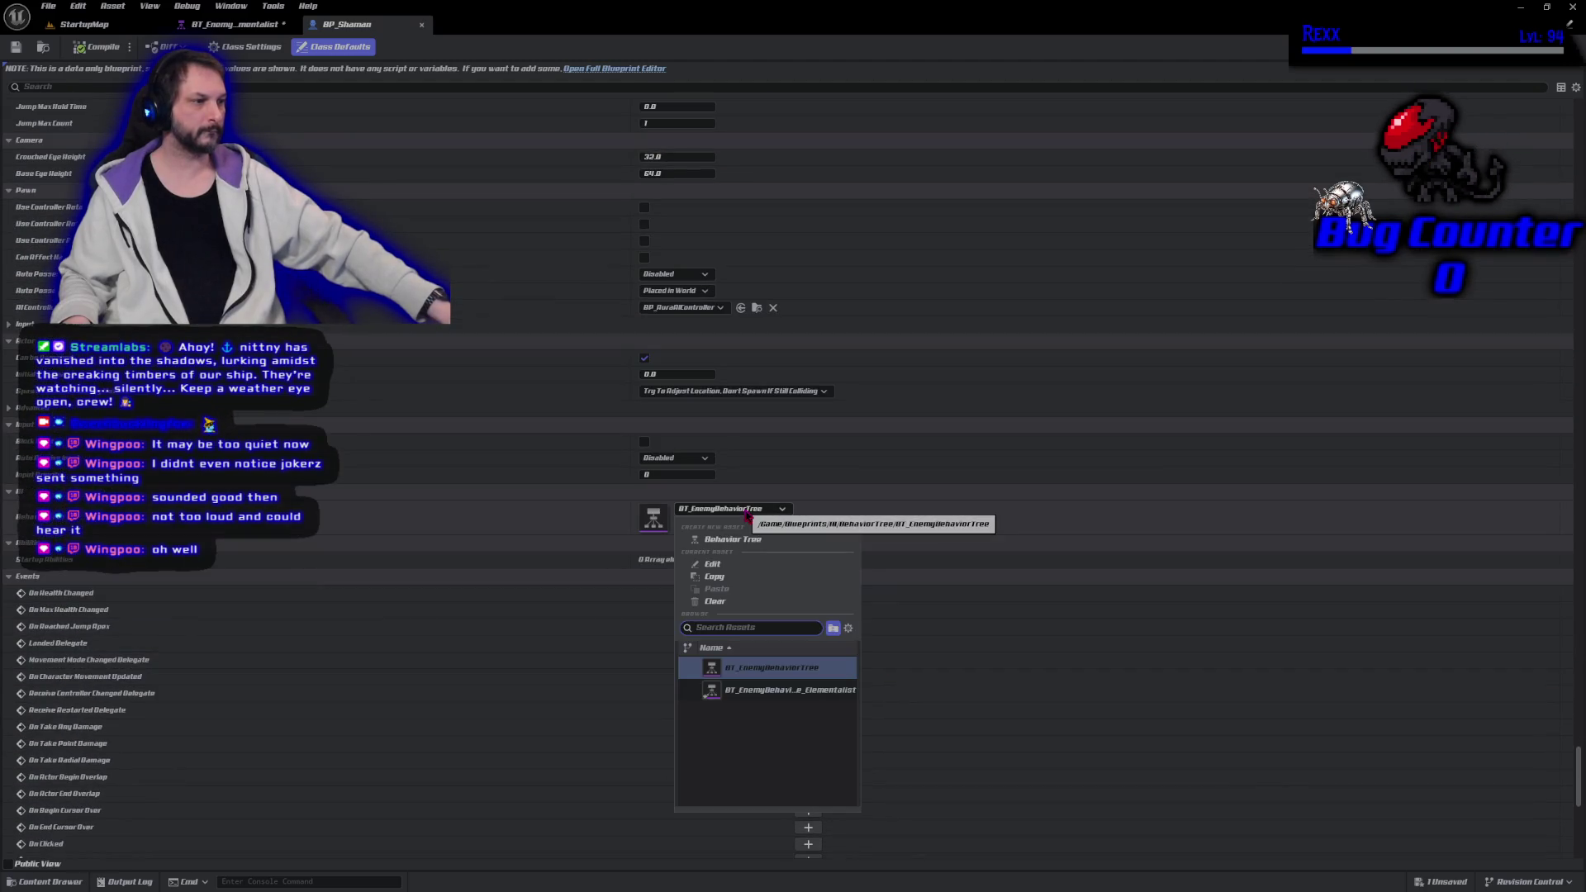
left_click(770, 692)
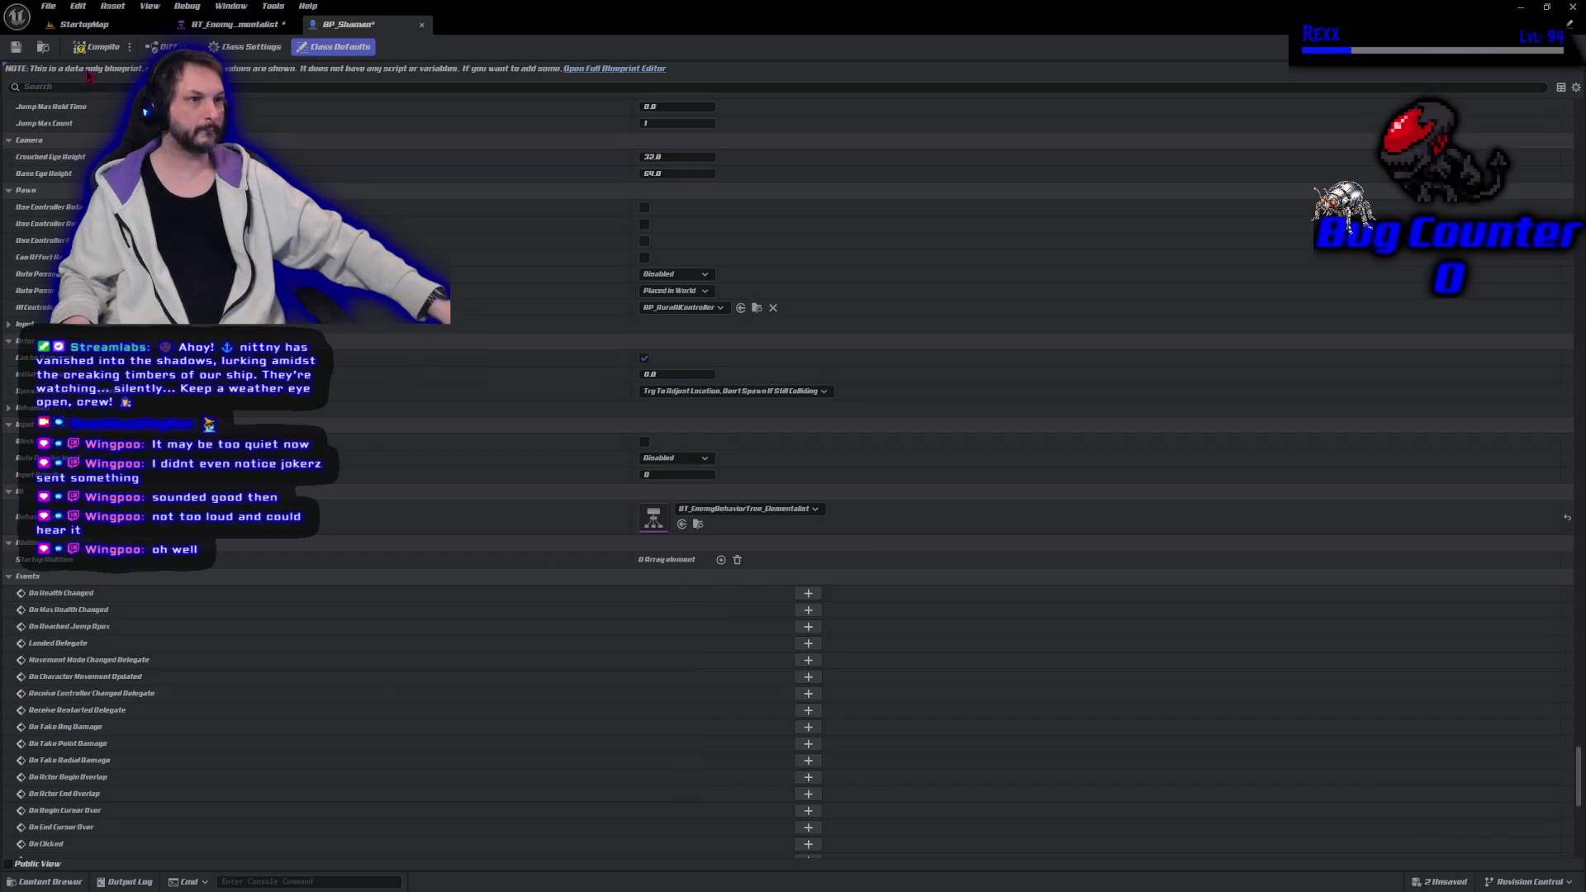
left_click(18, 48)
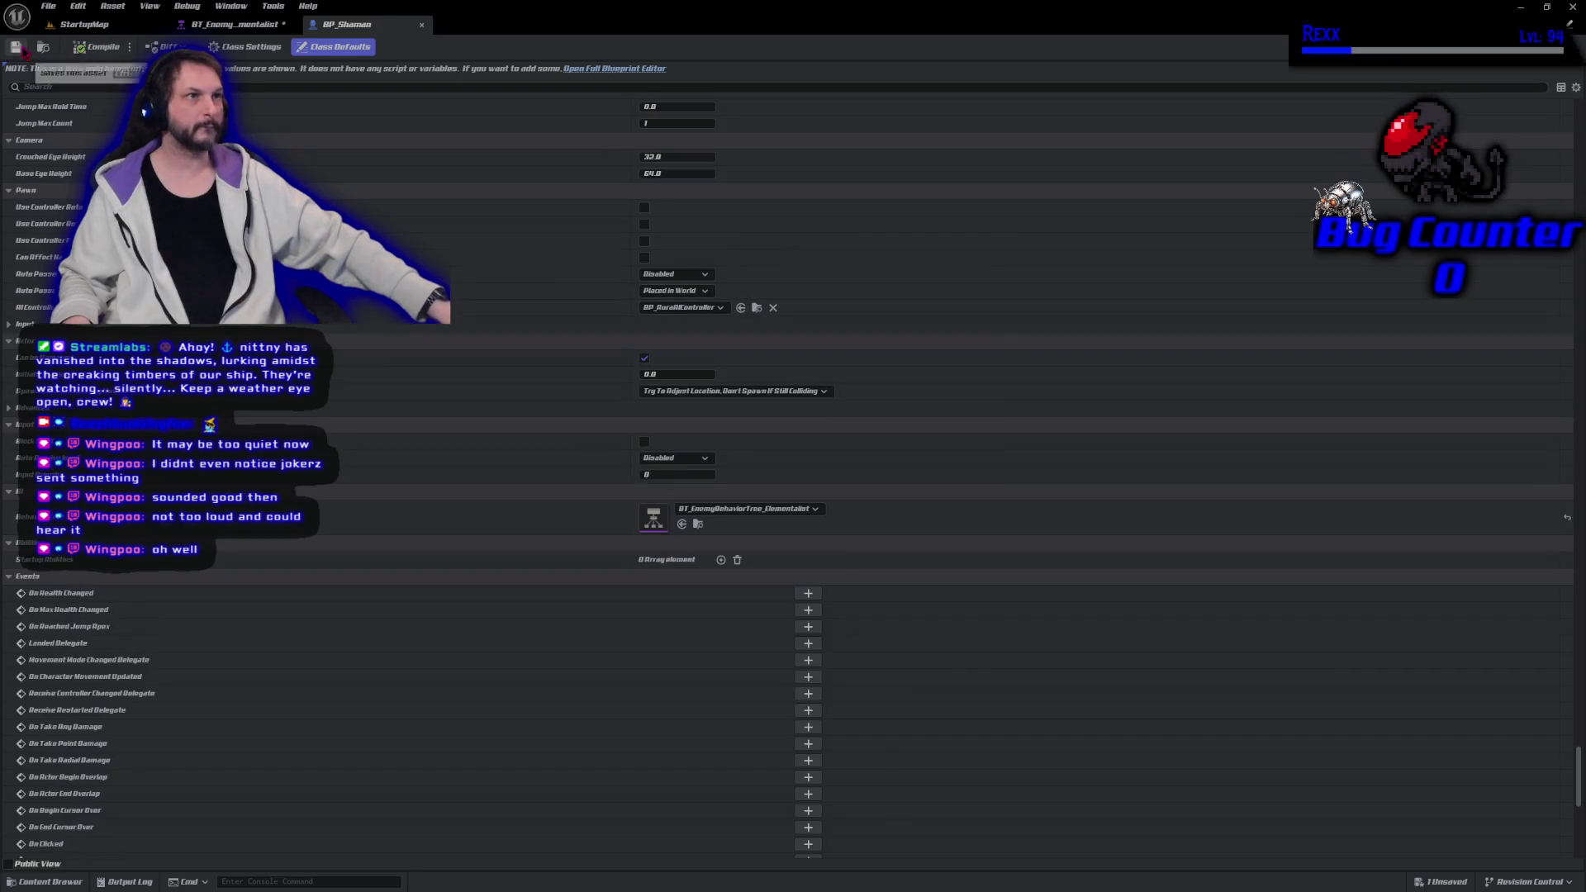
left_click(16, 15)
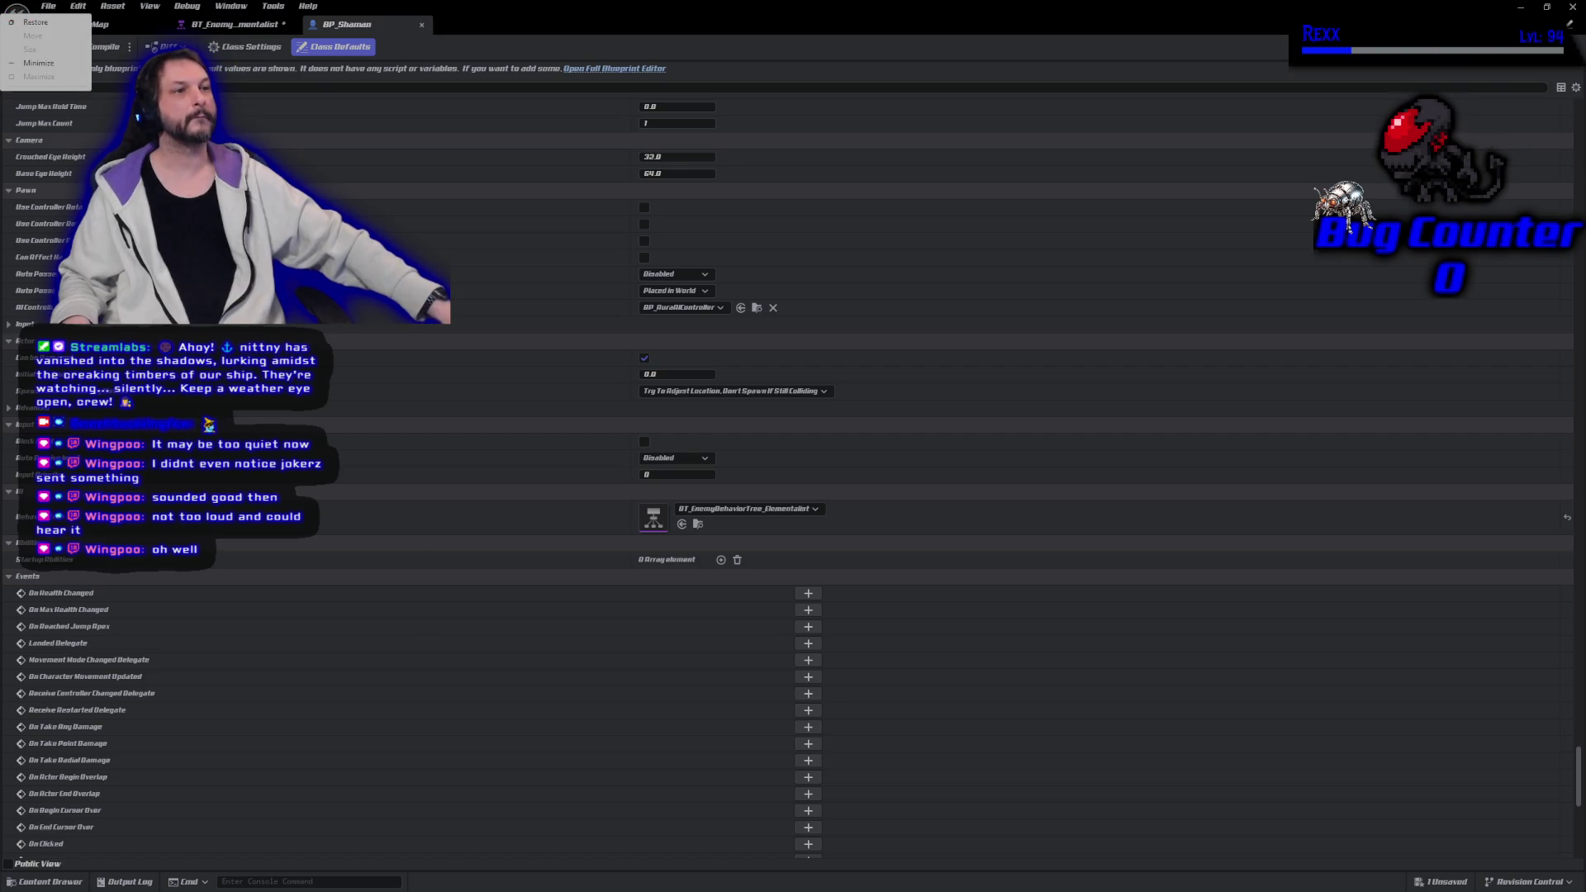
key("Escape")
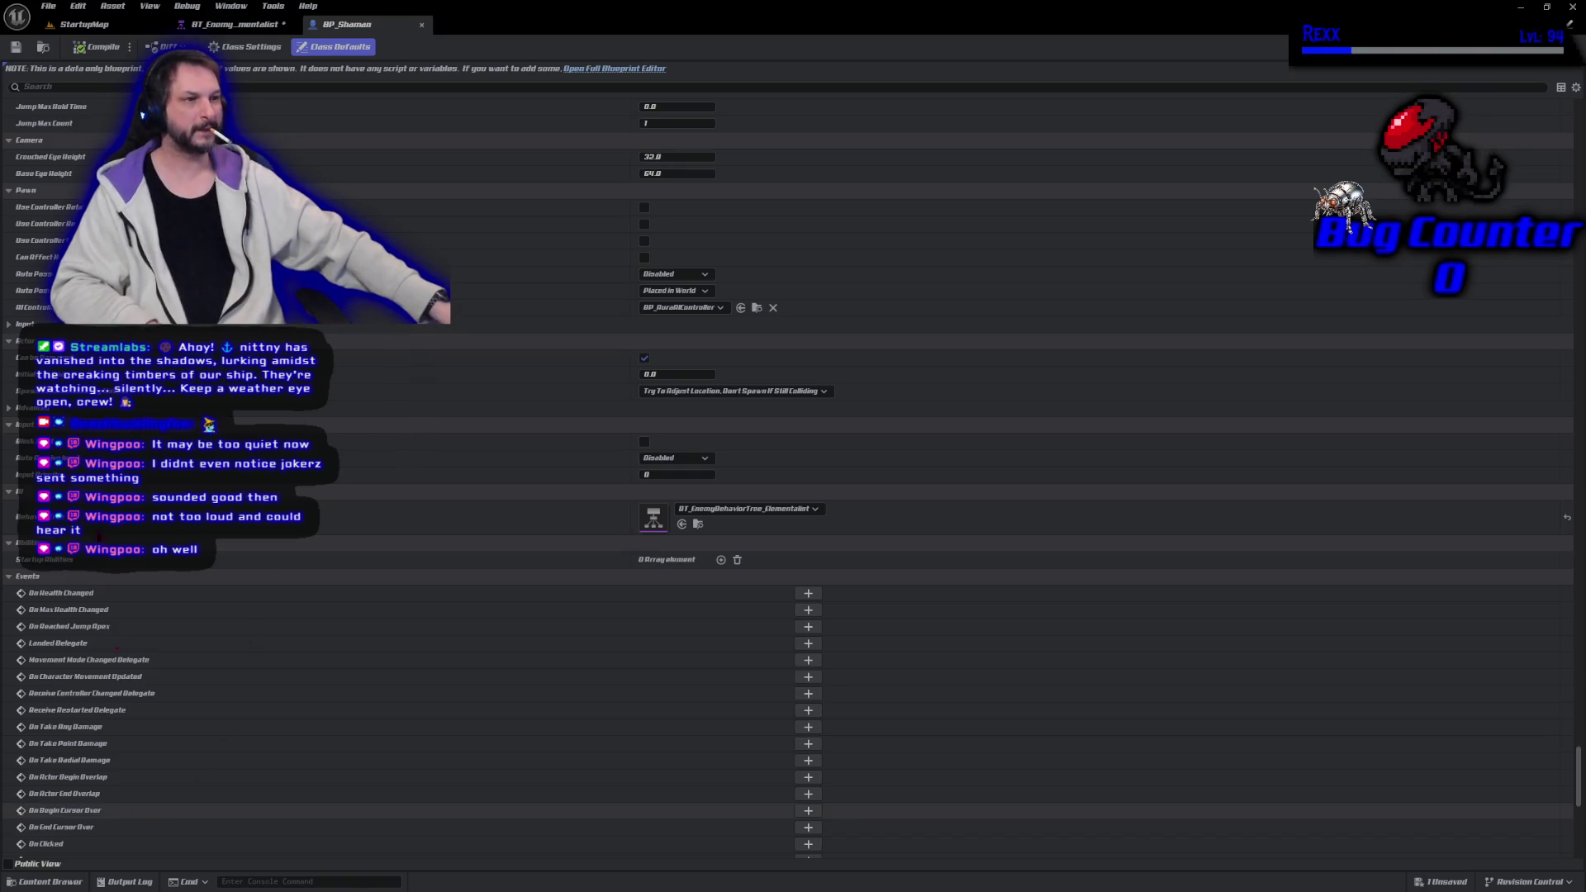
Open DA_CharacterClassInfo from Blueprints > AbilitySystem > Data
left_click(49, 882)
left_click(77, 763)
left_click(243, 777)
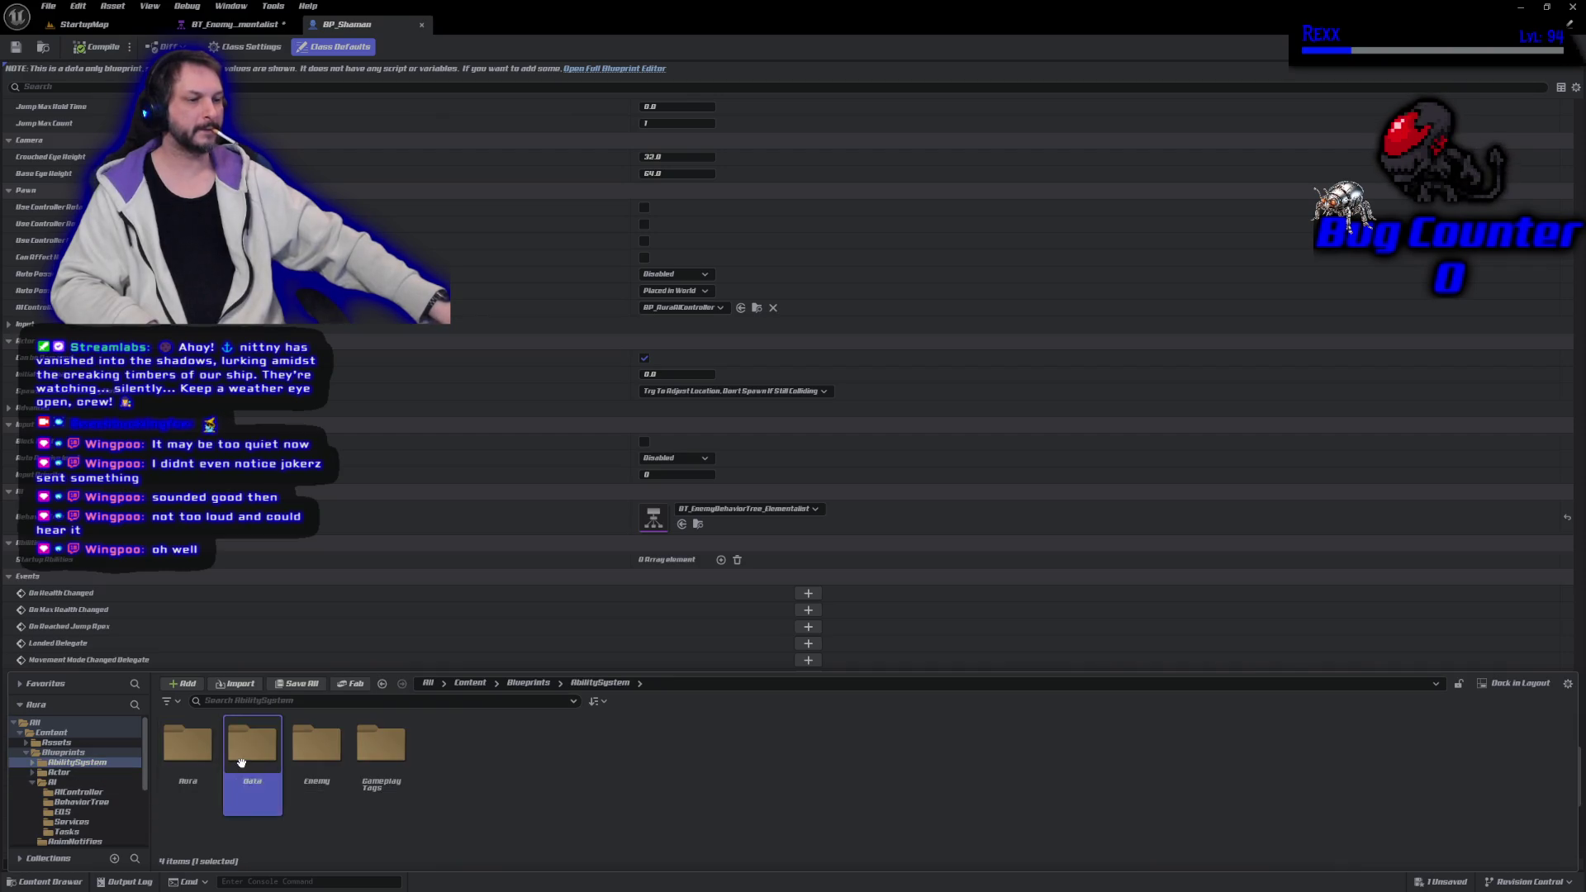
double_click(242, 761)
left_click(383, 788)
double_click(383, 787)
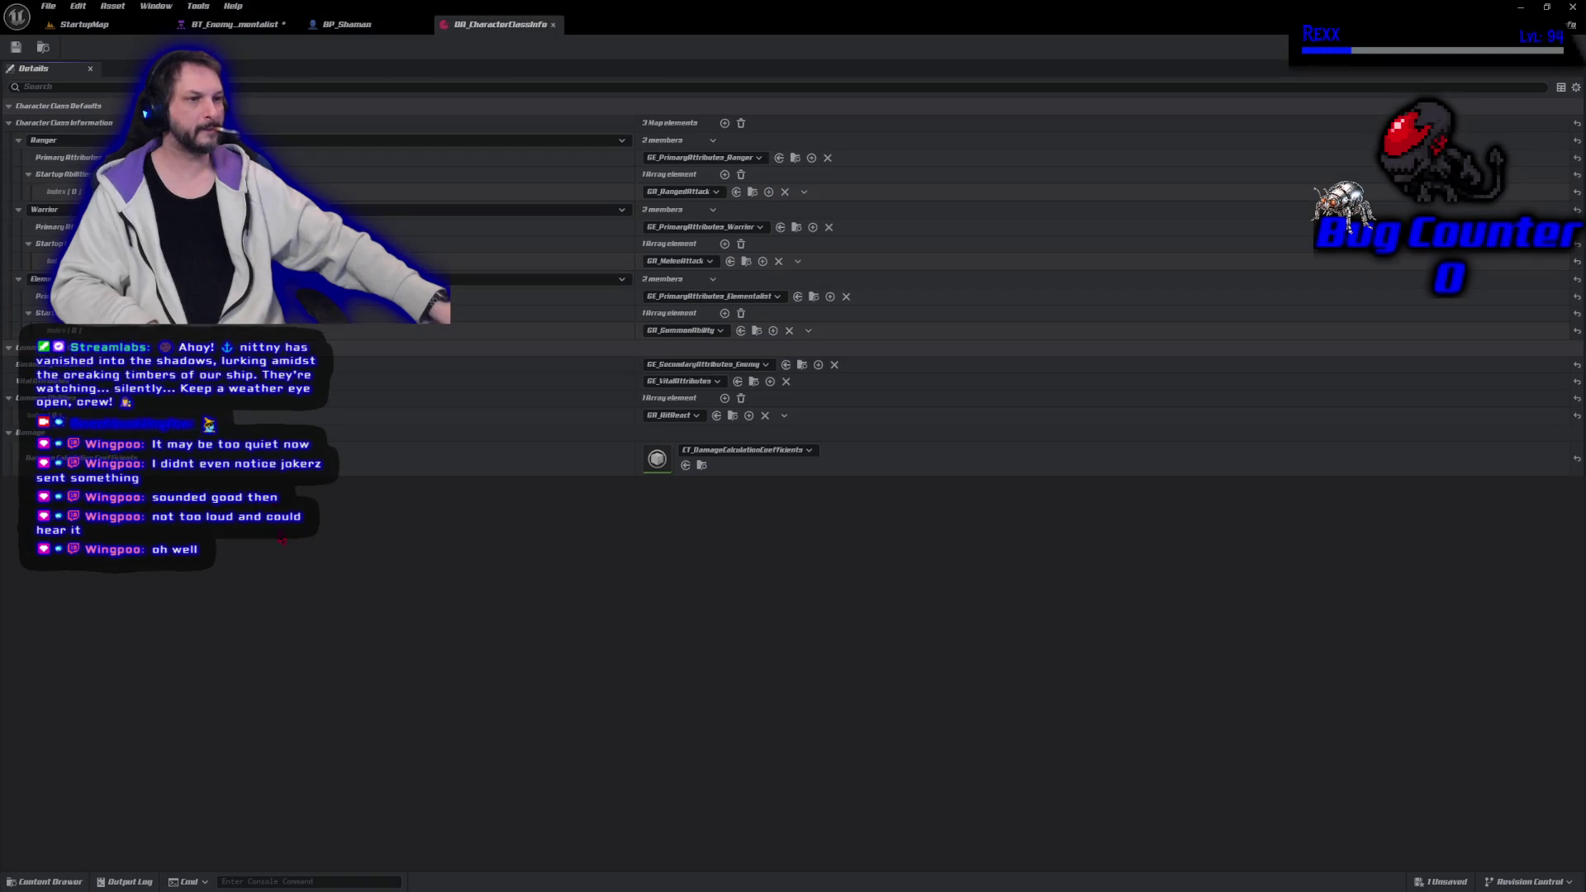
Add GA_EnemyFireBolt as a second Elementalist startup ability
left_click(725, 314)
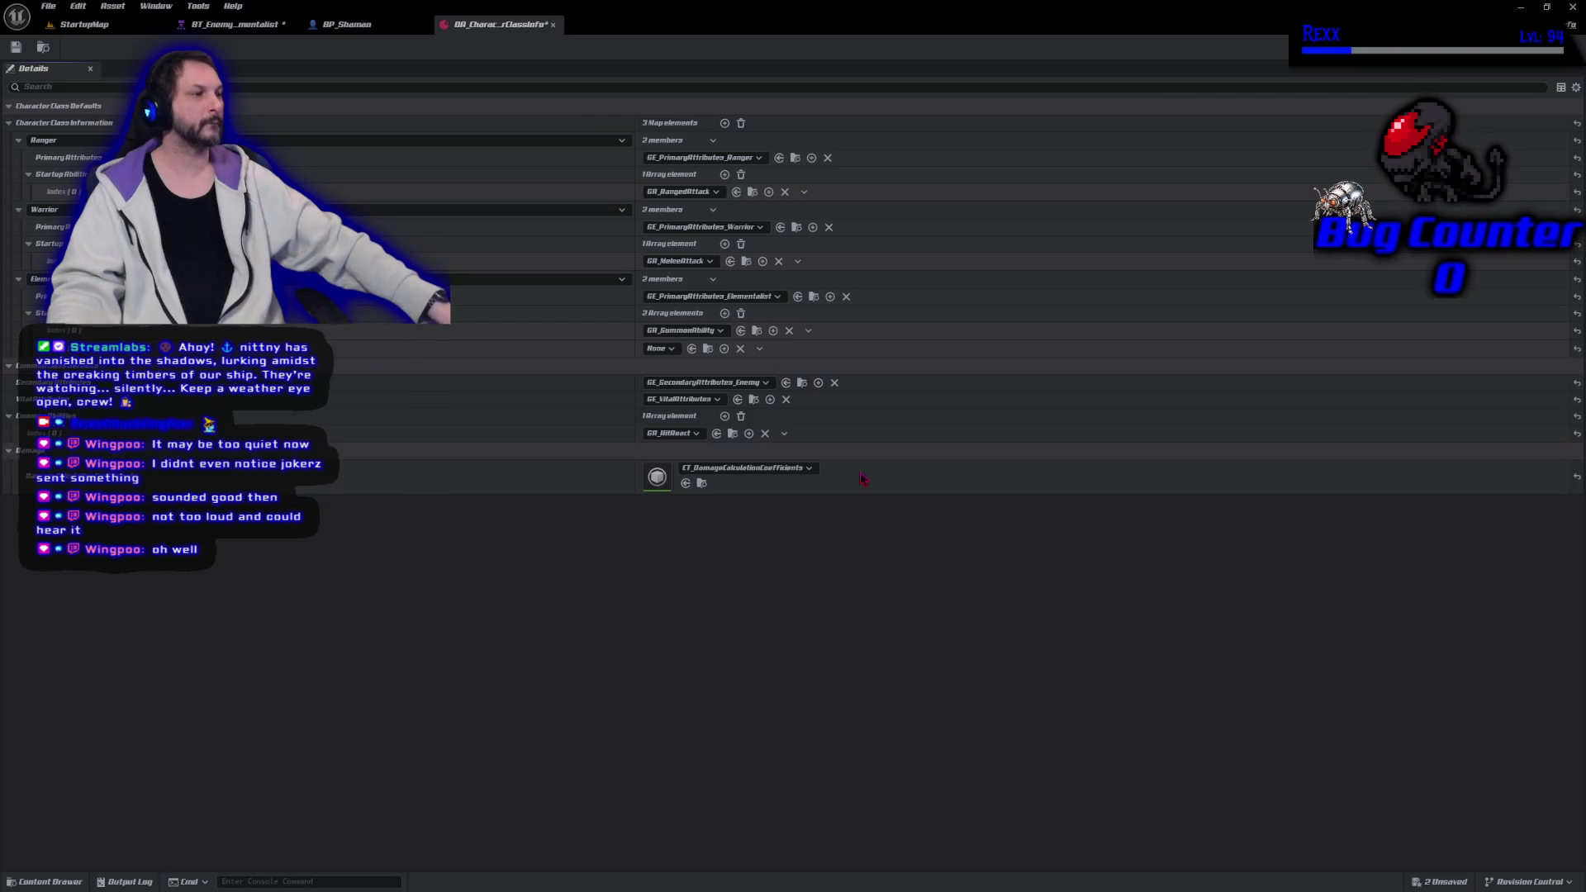
left_click(664, 354)
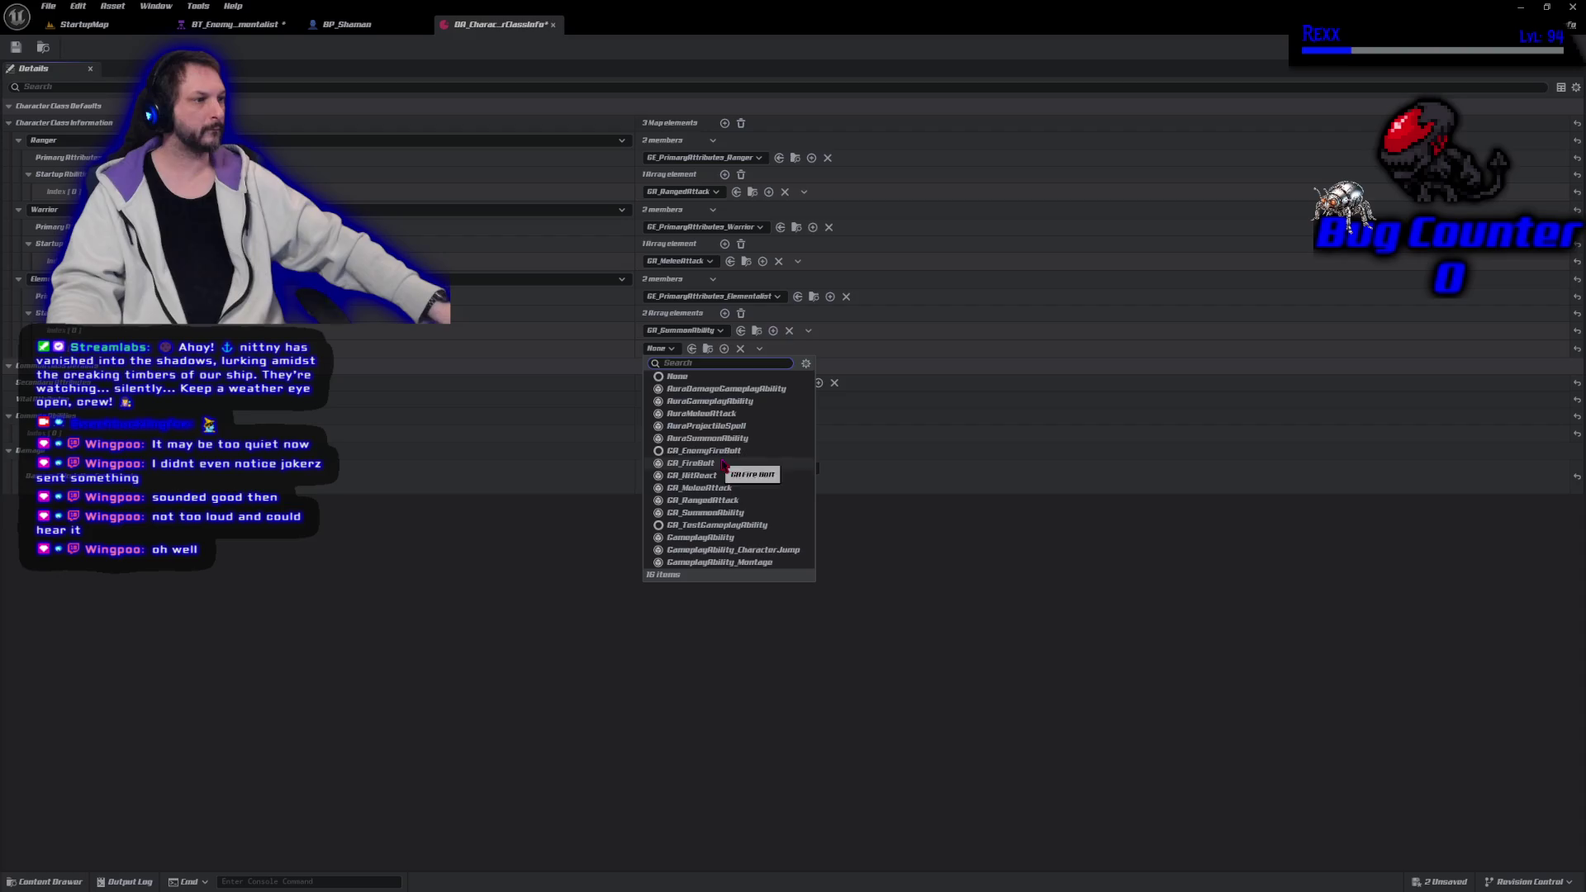
left_click(704, 451)
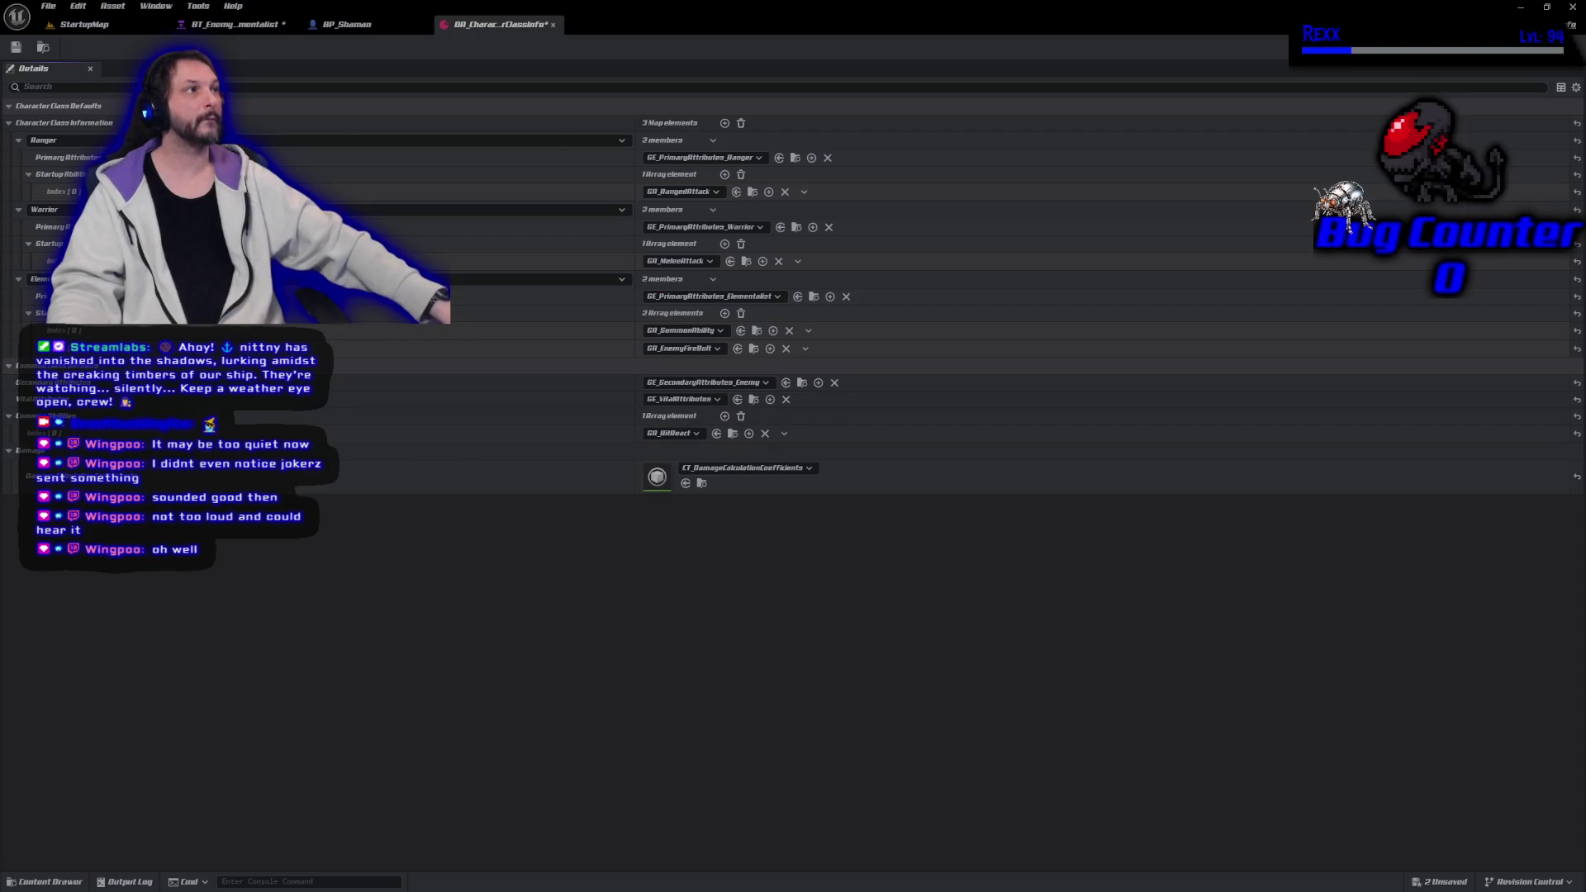
Save the class info, check the Elementalist behavior tree, then Play StartupMap in editor
left_click(14, 48)
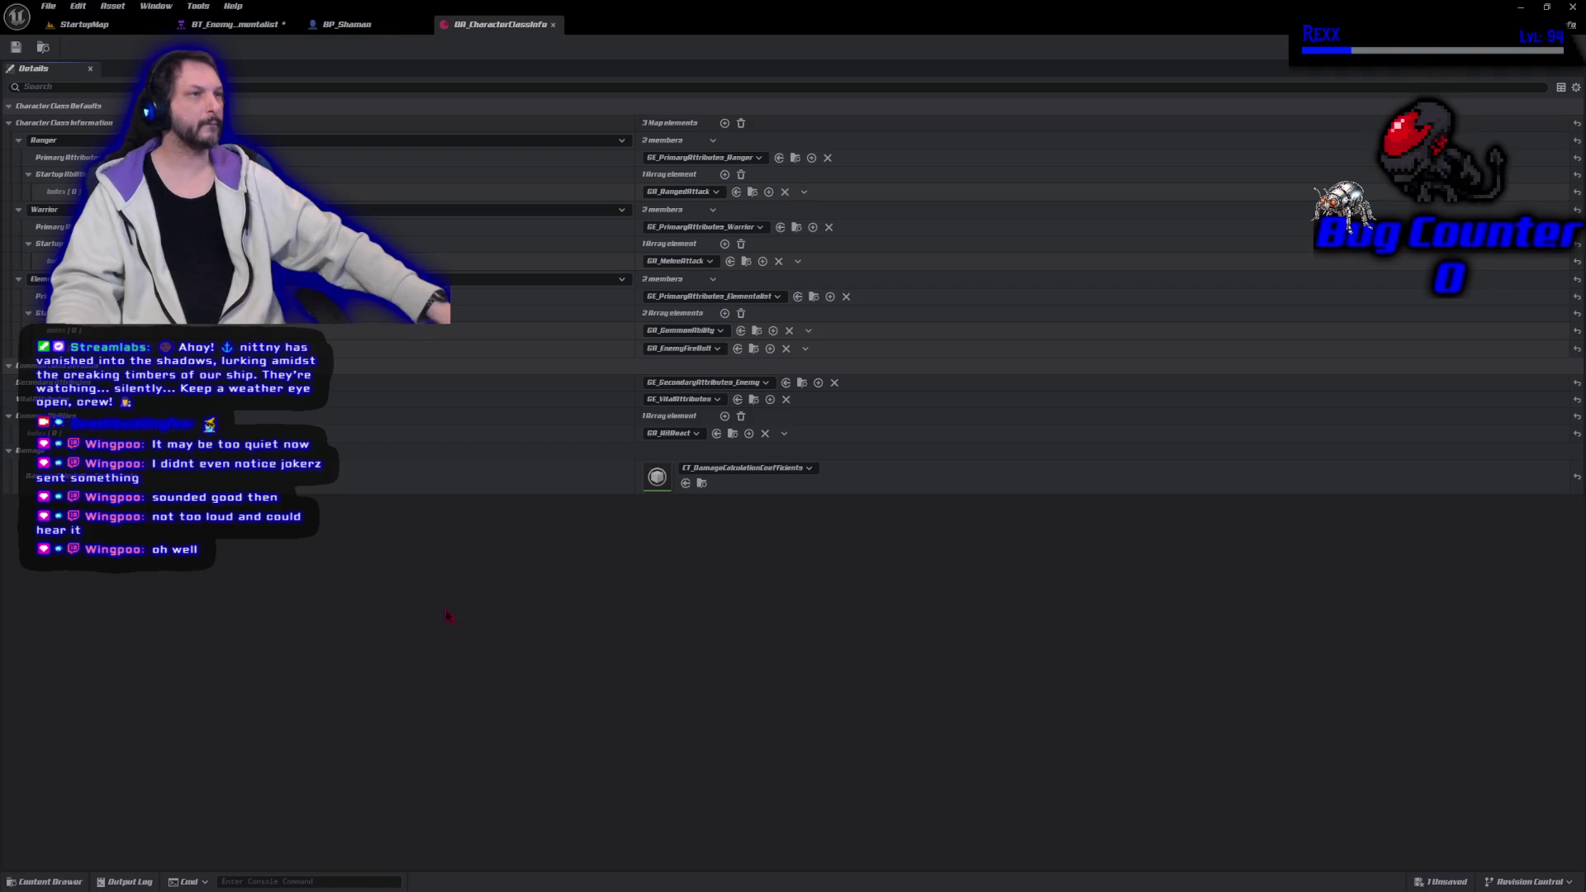
left_click(244, 28)
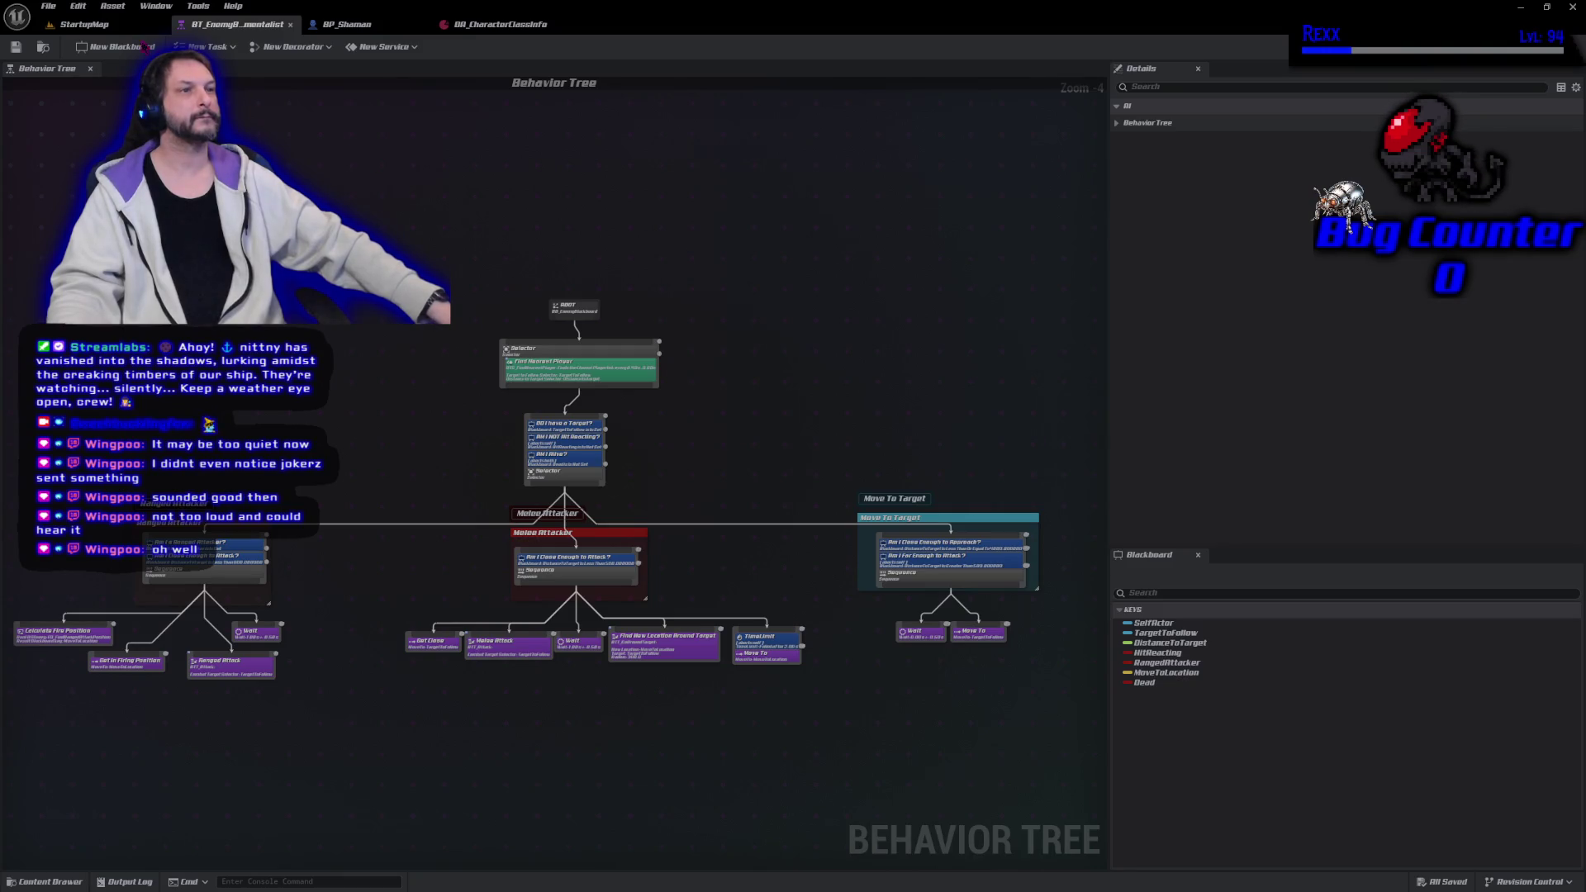
left_click(115, 24)
left_click(314, 47)
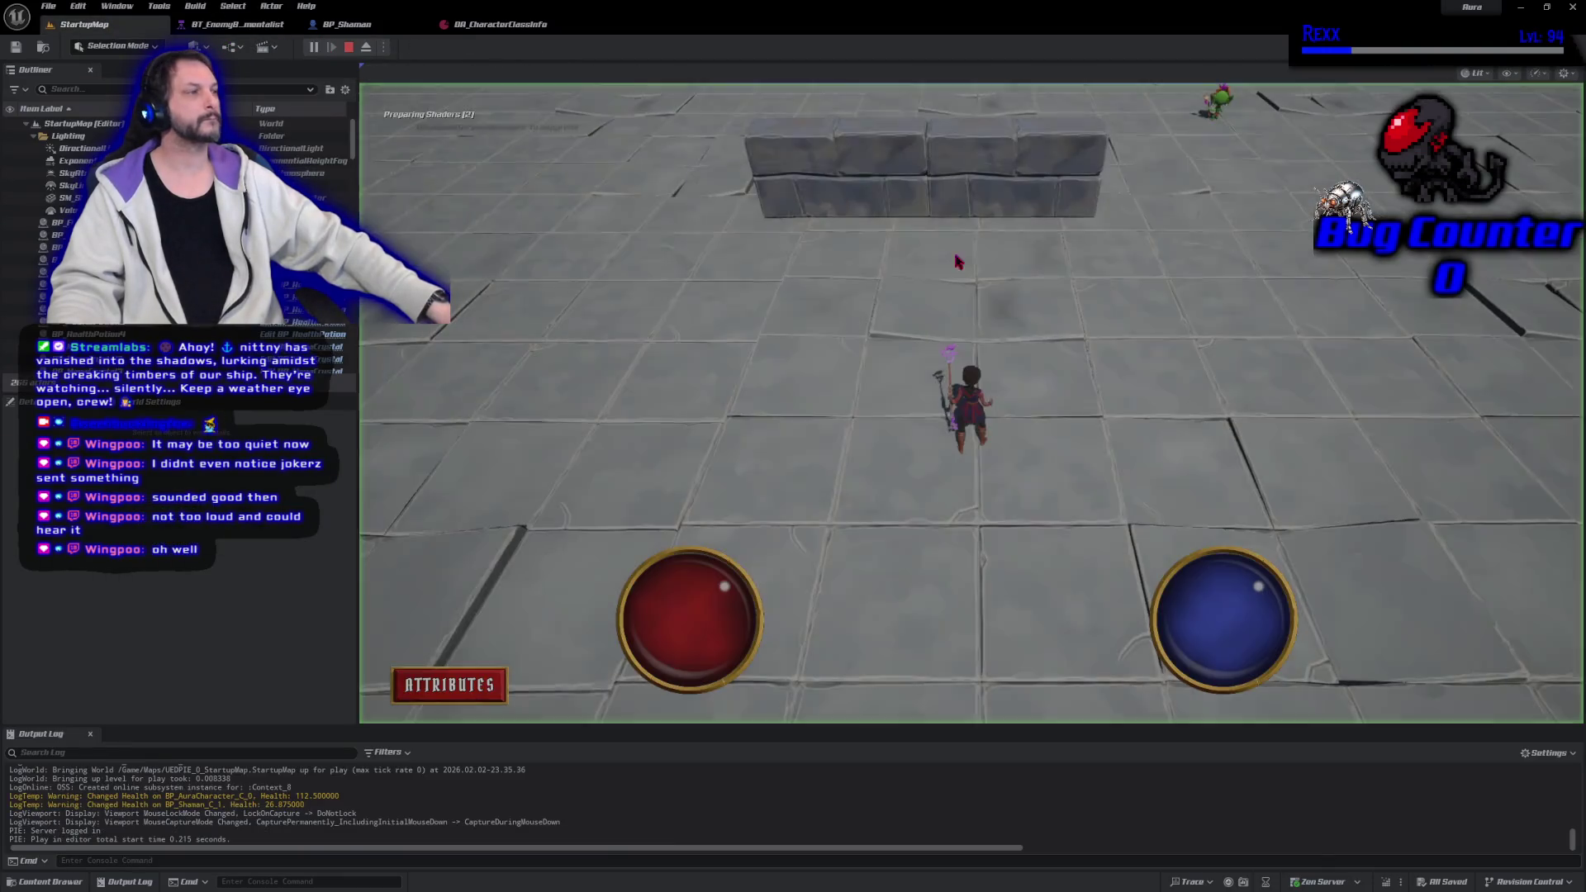